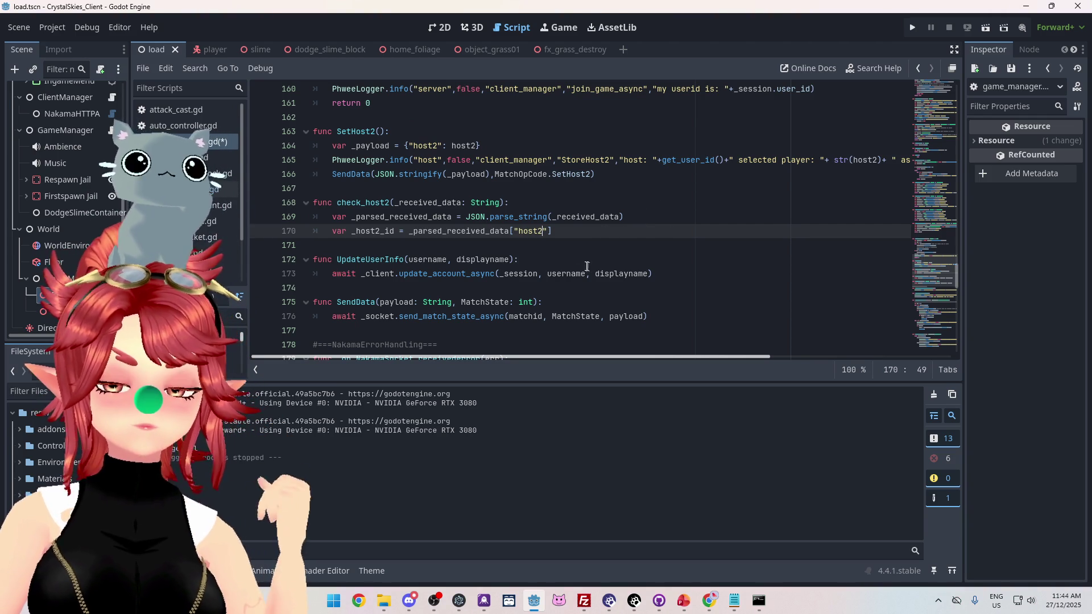
# Add a new line 171 after line 170 in check_host2 and start it with 'if'
pyautogui.click(639, 219)
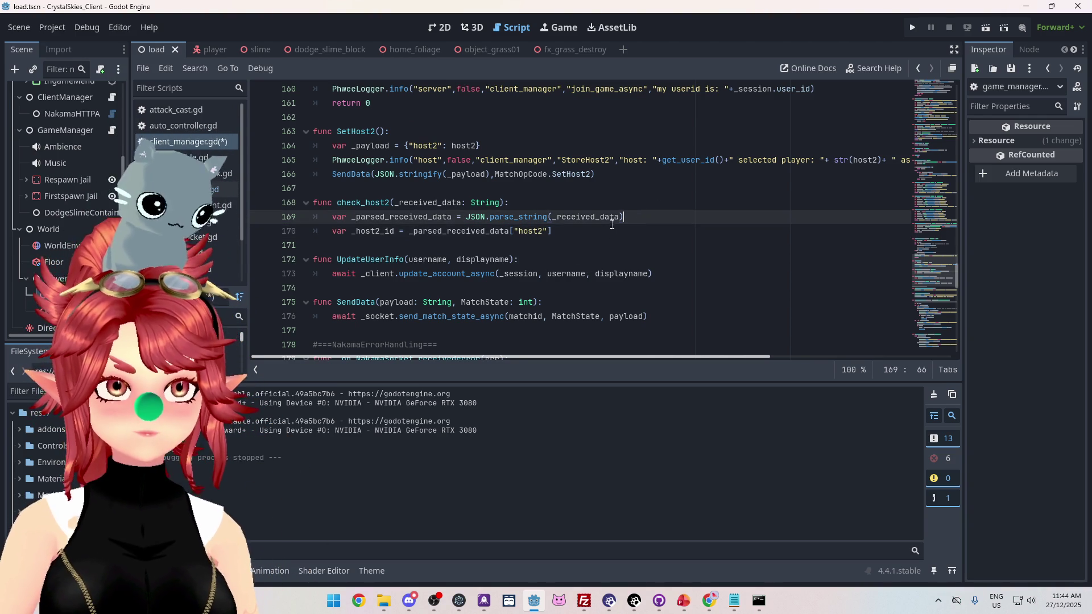
pyautogui.scroll(-1, 496, 206)
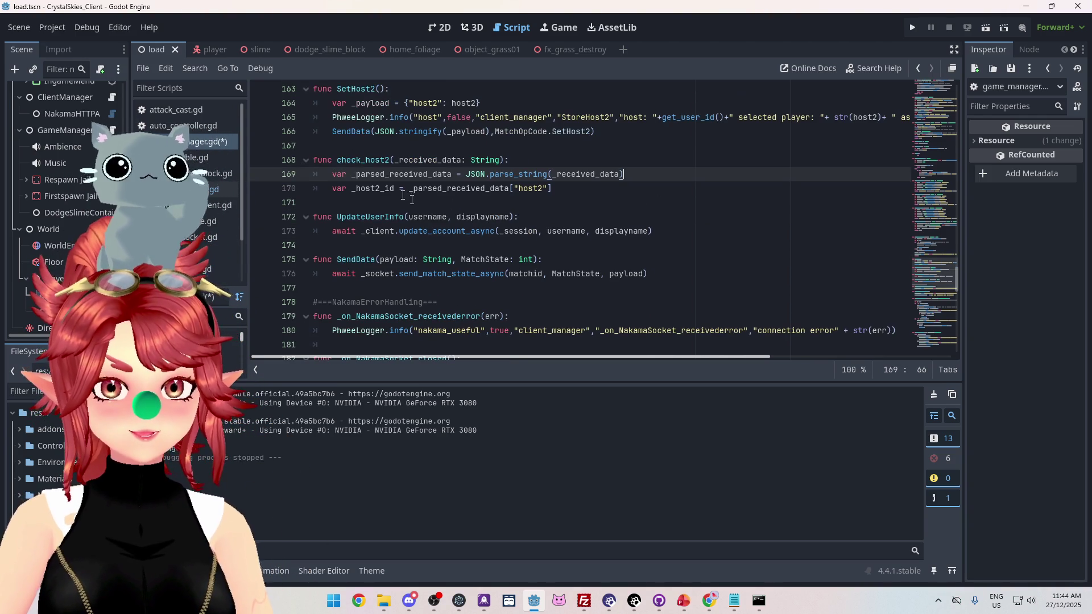
pyautogui.click(563, 186)
pyautogui.press('Return')
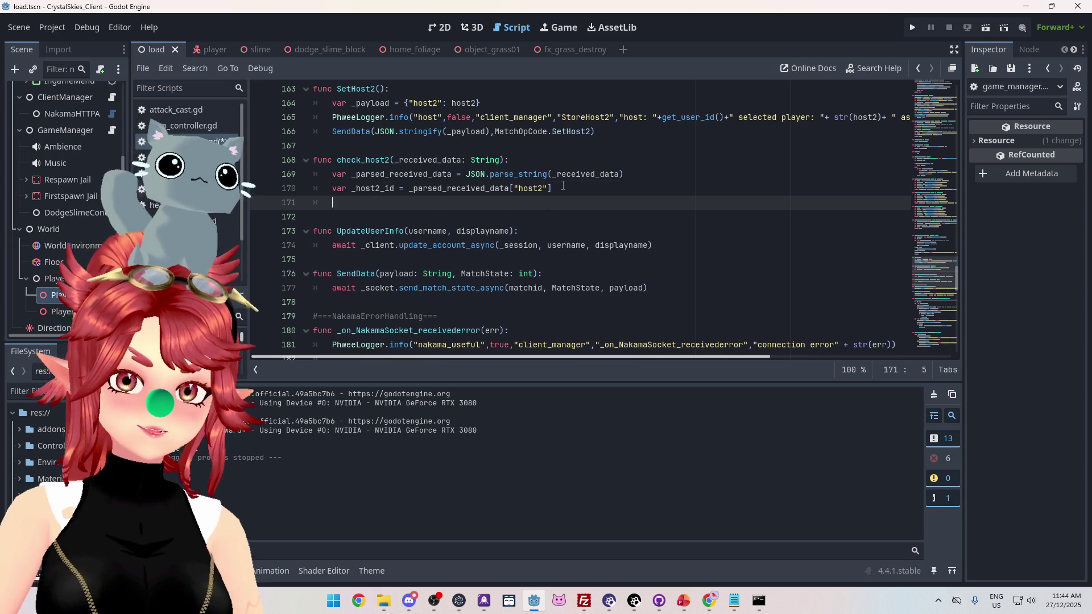
pyautogui.write('if')
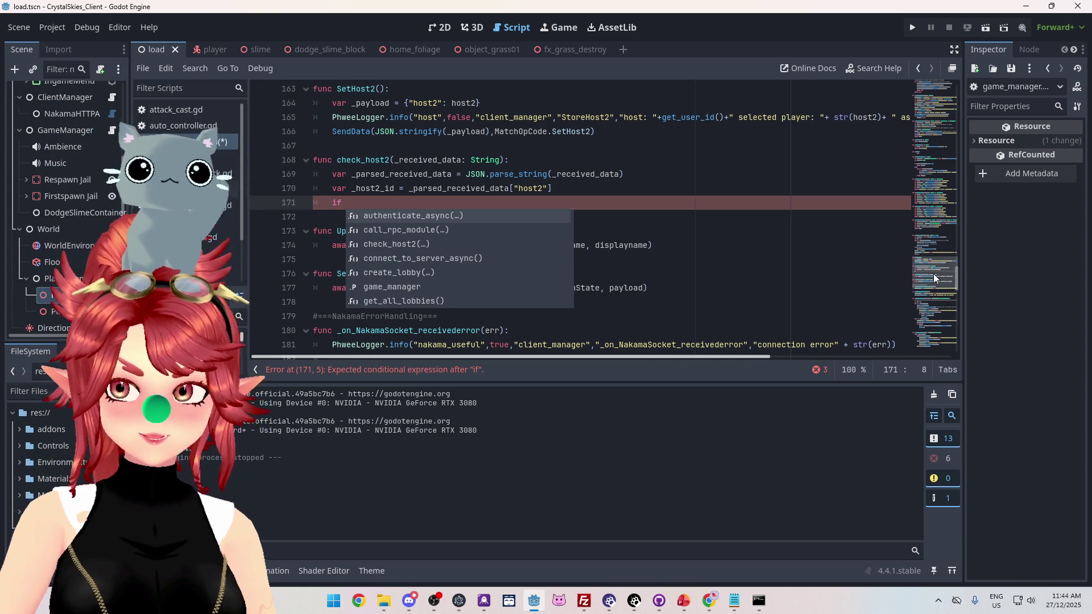
# Copy get_user_id() from line 230 and paste it after the if on line 171
pyautogui.moveTo(958, 281)
pyautogui.mouseDown()
pyautogui.moveTo(951, 95)
pyautogui.moveTo(943, 350)
pyautogui.mouseUp()
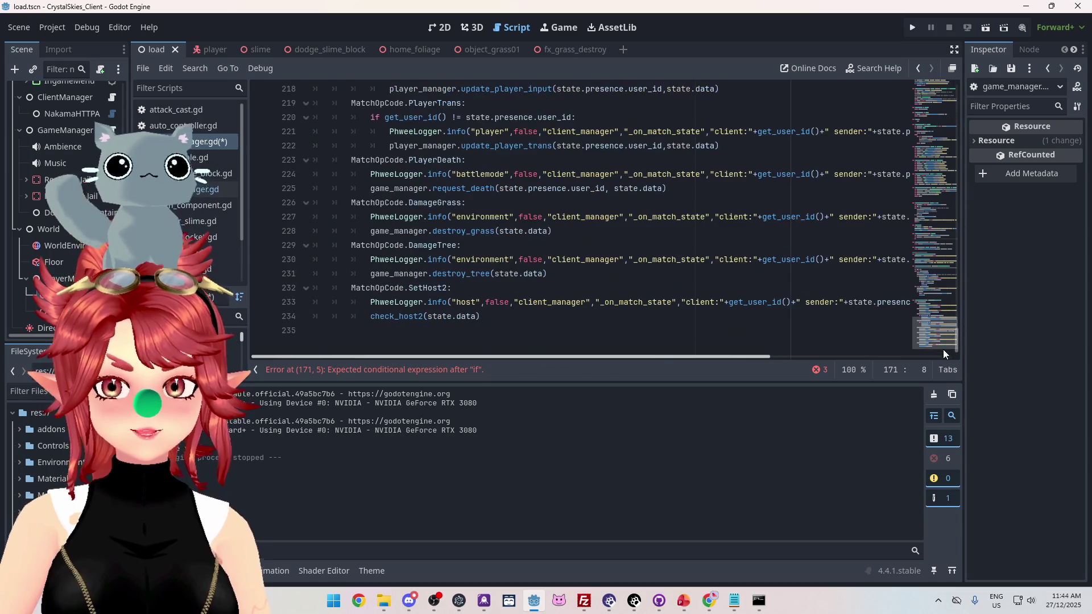
pyautogui.moveTo(660, 356)
pyautogui.mouseDown()
pyautogui.moveTo(850, 353)
pyautogui.moveTo(767, 345)
pyautogui.mouseUp()
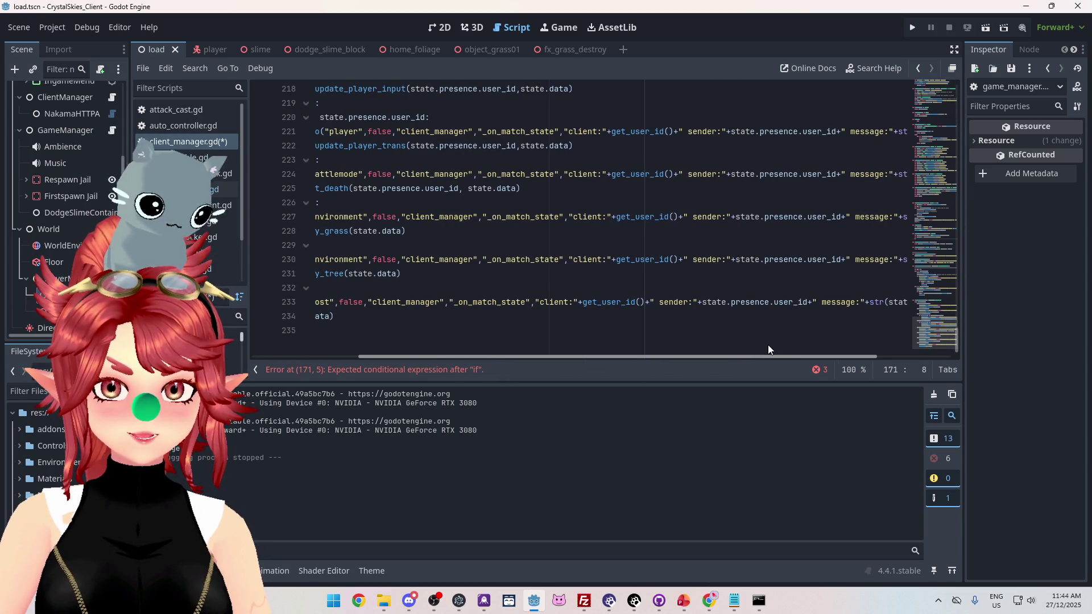
pyautogui.click(619, 259)
pyautogui.moveTo(619, 258); pyautogui.dragTo(678, 258)
pyautogui.hotkey('ctrl', 'c')
pyautogui.moveTo(646, 356); pyautogui.dragTo(478, 347)
pyautogui.scroll(12, 472, 284)
pyautogui.scroll(6, 462, 258)
pyautogui.click(352, 188)
pyautogui.hotkey('ctrl', 'v')
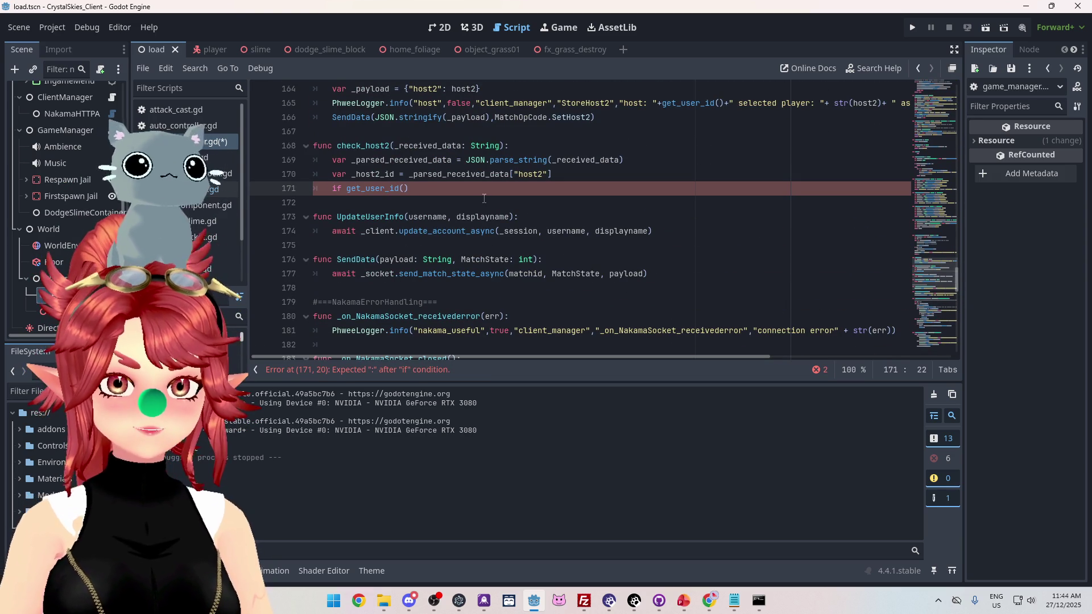
# Complete the condition on line 171 as get_user_id() == _host2_id
pyautogui.write('=')
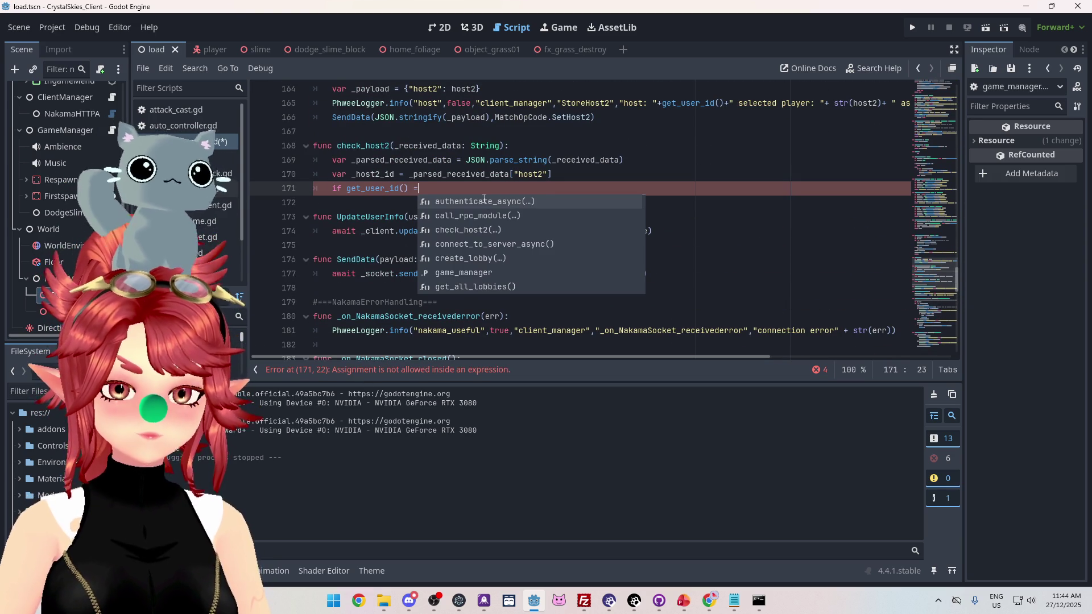
pyautogui.write('=')
pyautogui.doubleClick(396, 174)
pyautogui.hotkey('ctrl', 'c')
pyautogui.click(438, 189)
pyautogui.hotkey('ctrl', 'v')
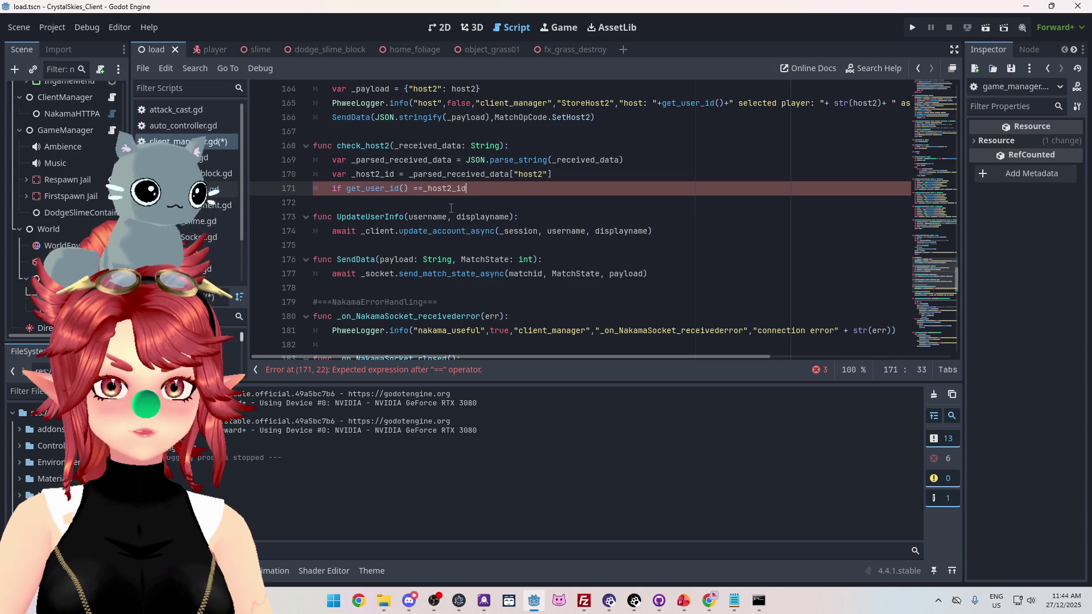
pyautogui.click(426, 188)
pyautogui.press('End')
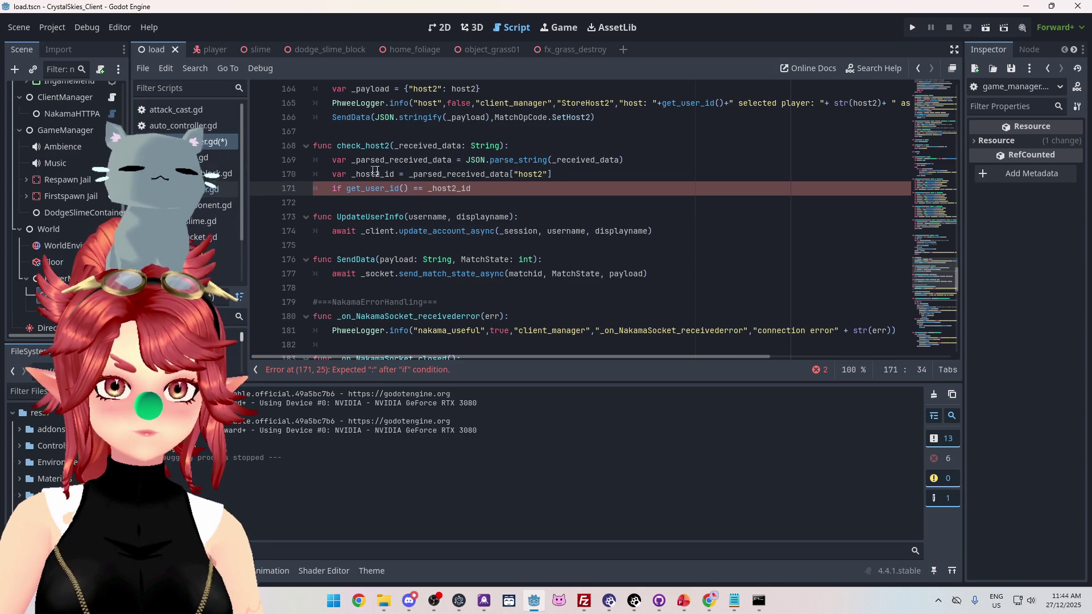
pyautogui.click(349, 190)
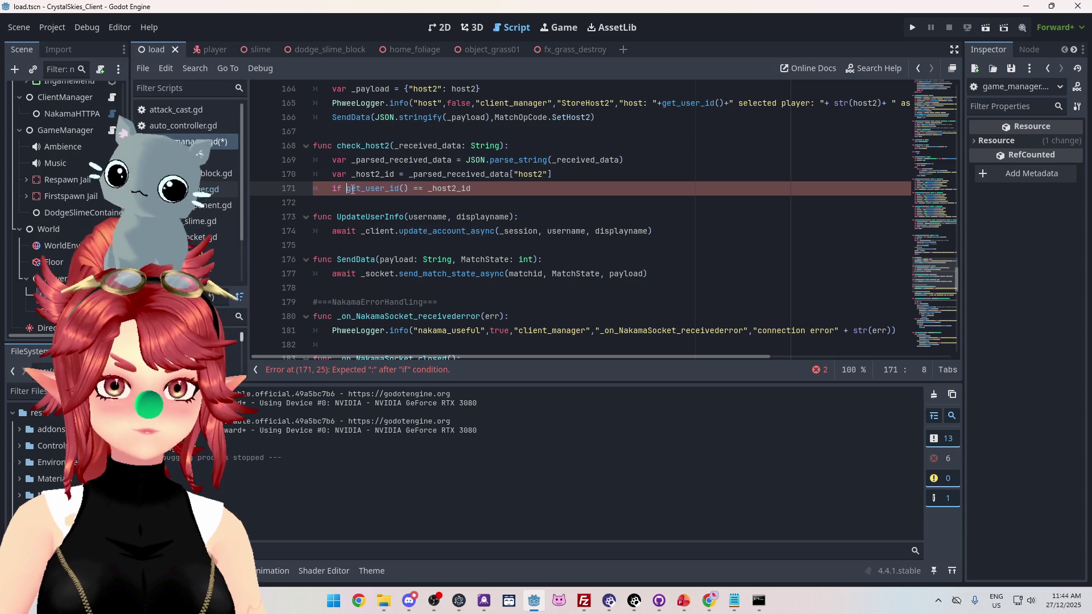
pyautogui.write('str')
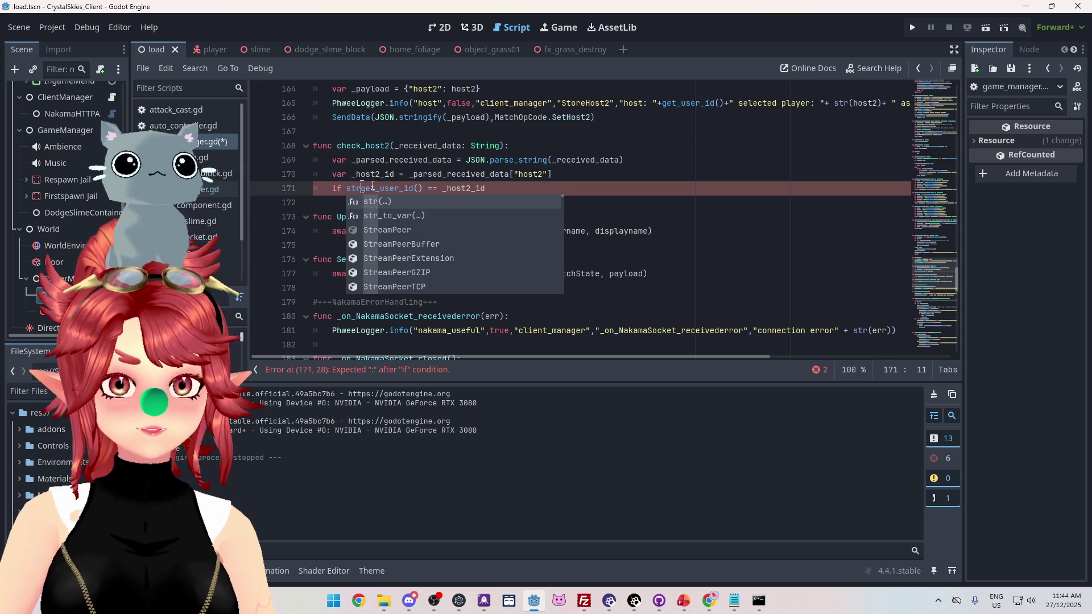
pyautogui.press('BackSpace')
pyautogui.press('BackSpace')
pyautogui.press('BackSpace')
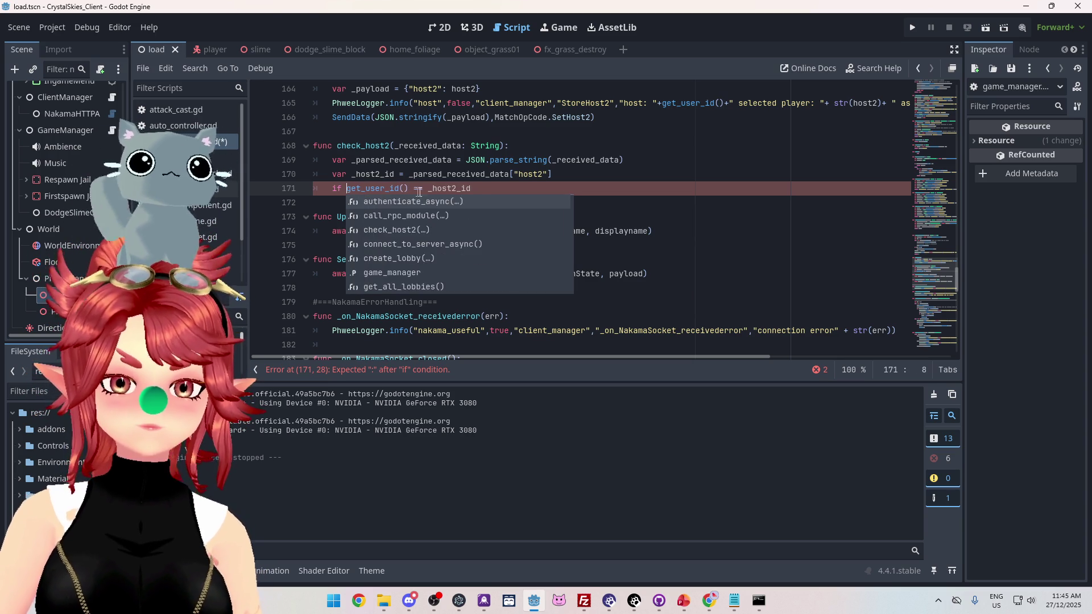
pyautogui.click(486, 194)
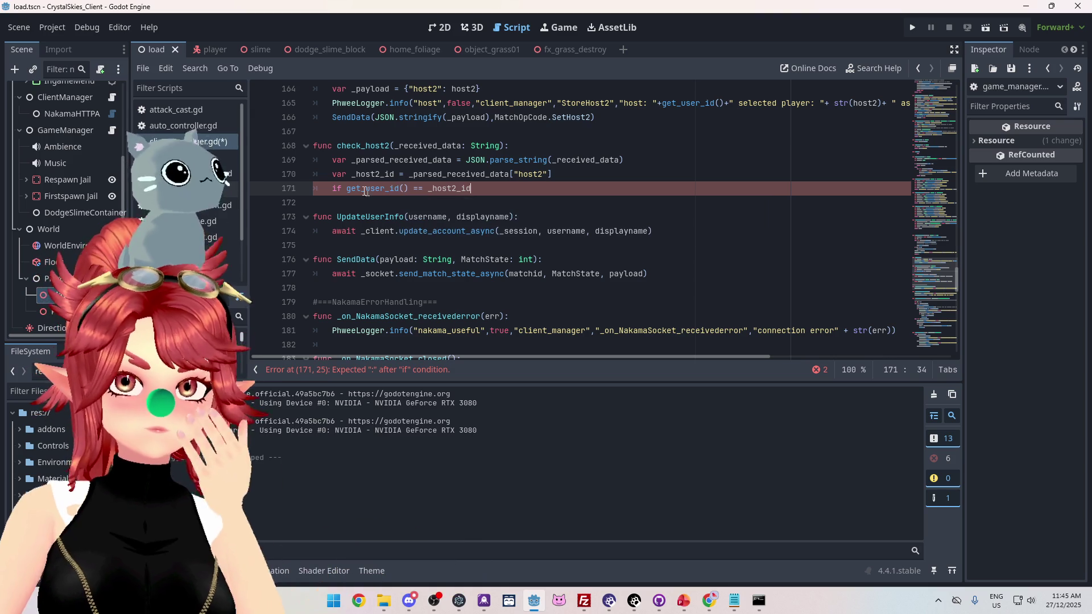
# End the if with a colon and set is_host2 = true in its body
pyautogui.write(':')
pyautogui.press('Return')
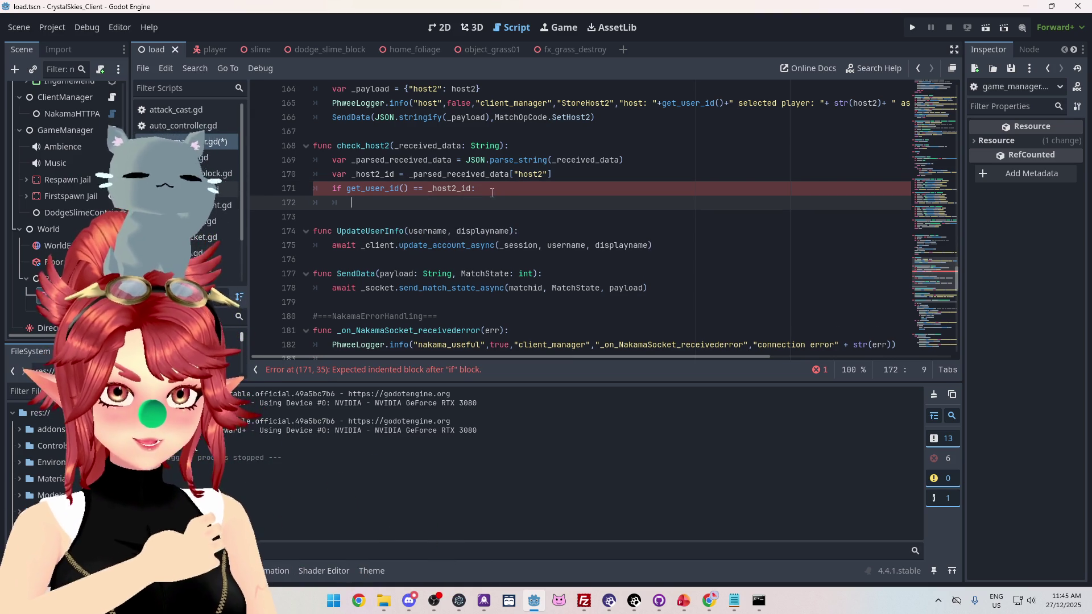
pyautogui.write('is_host2')
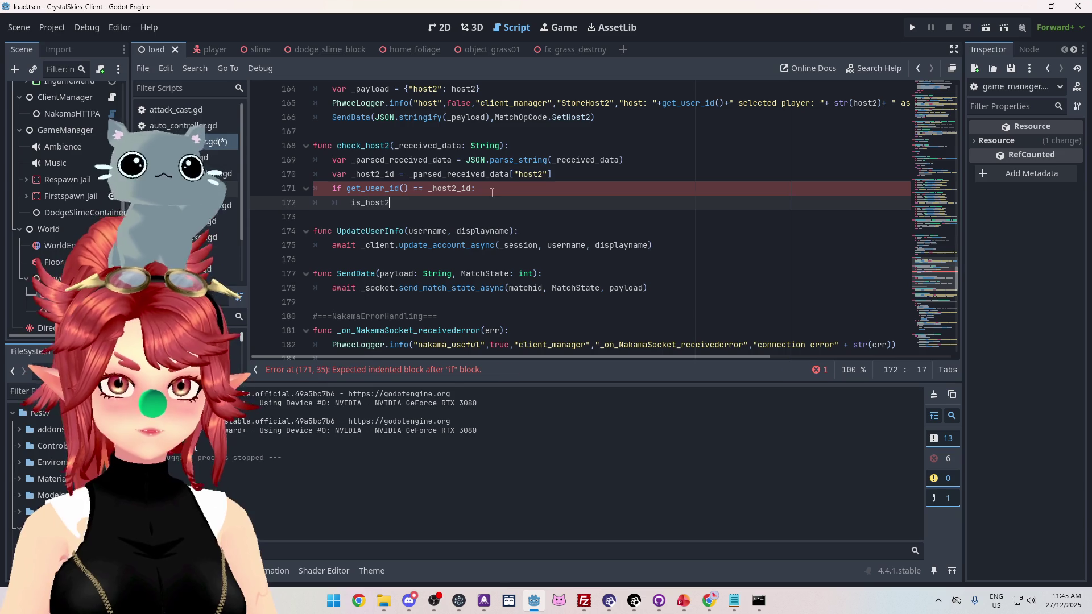
pyautogui.write(' = true')
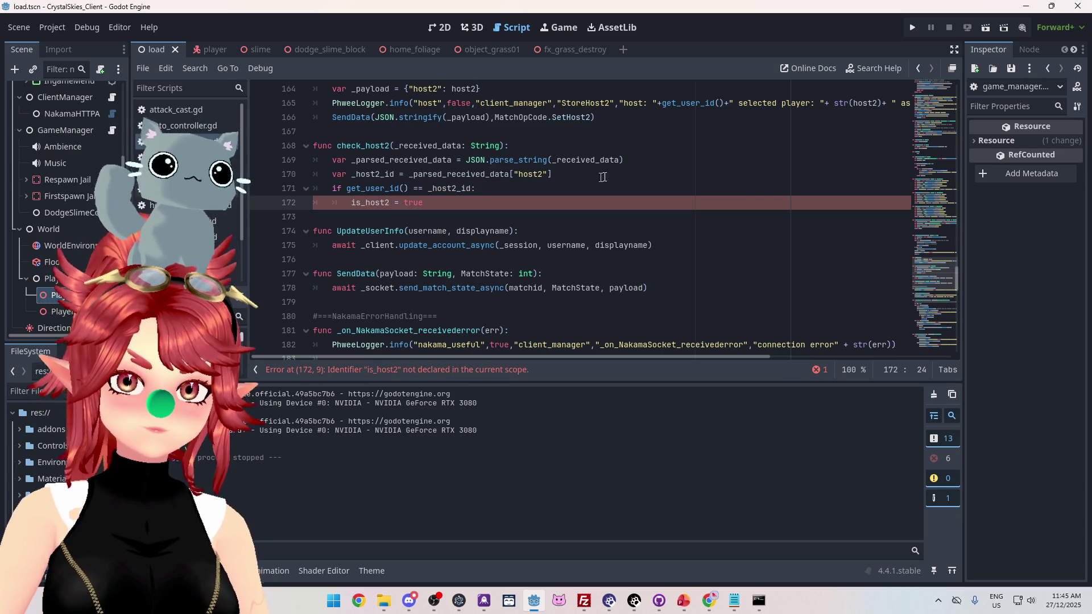
pyautogui.moveTo(957, 281)
pyautogui.mouseDown()
pyautogui.moveTo(962, 79)
pyautogui.moveTo(964, 116)
pyautogui.moveTo(964, 107)
pyautogui.mouseUp()
# Add 'var is_host2 = false' below the is_host declaration on line 16 and save client_manager.gd
pyautogui.click(428, 194)
pyautogui.press('Return')
pyautogui.write('var ')
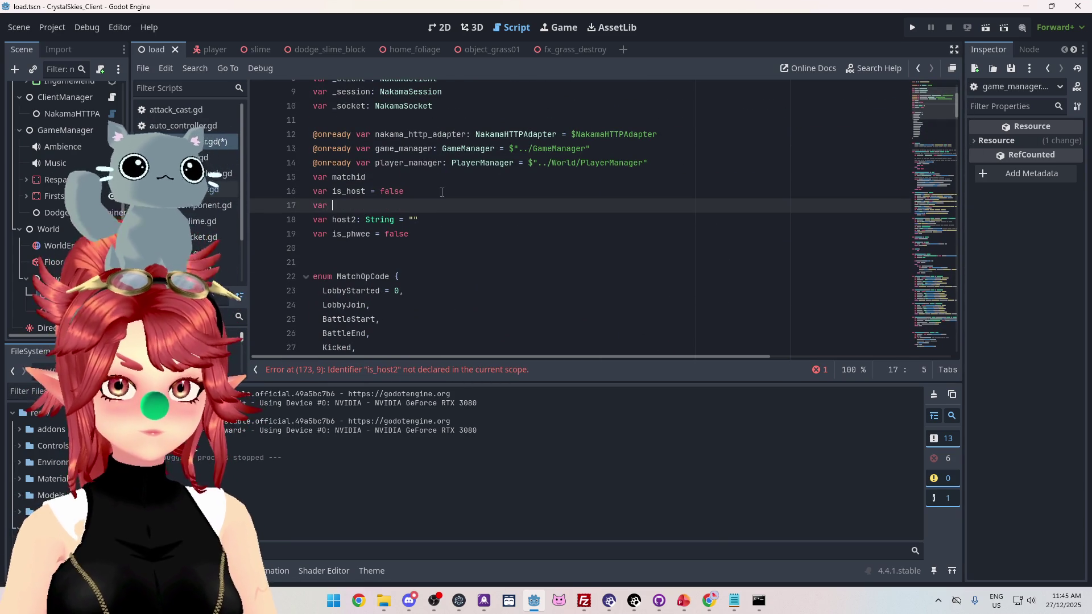
pyautogui.write('is_host2')
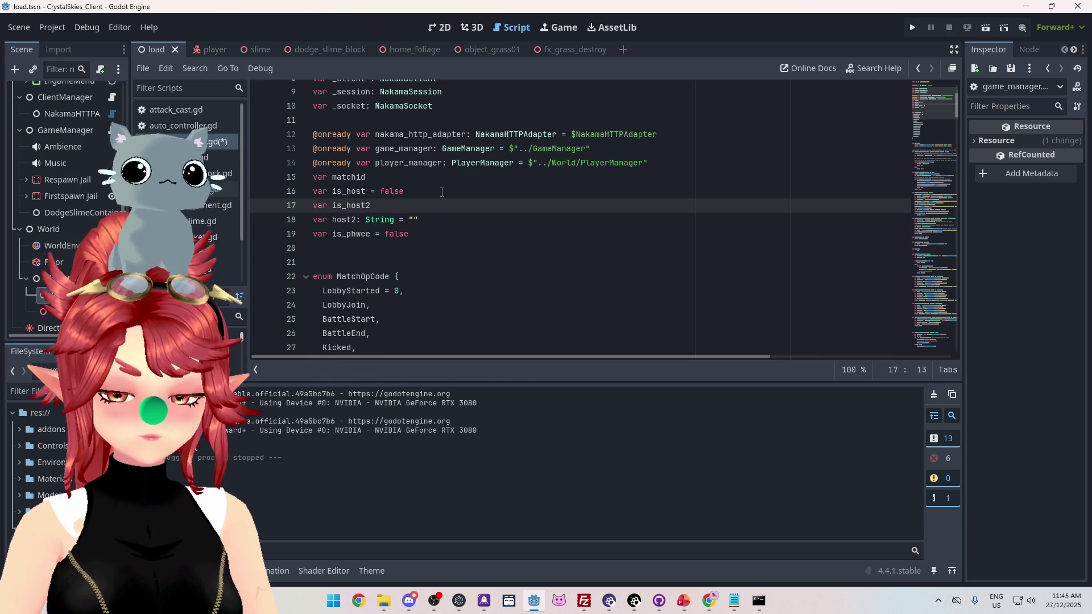
pyautogui.write(' = false')
pyautogui.click(442, 192)
pyautogui.hotkey('ctrl', 's')
pyautogui.moveTo(957, 110)
pyautogui.mouseDown()
pyautogui.moveTo(923, 323)
pyautogui.moveTo(934, 347)
pyautogui.moveTo(936, 313)
pyautogui.mouseUp()
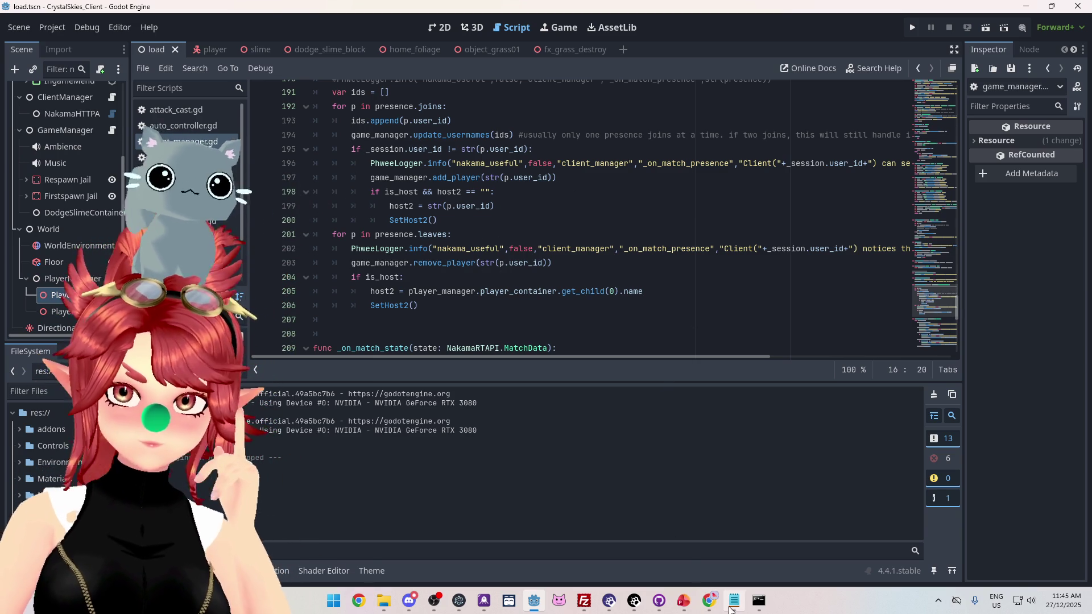
# Bring Notepad's nk_lobbyhandler.ts to the front and scroll down to its match-state handlers
pyautogui.moveTo(731, 609)
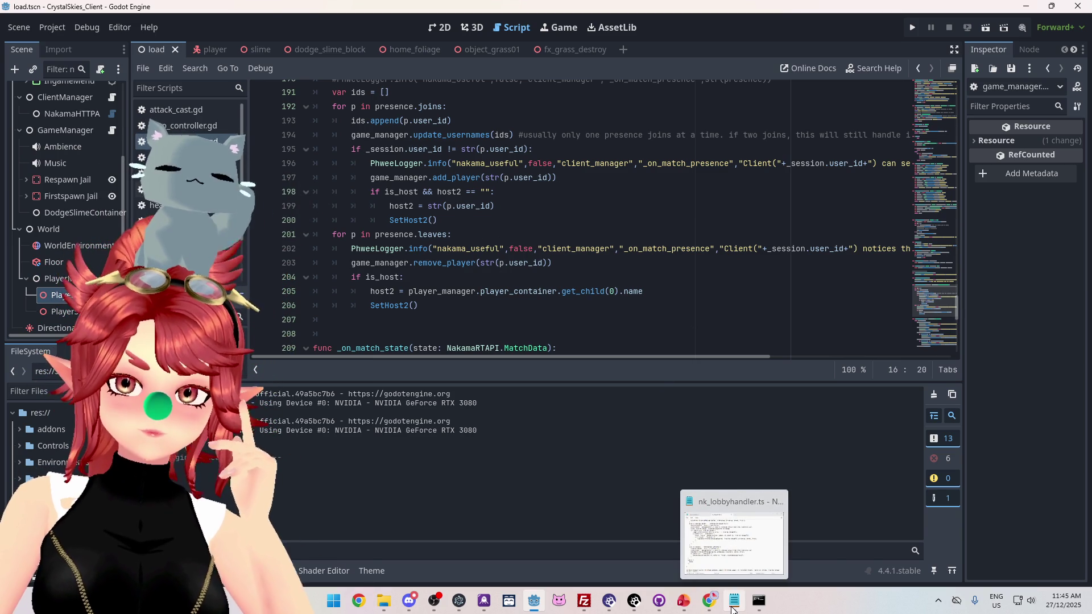
pyautogui.click(732, 609)
pyautogui.scroll(-6, 689, 467)
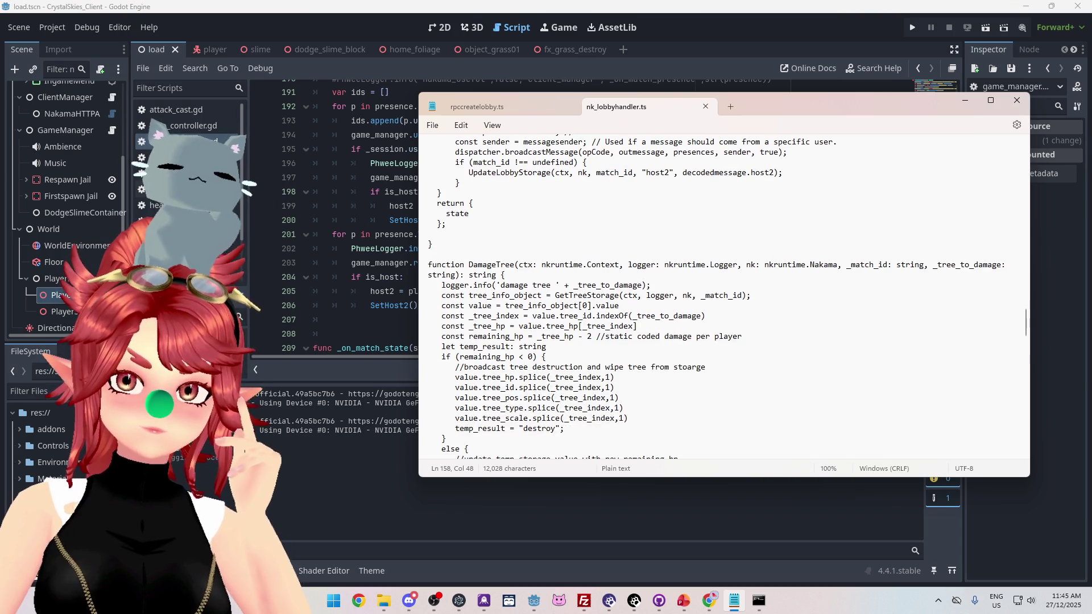
pyautogui.scroll(-11, 718, 296)
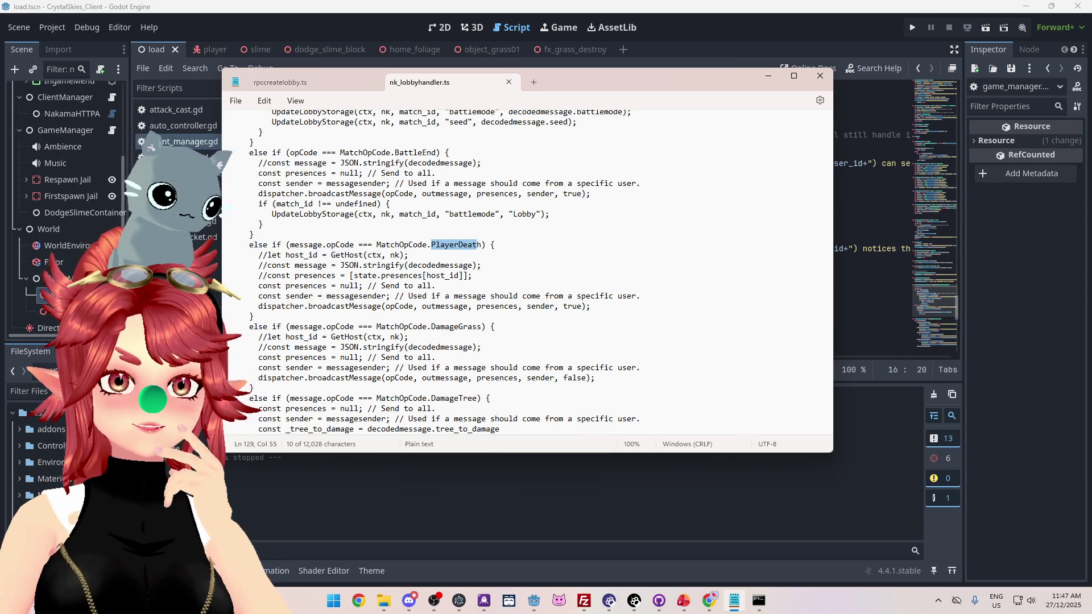
pyautogui.moveTo(652, 81); pyautogui.dragTo(674, 82)
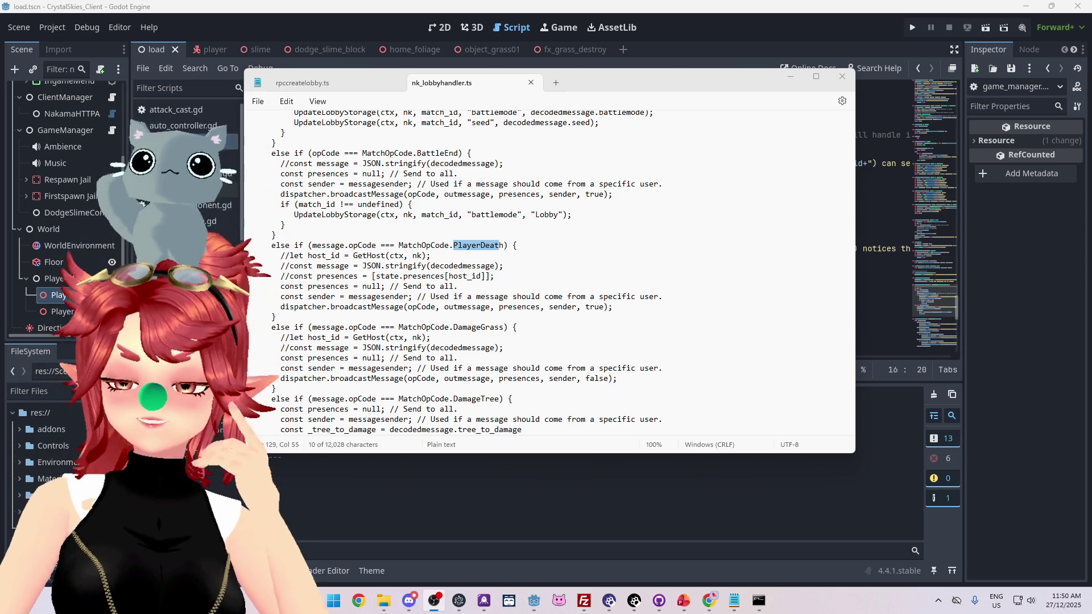
pyautogui.click(561, 245)
pyautogui.scroll(-1, 561, 245)
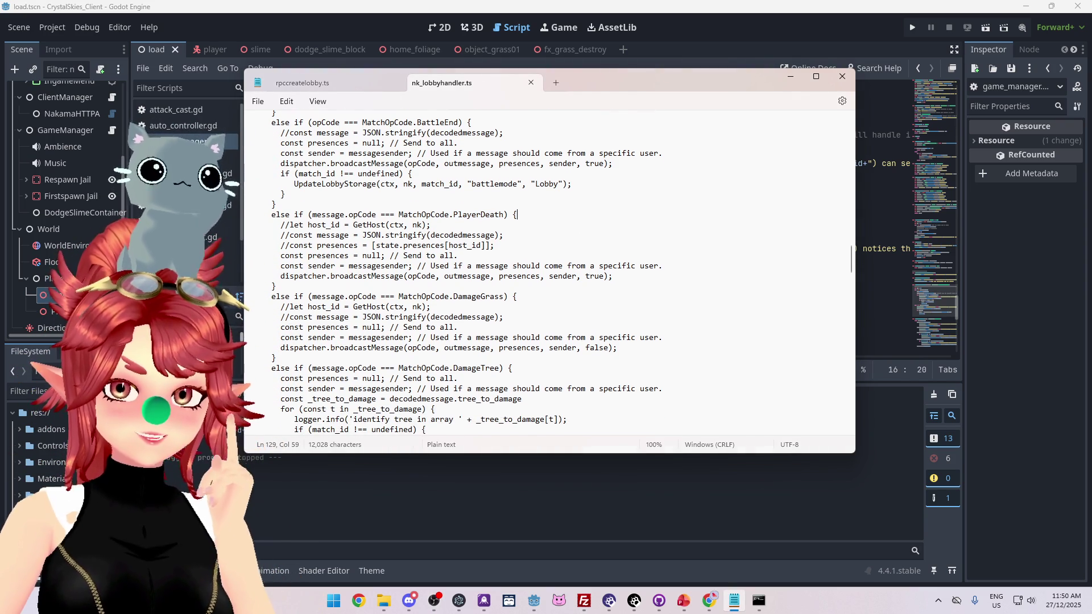
pyautogui.doubleClick(478, 215)
pyautogui.scroll(-3, 502, 219)
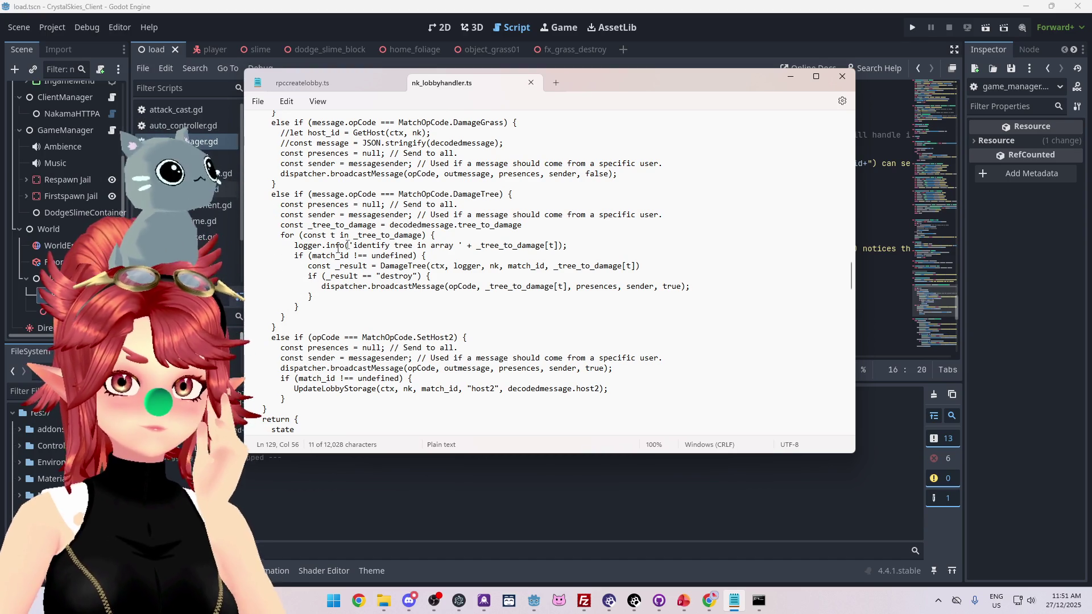
pyautogui.scroll(-1, 546, 267)
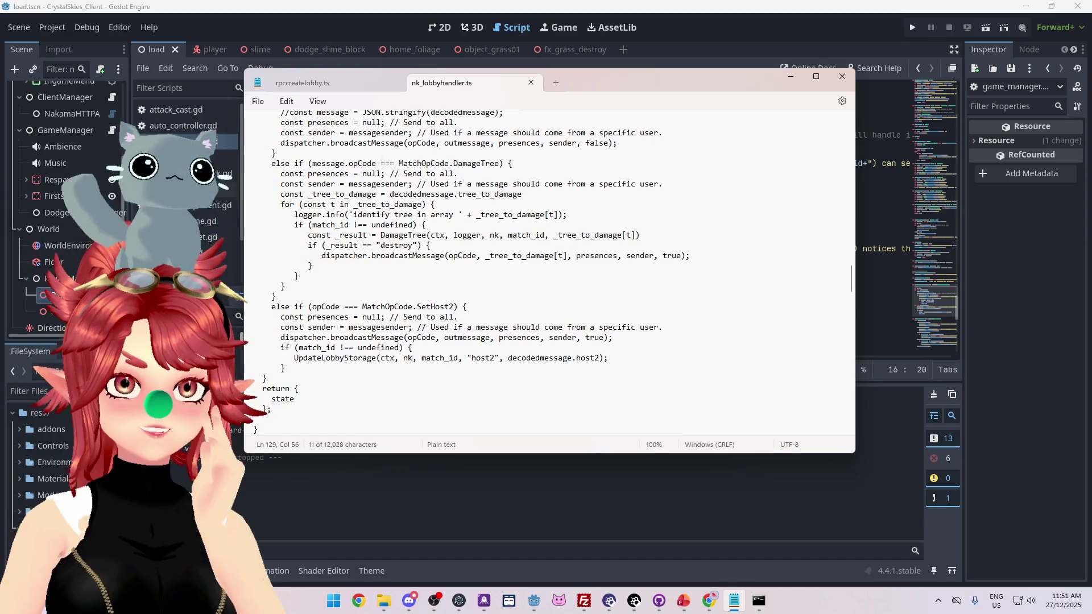
pyautogui.scroll(-3, 445, 216)
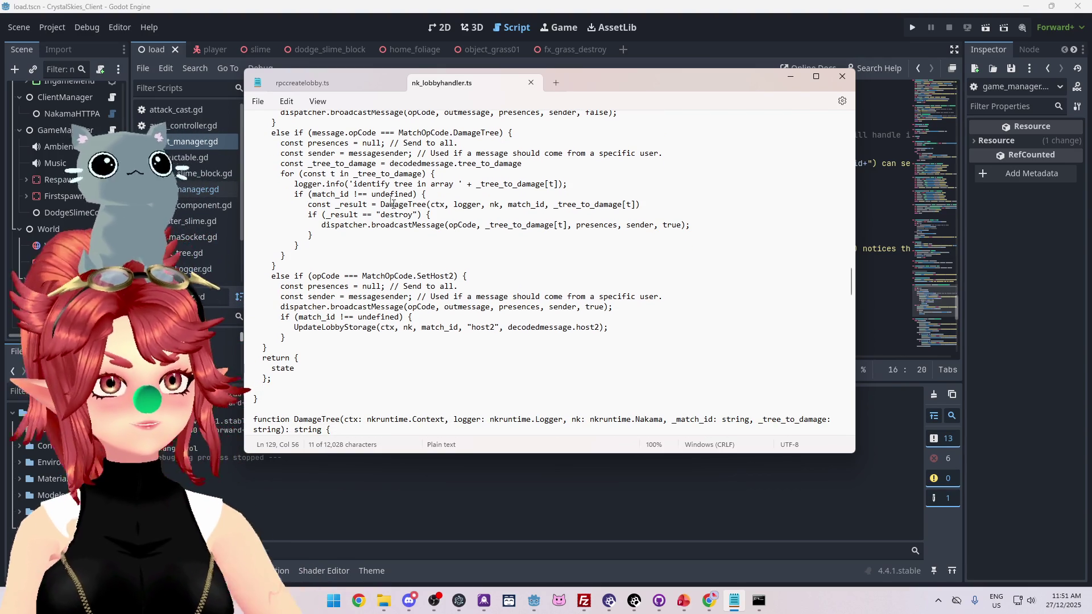
pyautogui.click(341, 338)
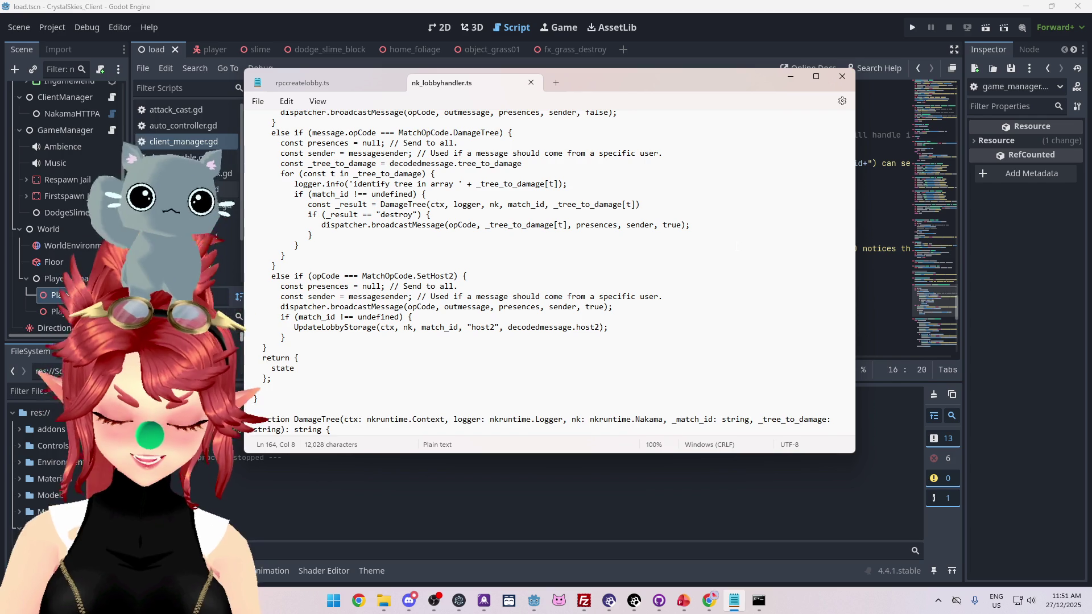
# Delete the stray blank line before the SetHost2 handler's closing brace in nk_lobbyhandler.ts
pyautogui.press('Return')
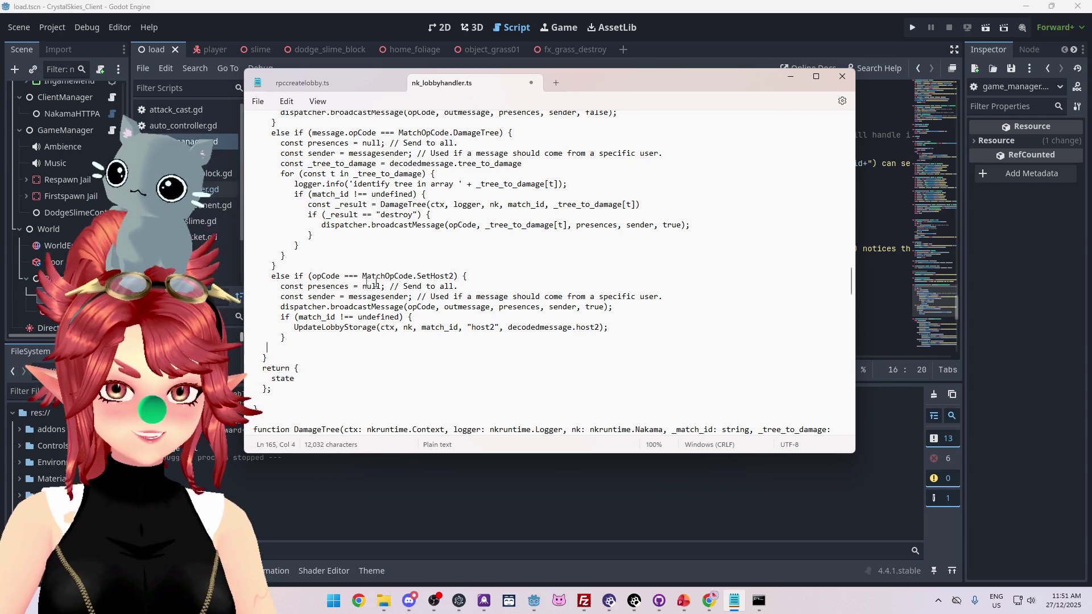
pyautogui.scroll(-2, 280, 252)
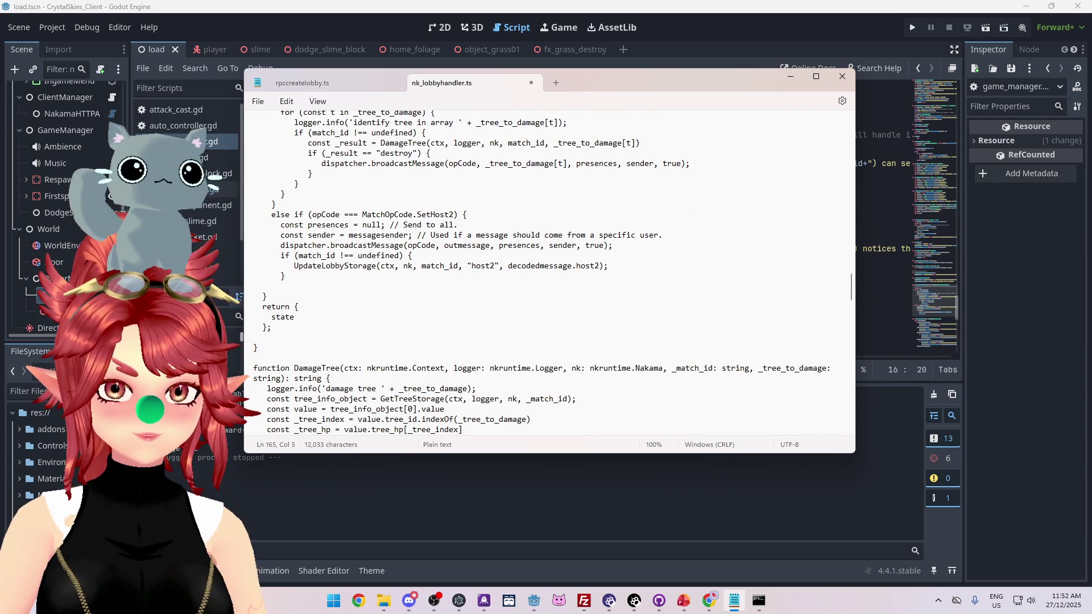
pyautogui.press('BackSpace')
pyautogui.press('BackSpace')
pyautogui.press('BackSpace')
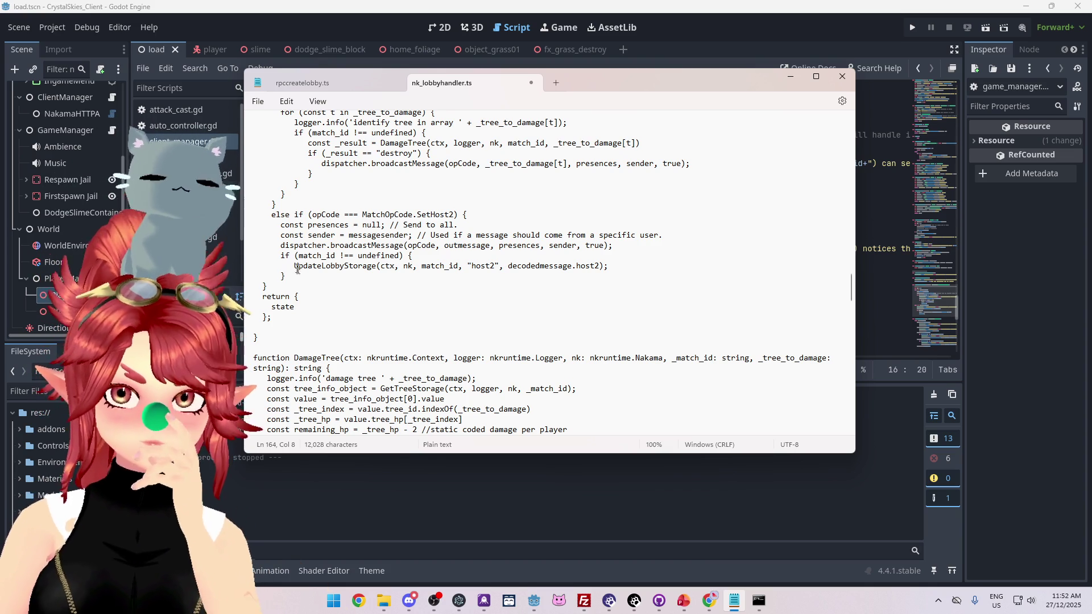
pyautogui.moveTo(508, 265); pyautogui.dragTo(599, 266)
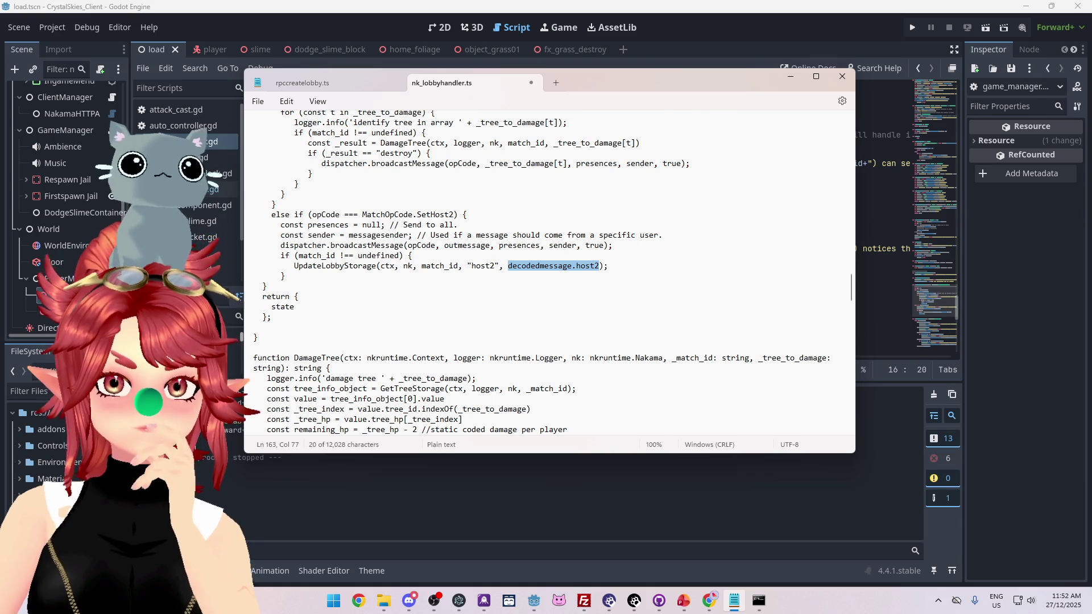
pyautogui.moveTo(307, 225); pyautogui.dragTo(322, 226)
pyautogui.moveTo(499, 246); pyautogui.dragTo(538, 249)
pyautogui.scroll(3, 534, 256)
pyautogui.scroll(1, 533, 322)
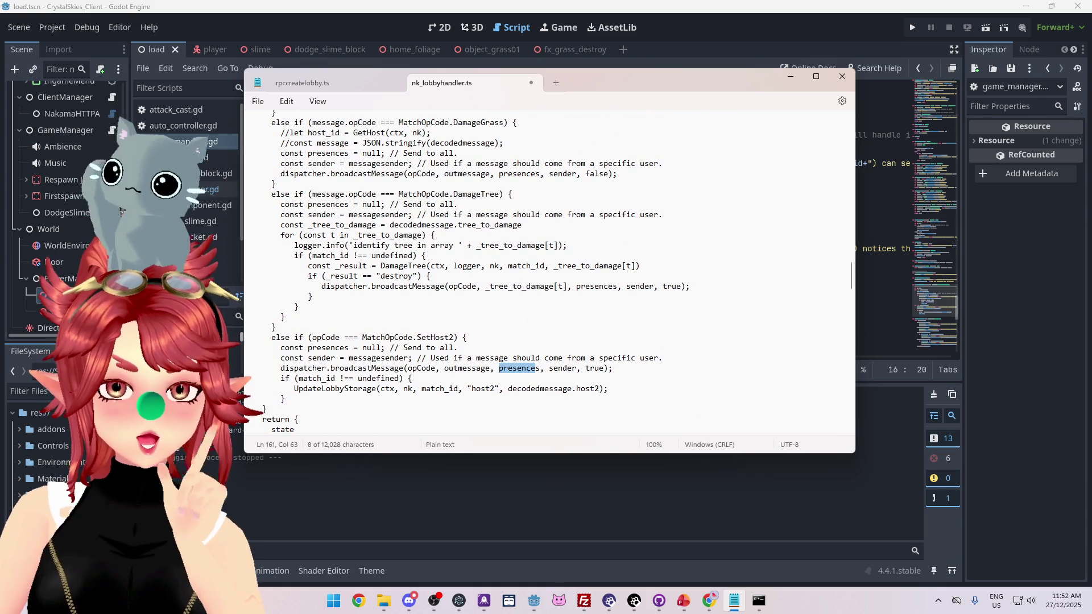
pyautogui.scroll(10, 535, 267)
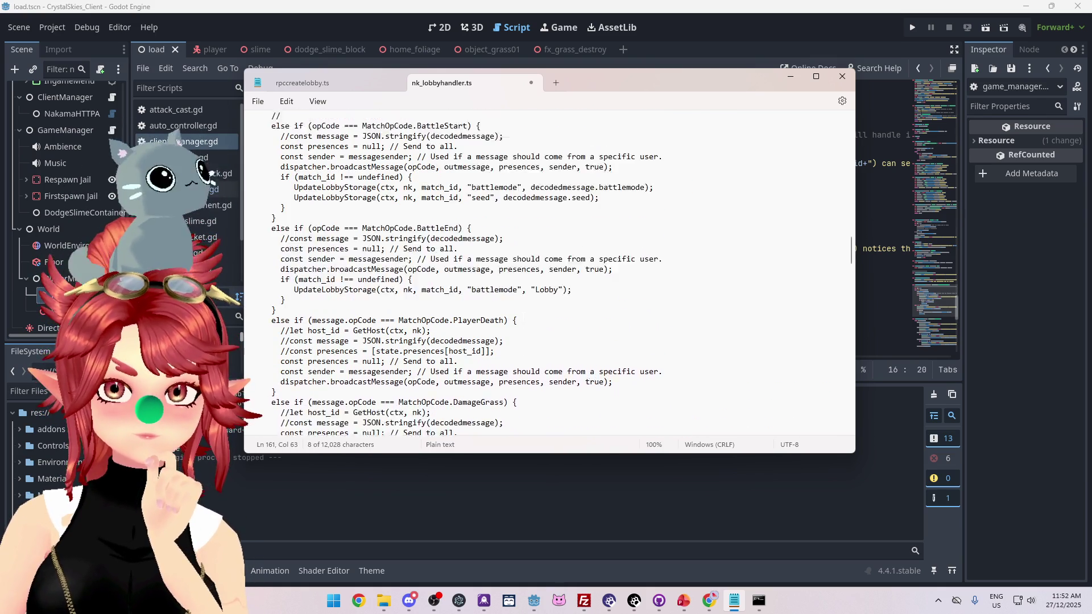
pyautogui.scroll(3, 535, 267)
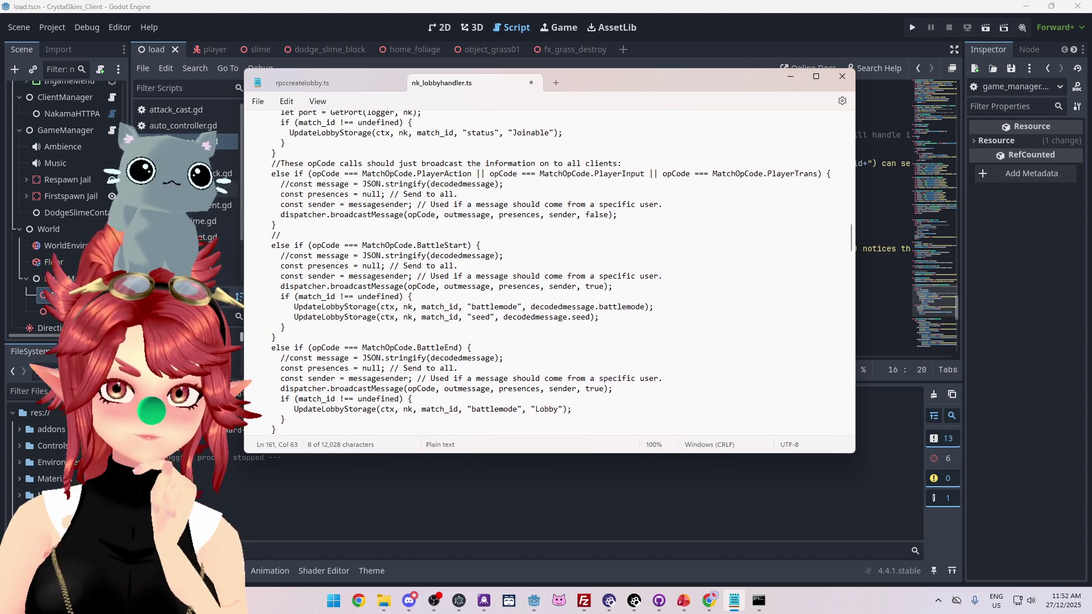
pyautogui.scroll(2, 546, 270)
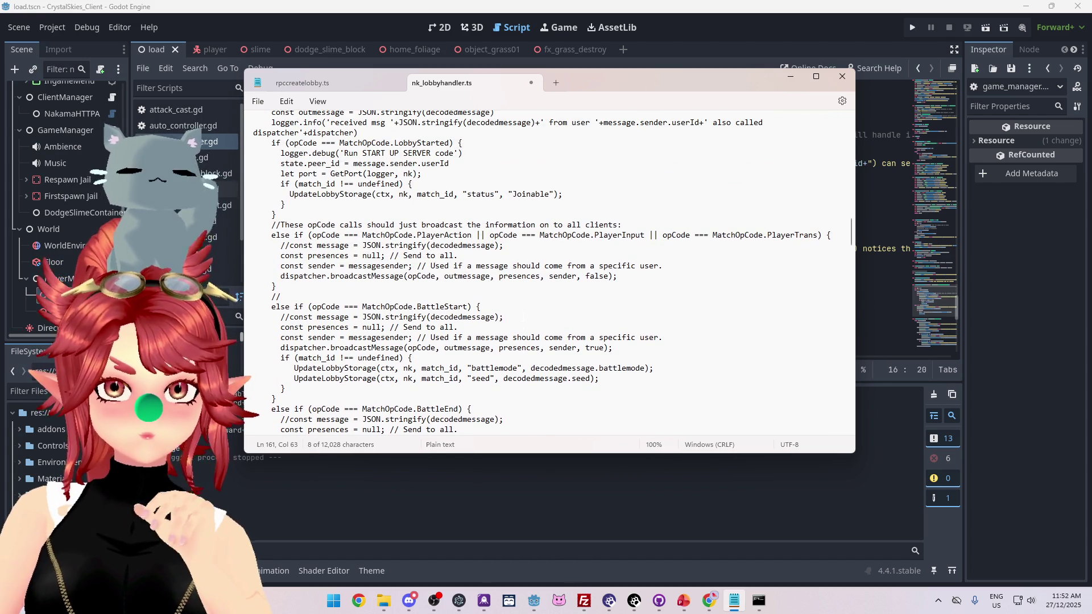
pyautogui.scroll(1, 546, 270)
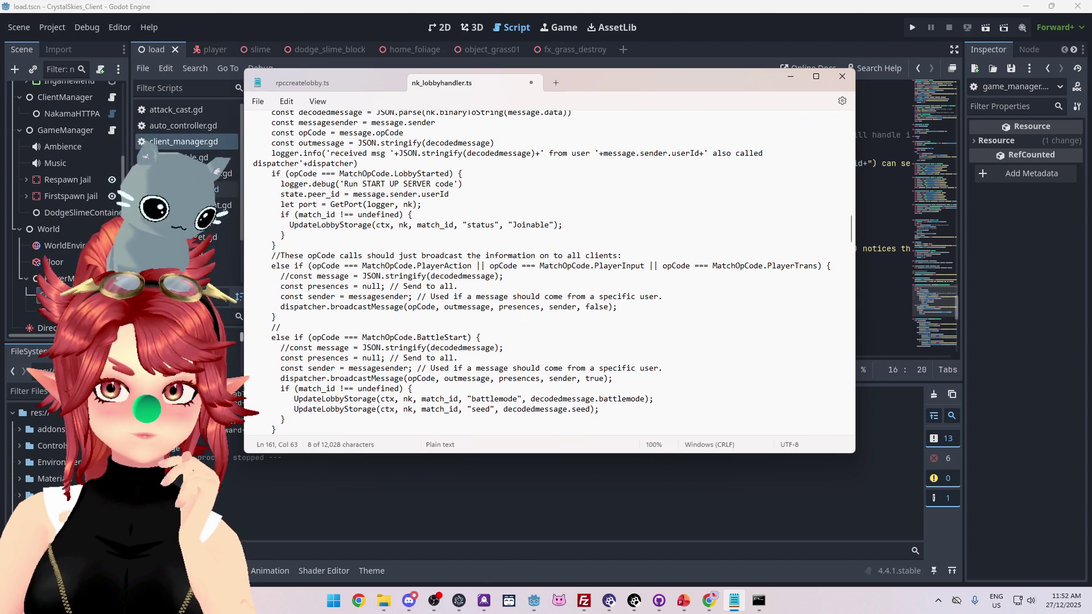
pyautogui.scroll(3, 545, 272)
pyautogui.scroll(-7, 546, 272)
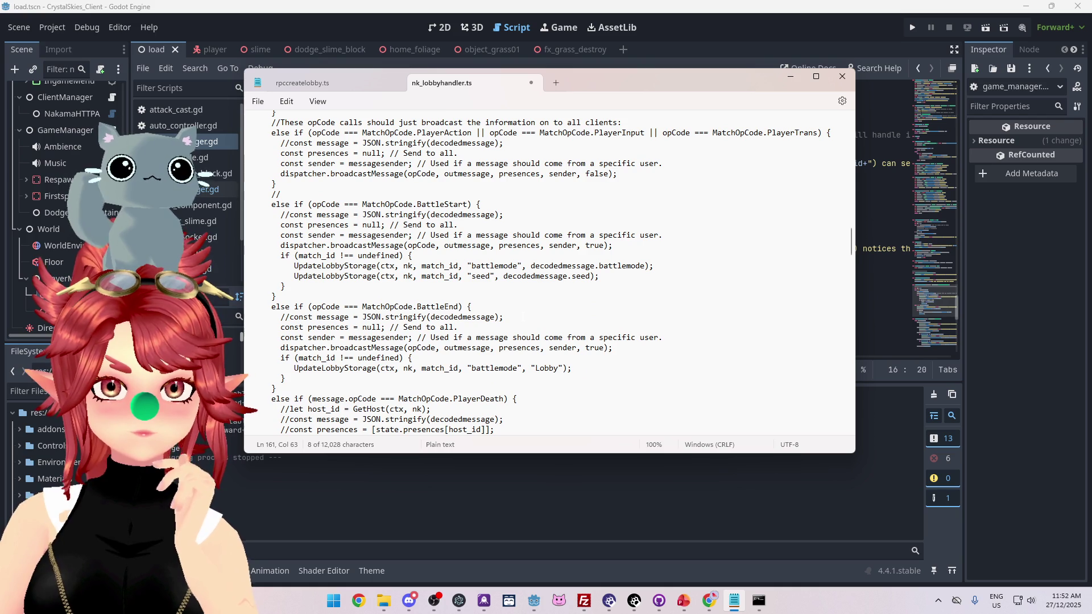
pyautogui.scroll(-1, 401, 306)
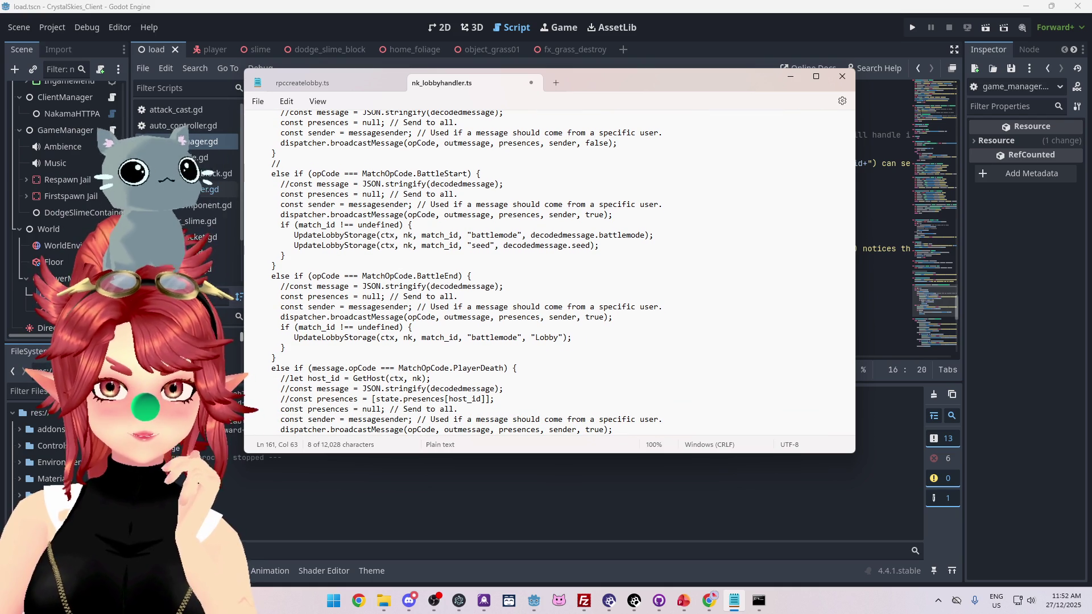
pyautogui.scroll(15, 549, 273)
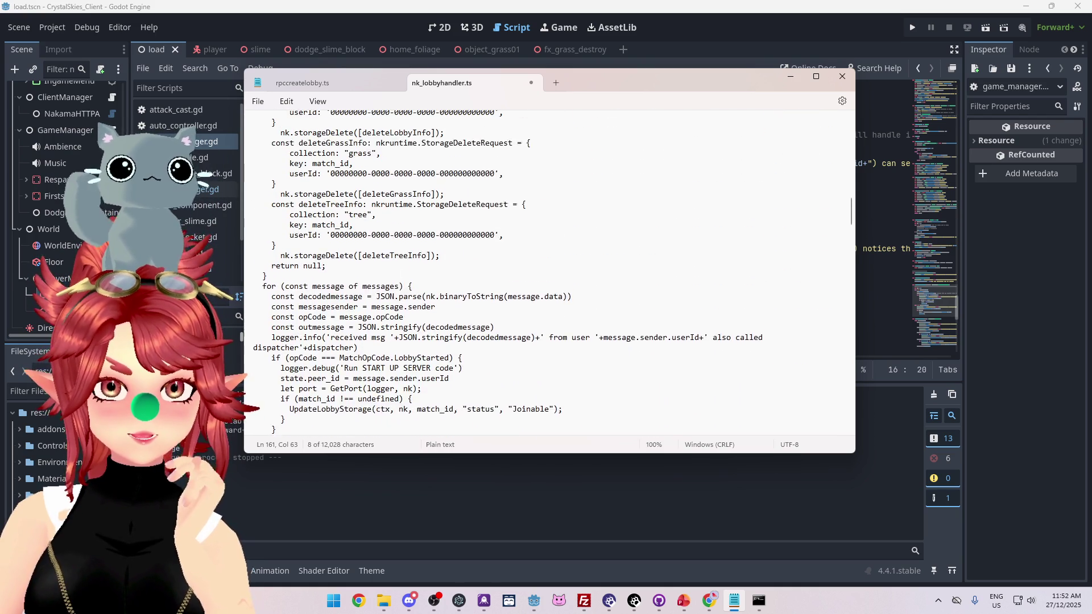
pyautogui.scroll(3, 548, 273)
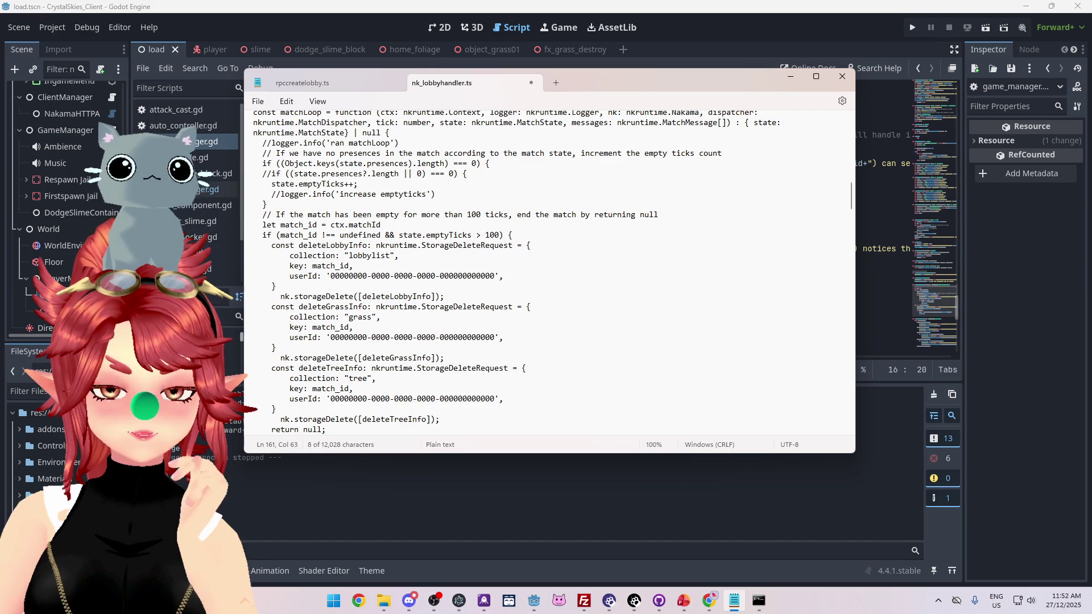
pyautogui.scroll(-7, 548, 273)
pyautogui.scroll(-12, 549, 273)
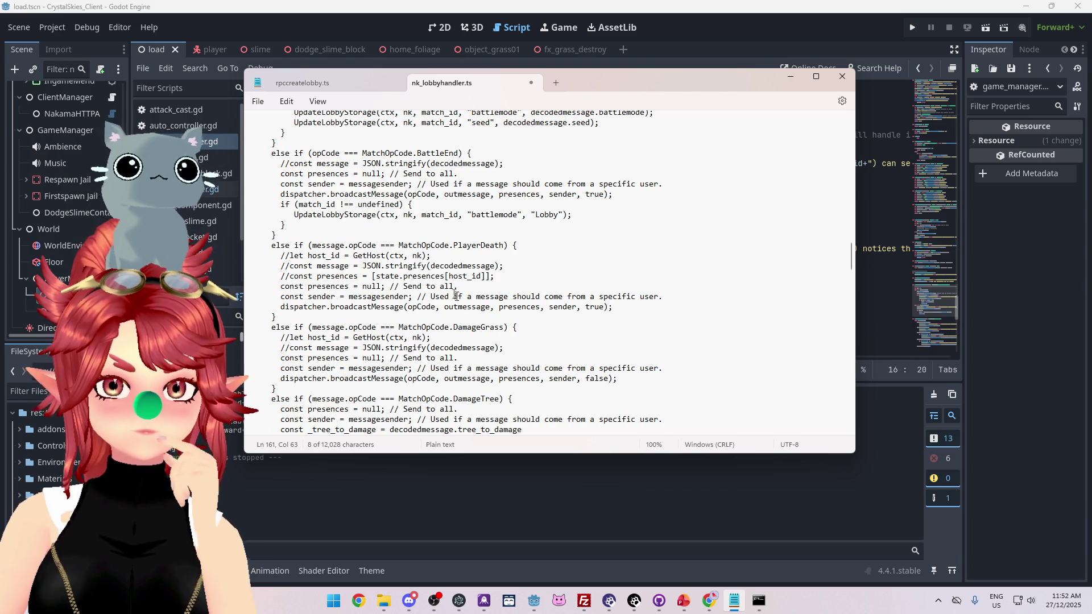
pyautogui.click(405, 276)
pyautogui.moveTo(375, 276); pyautogui.dragTo(485, 276)
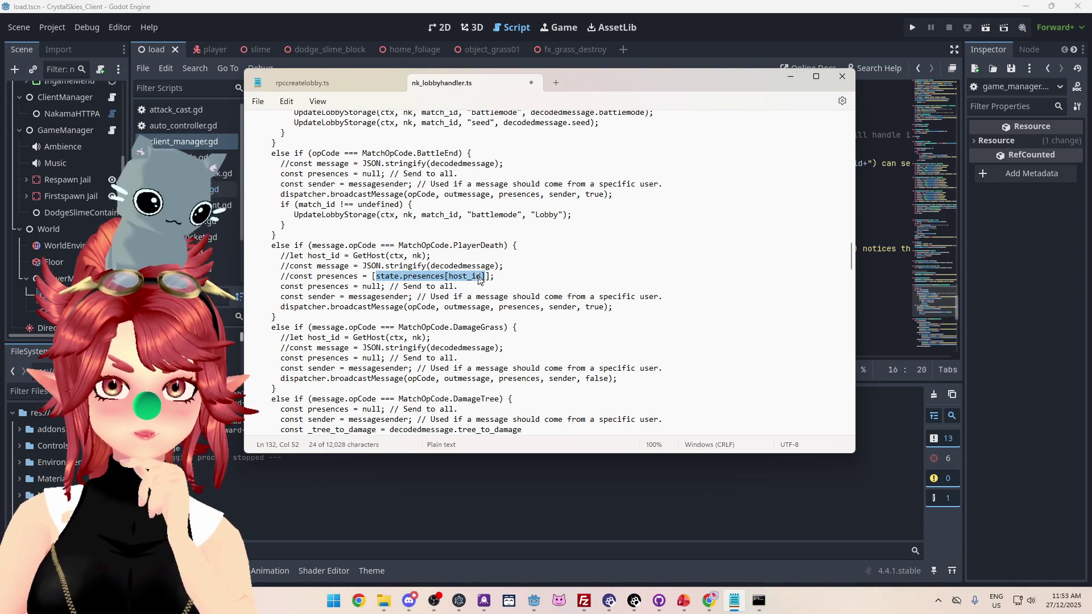
pyautogui.click(403, 271)
pyautogui.moveTo(352, 255); pyautogui.dragTo(357, 255)
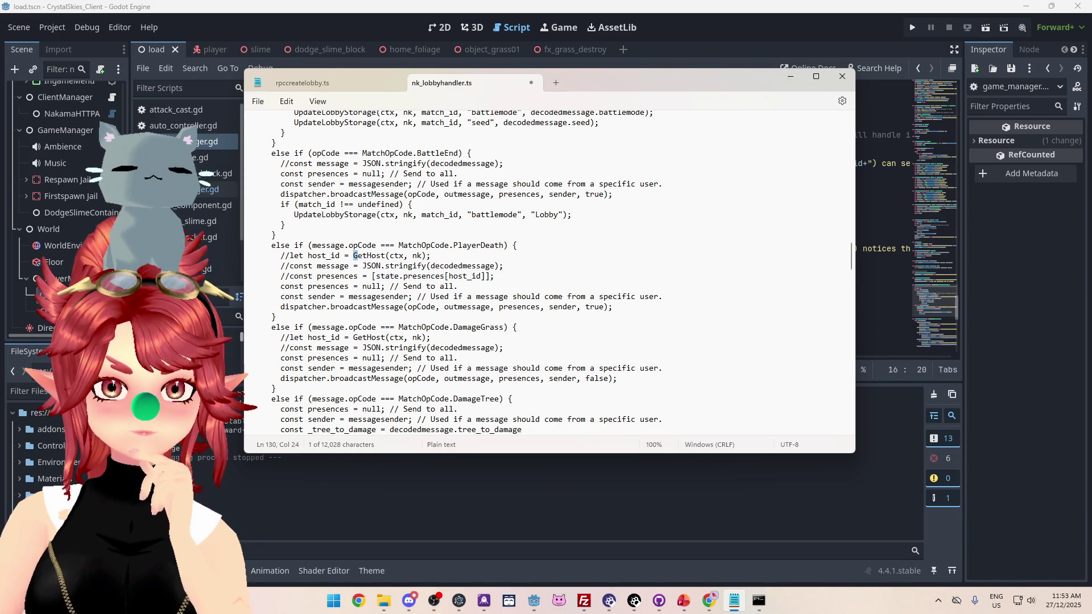
pyautogui.moveTo(449, 276); pyautogui.dragTo(481, 276)
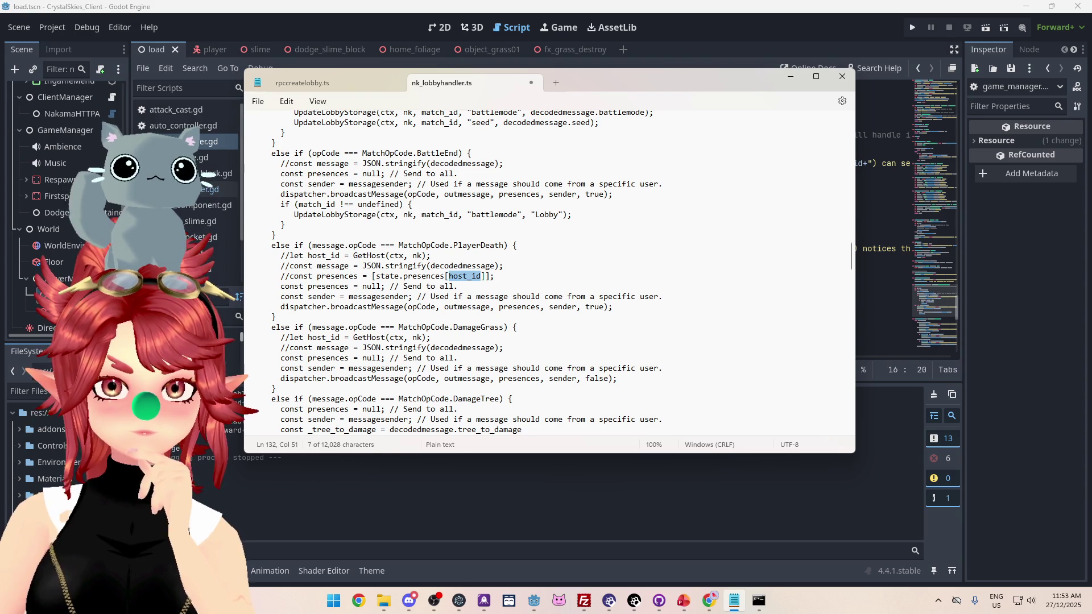
pyautogui.moveTo(276, 276); pyautogui.dragTo(495, 276)
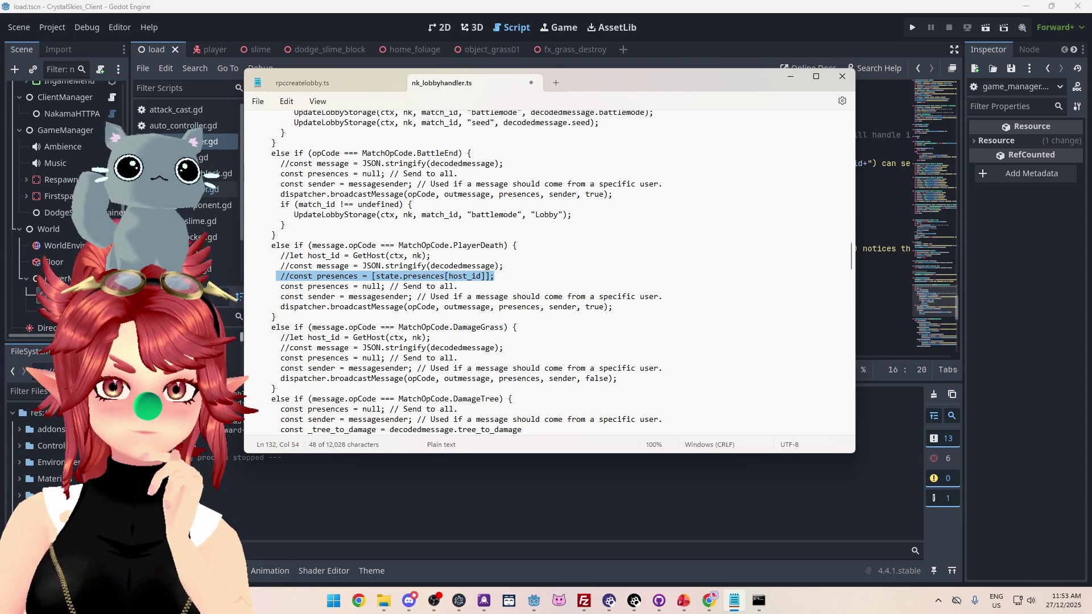
pyautogui.scroll(4, 378, 260)
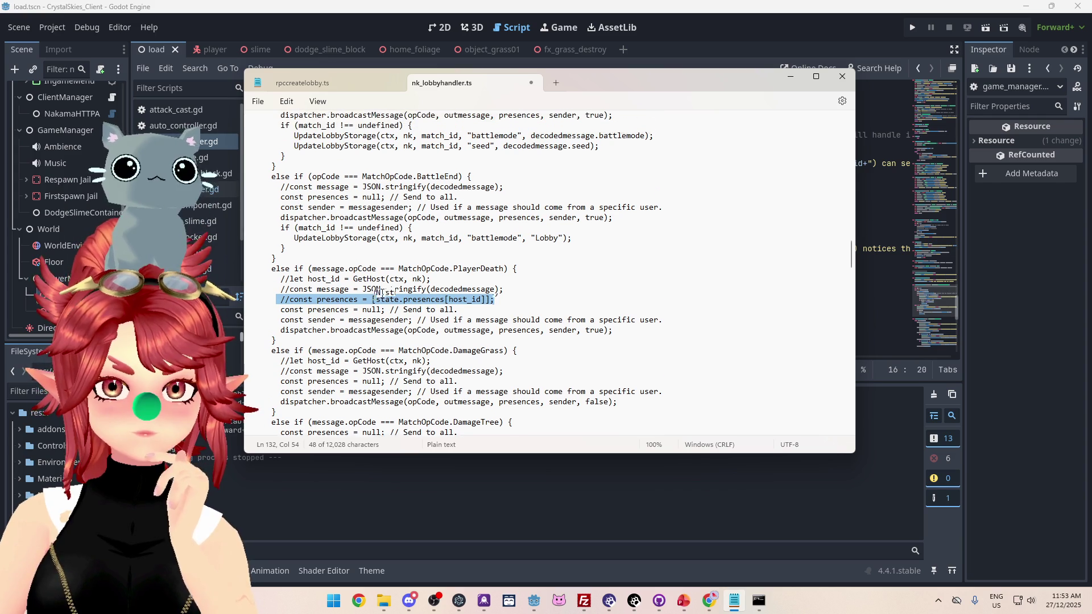
pyautogui.scroll(5, 378, 259)
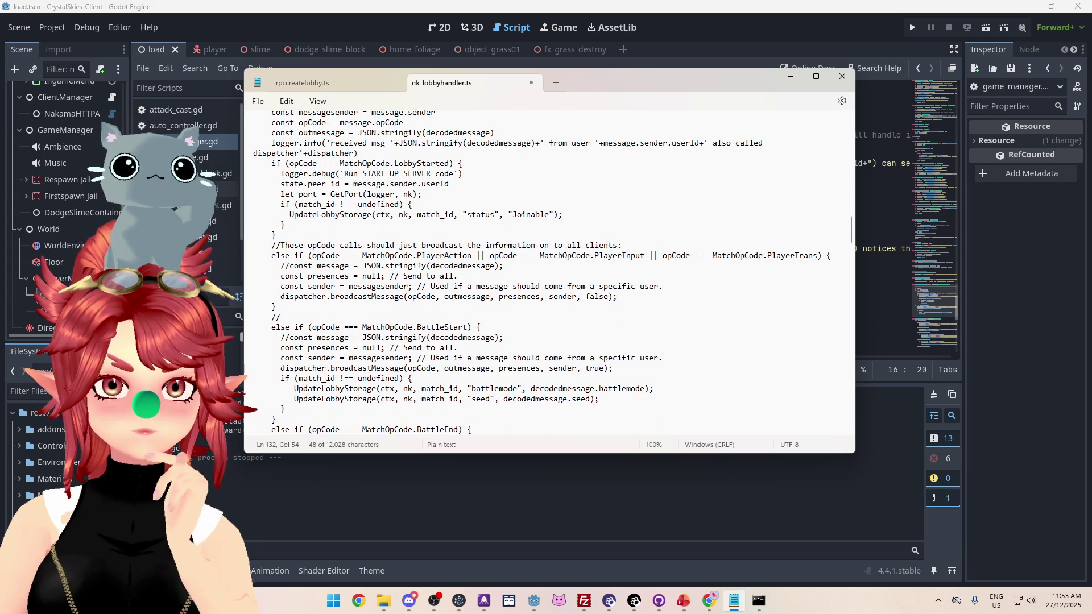
pyautogui.scroll(1, 378, 259)
pyautogui.scroll(-6, 536, 272)
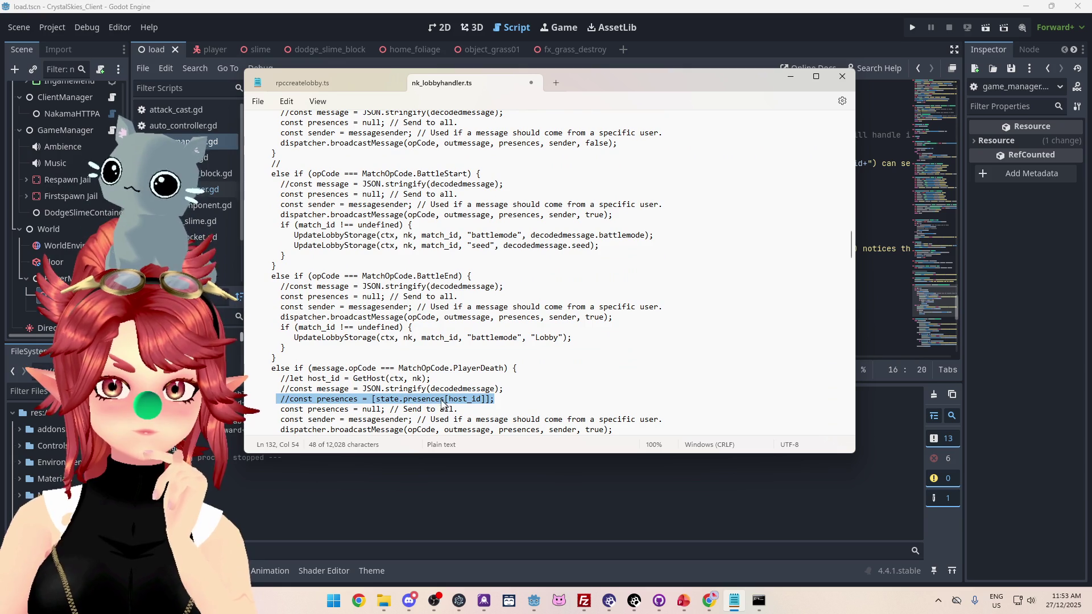
pyautogui.scroll(-12, 364, 380)
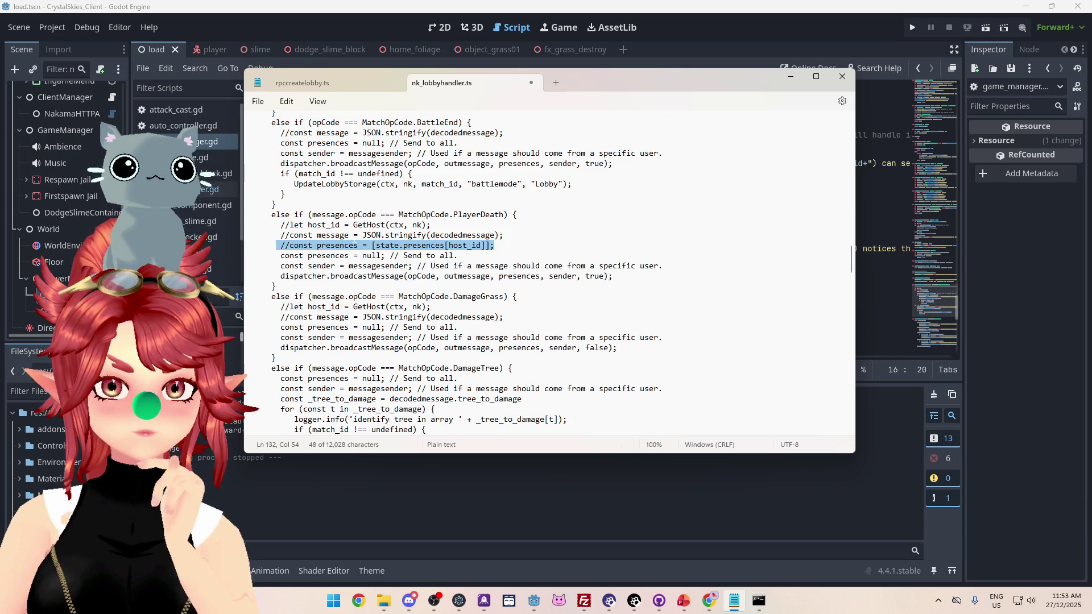
pyautogui.scroll(-15, 546, 272)
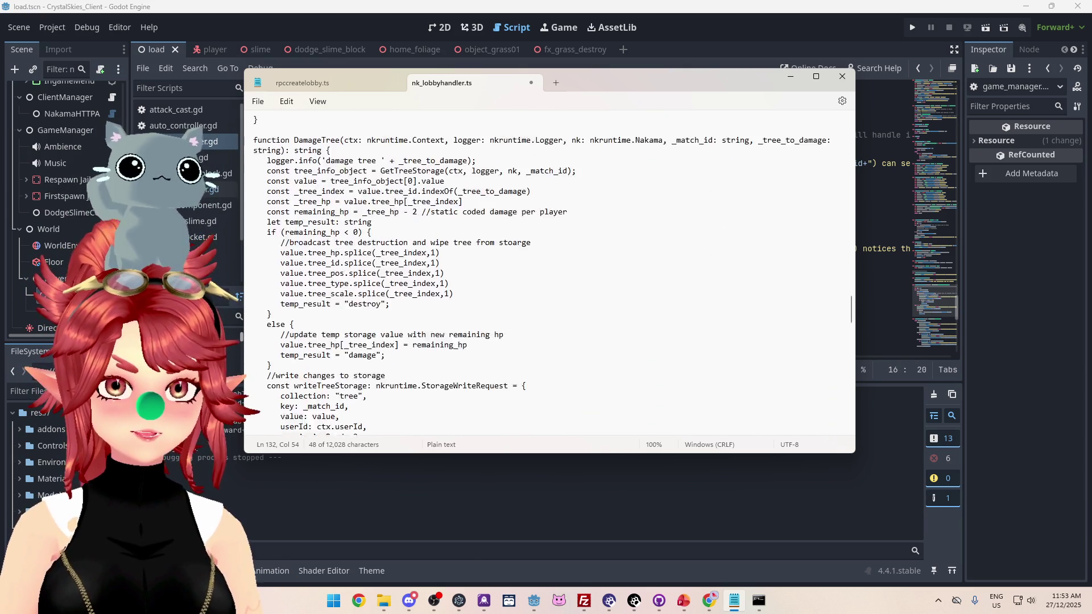
pyautogui.scroll(-10, 546, 272)
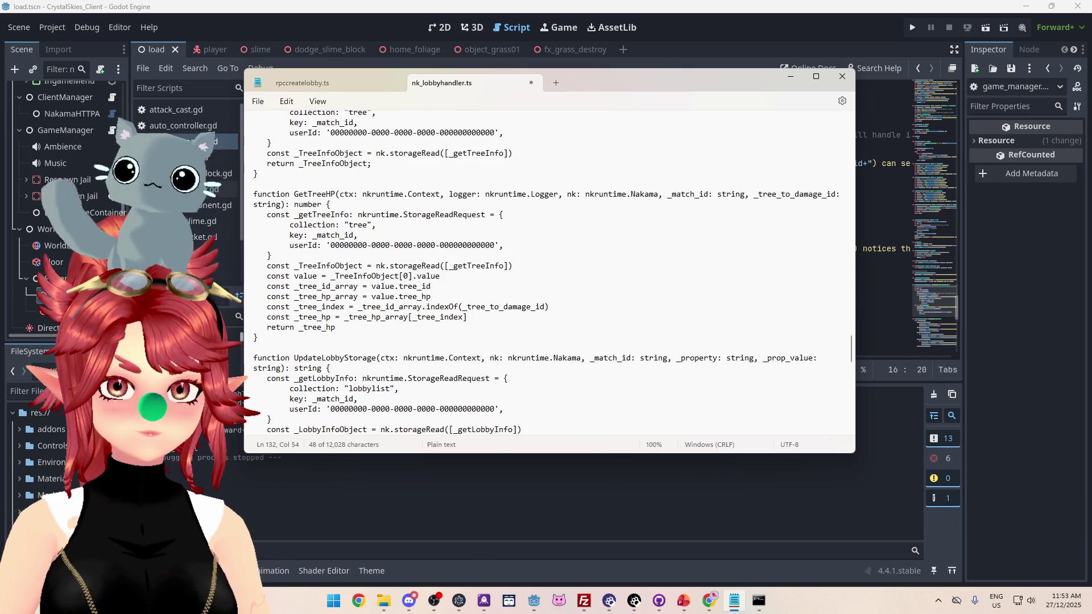
pyautogui.scroll(-14, 546, 272)
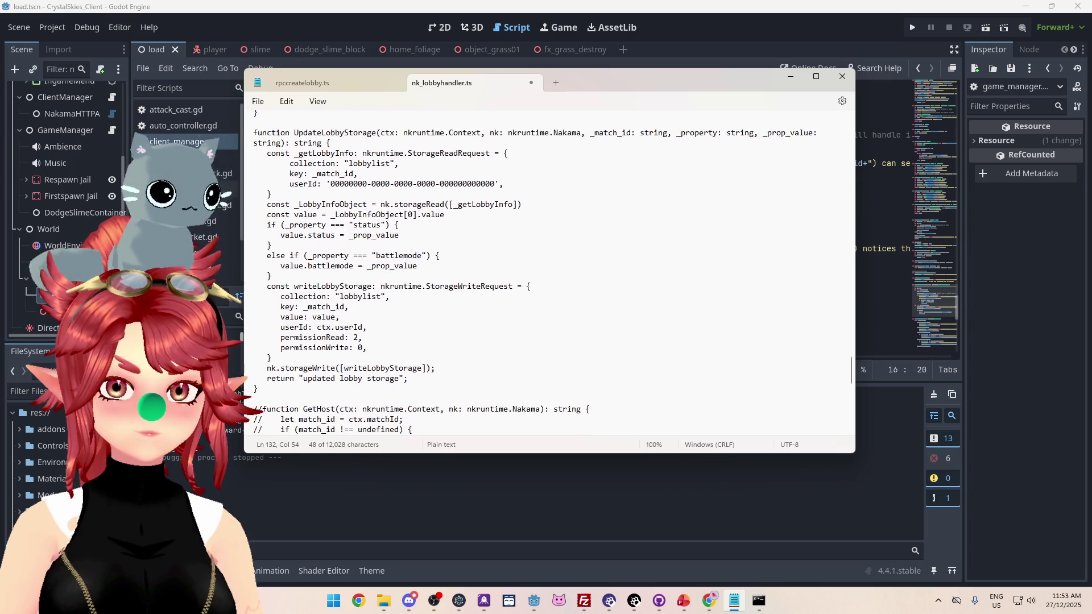
pyautogui.scroll(2, 546, 272)
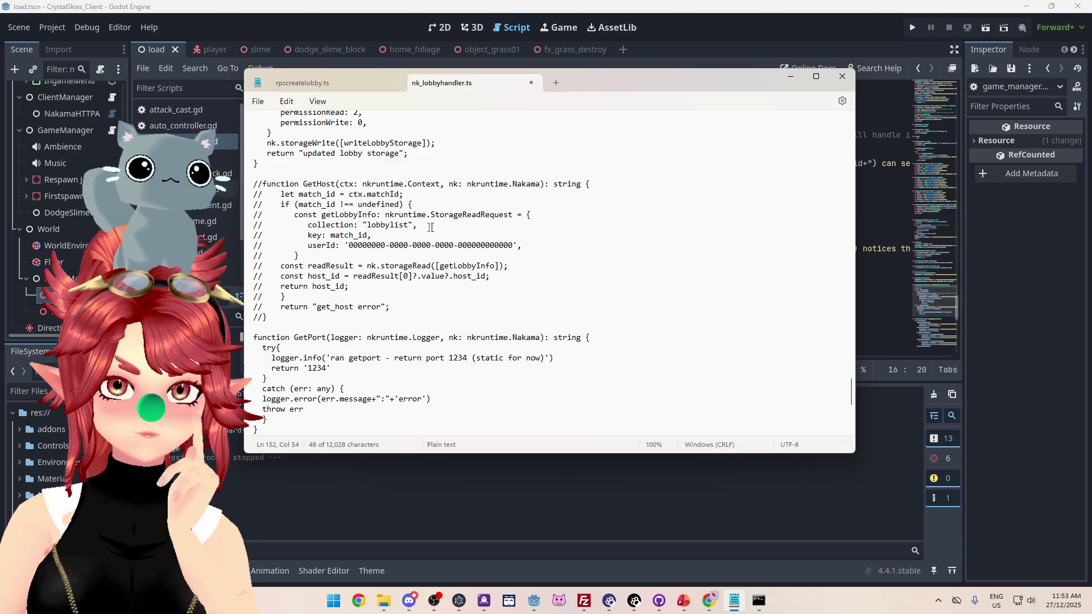
pyautogui.moveTo(438, 266); pyautogui.dragTo(467, 266)
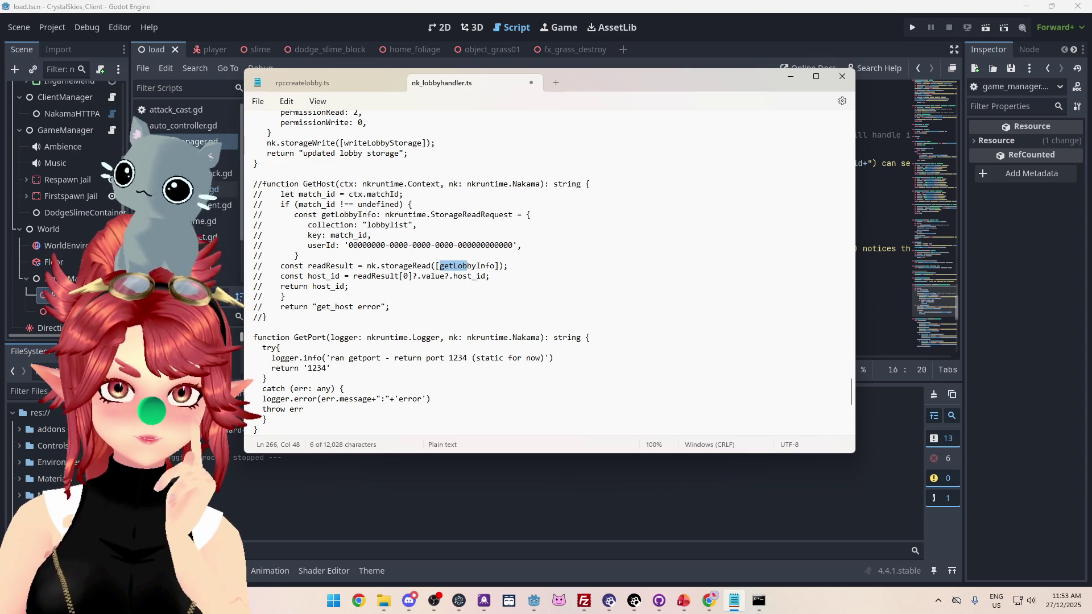
pyautogui.click(388, 280)
pyautogui.moveTo(308, 276); pyautogui.dragTo(329, 279)
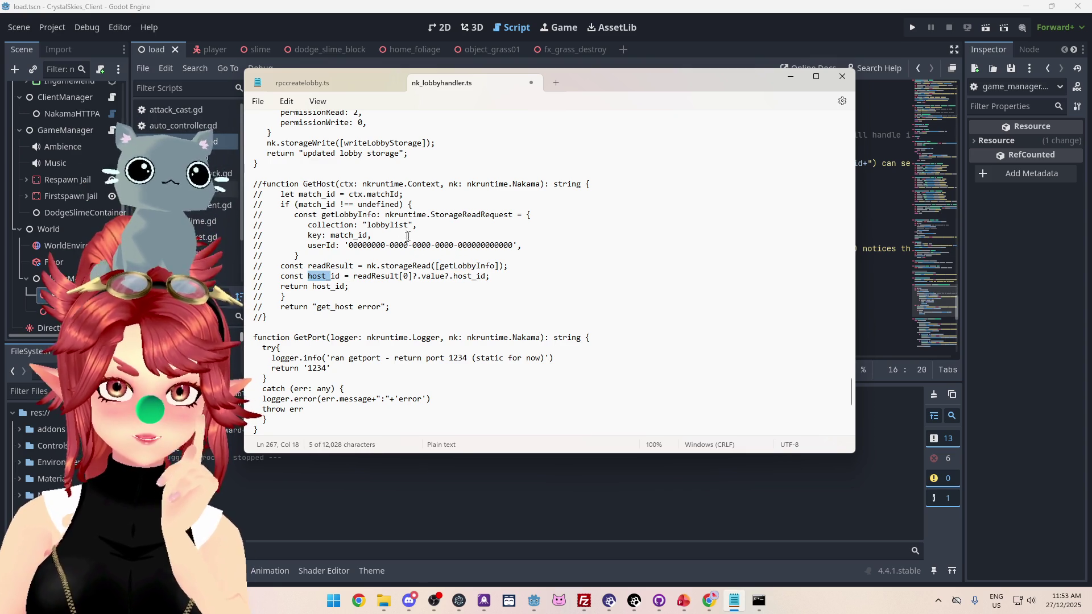
pyautogui.moveTo(433, 214); pyautogui.dragTo(499, 215)
pyautogui.moveTo(358, 276); pyautogui.dragTo(486, 277)
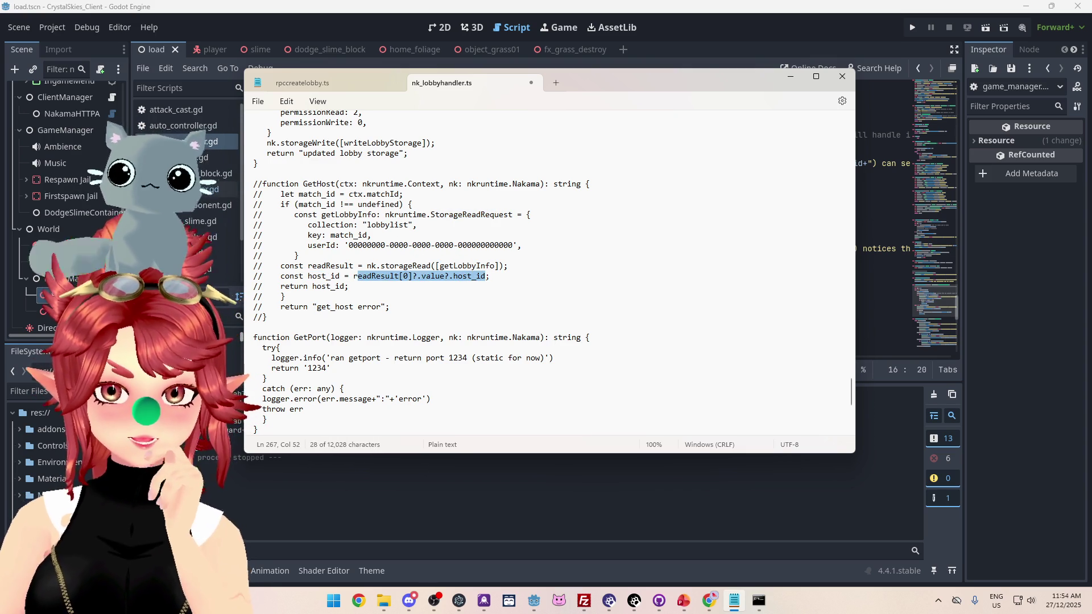
pyautogui.click(486, 276)
pyautogui.doubleClick(486, 277)
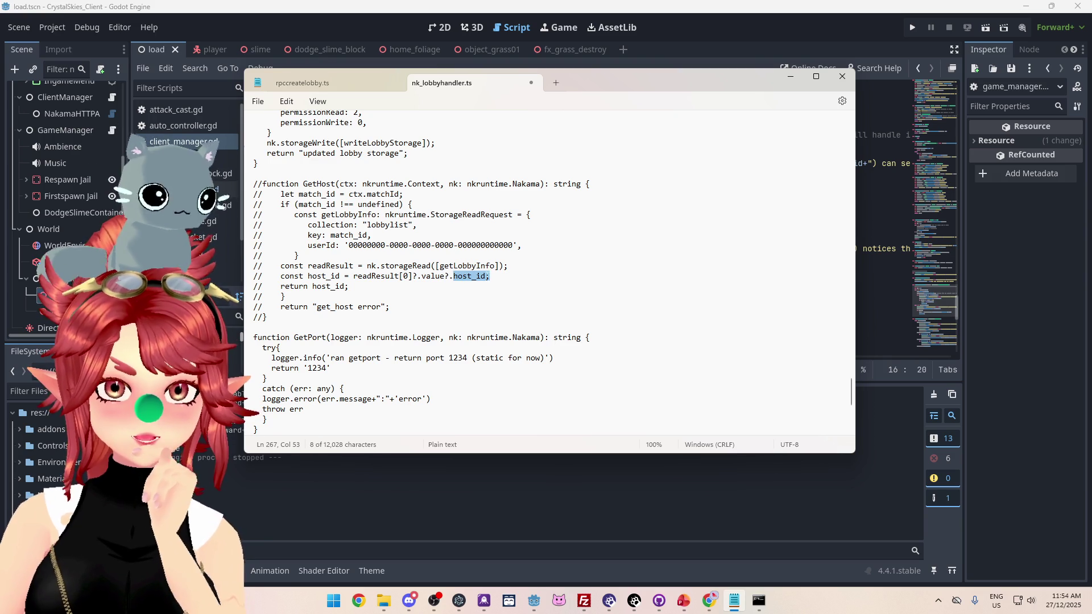
pyautogui.scroll(-4, 488, 278)
pyautogui.scroll(2, 344, 215)
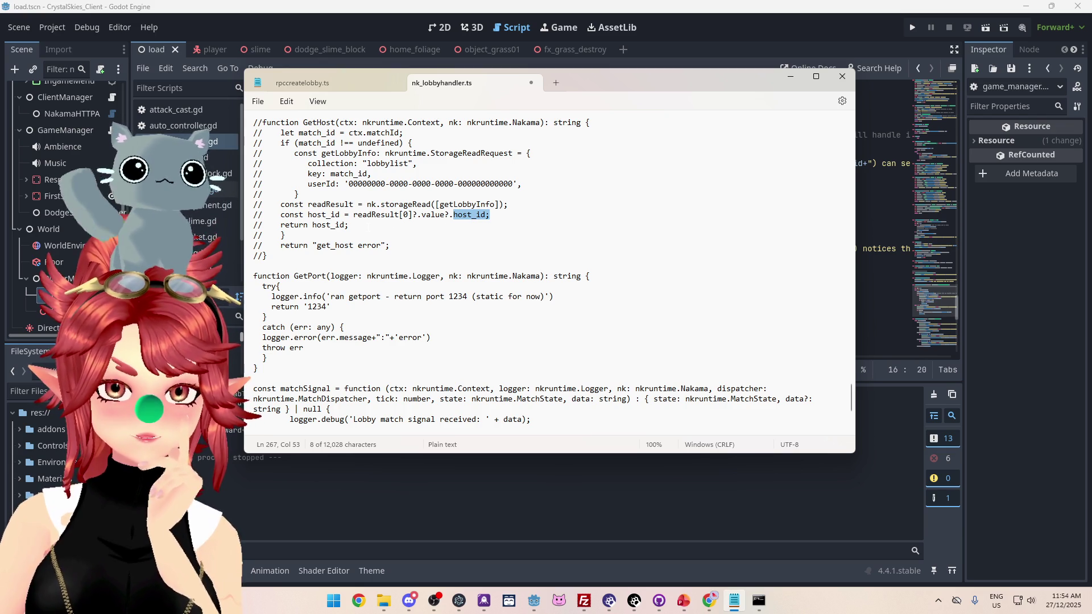
pyautogui.scroll(1, 368, 227)
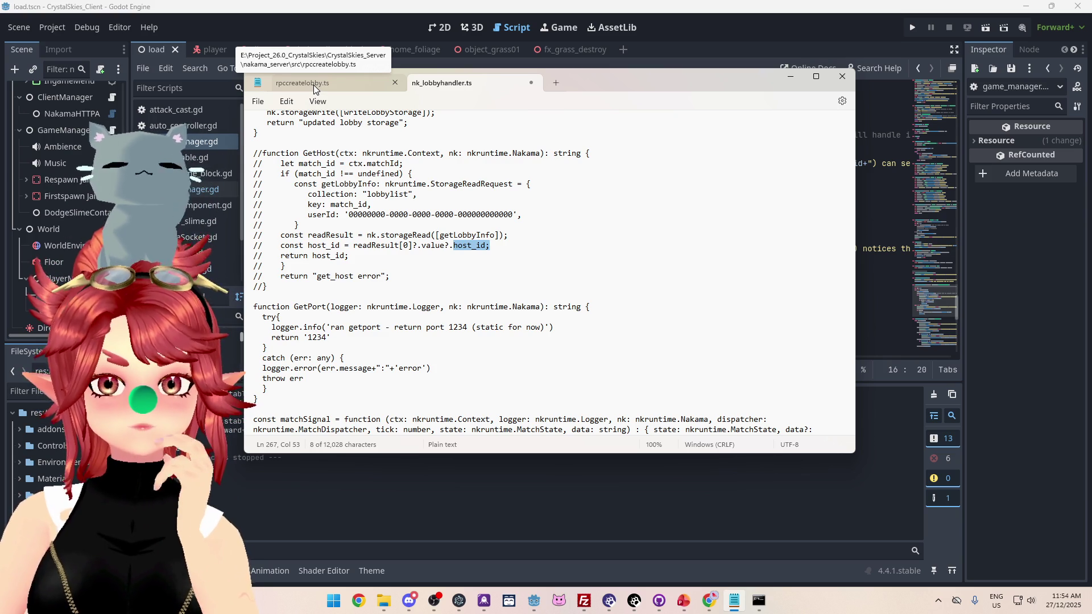
# Delete the host2 line from LobbyInfo in rpccreatelobby.ts
pyautogui.click(313, 84)
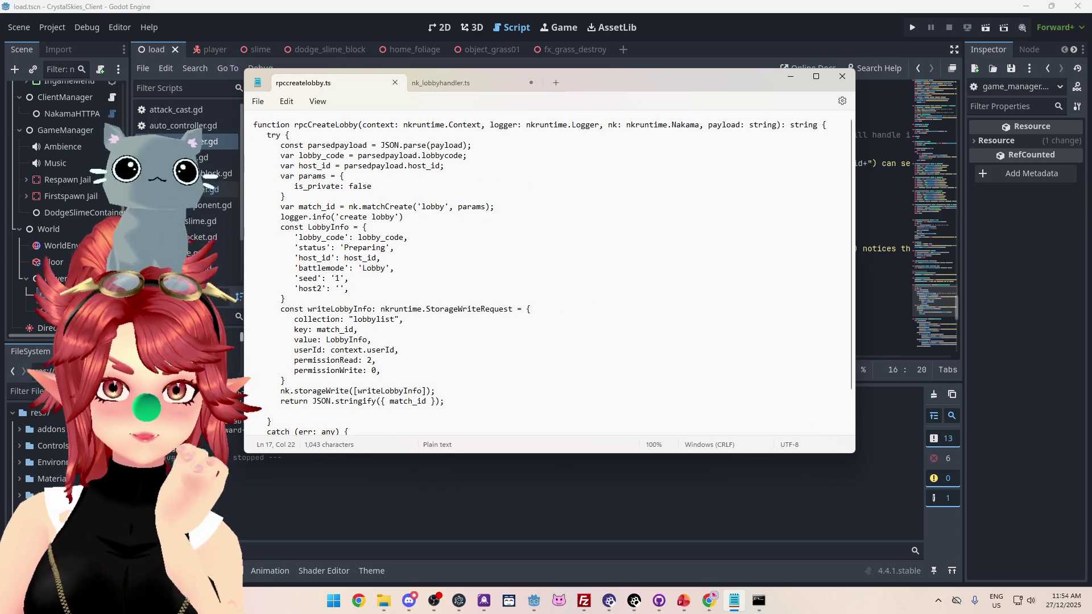
pyautogui.hotkey('shift', 'Home')
pyautogui.hotkey('shift', 'Home')
pyautogui.press('BackSpace')
pyautogui.press('BackSpace')
pyautogui.click(380, 258)
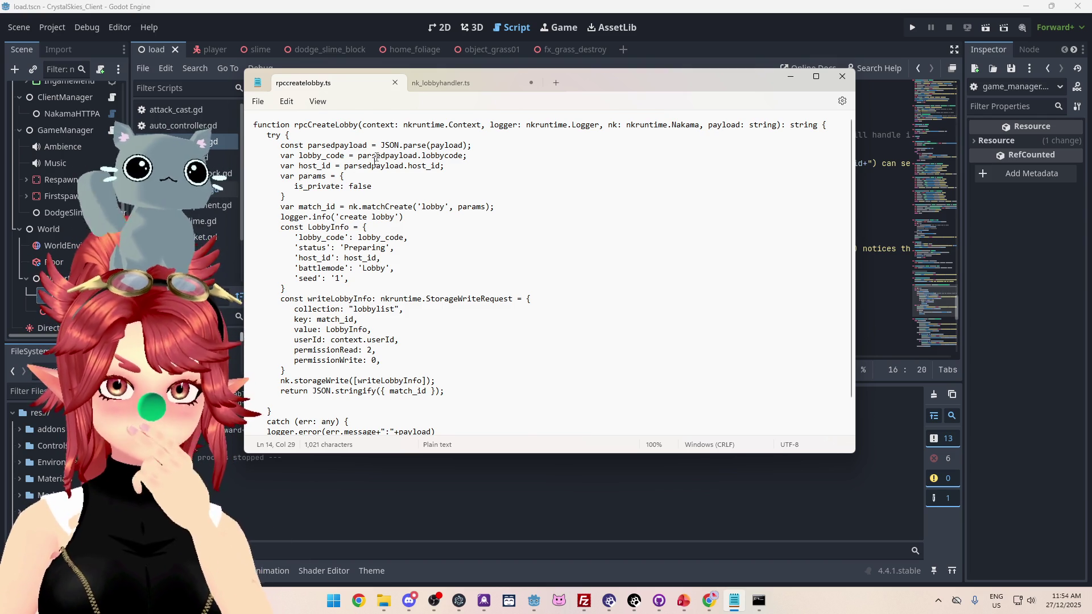
# Delete the match_id UpdateLobbyStorage block from the SetHost2 handler in nk_lobbyhandler.ts
pyautogui.click(473, 87)
pyautogui.scroll(10, 548, 273)
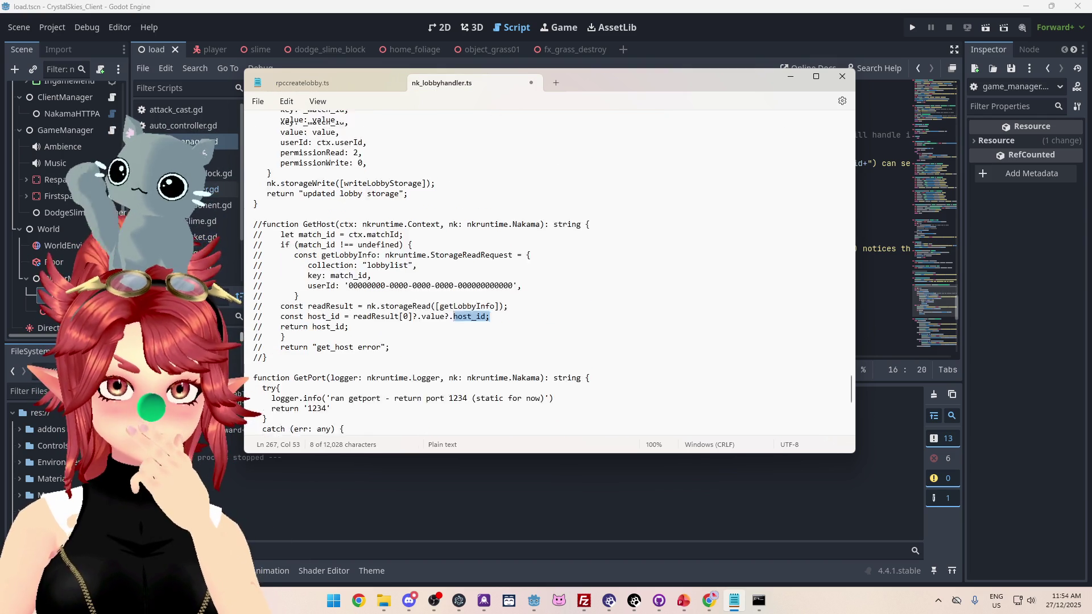
pyautogui.scroll(2, 549, 273)
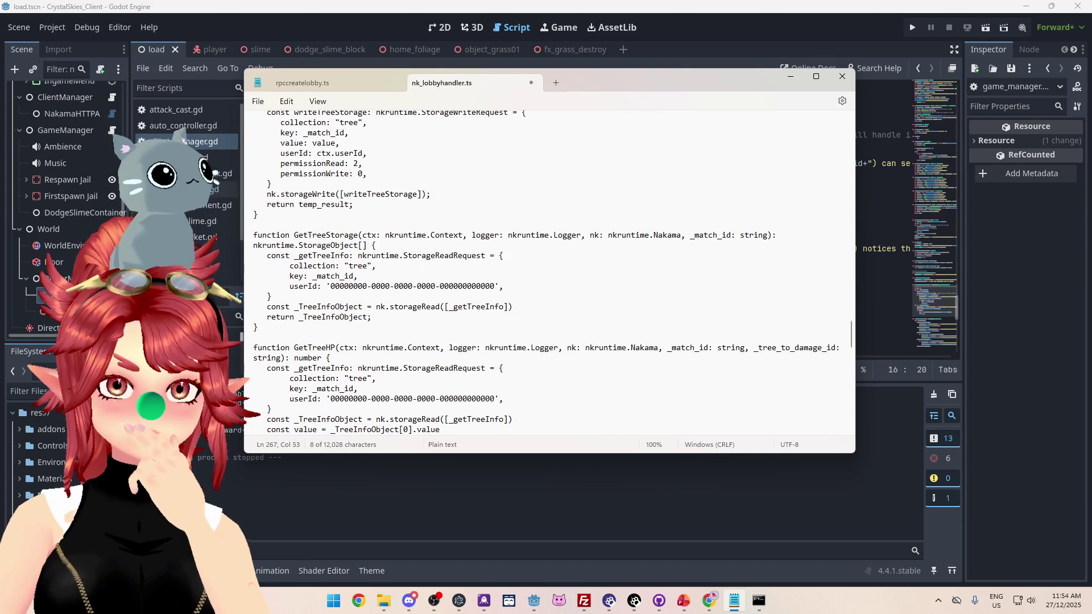
pyautogui.scroll(13, 549, 273)
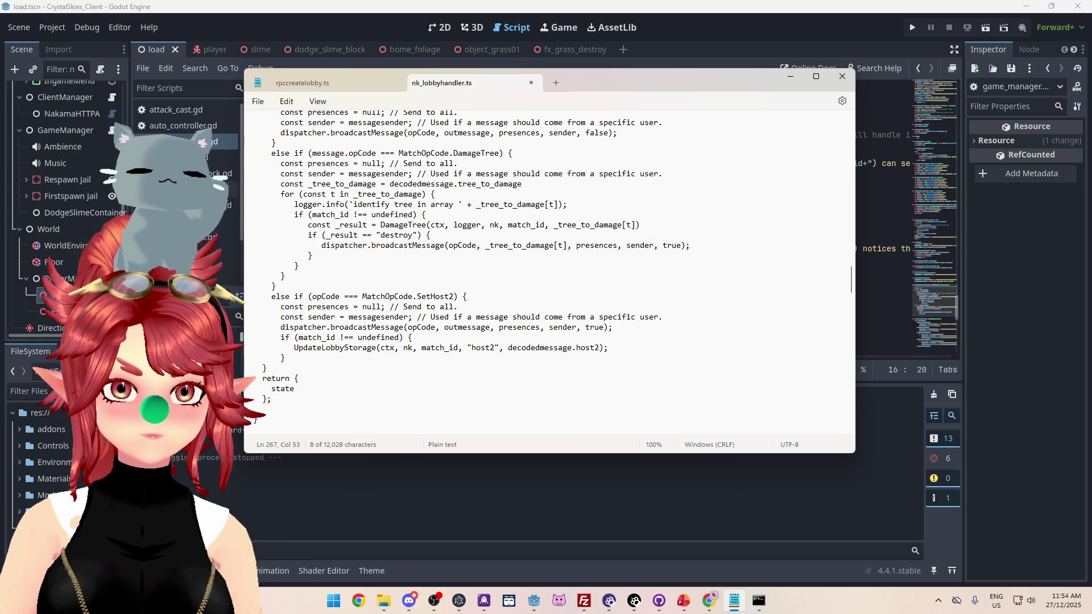
pyautogui.moveTo(285, 359); pyautogui.dragTo(280, 338)
pyautogui.press('BackSpace')
pyautogui.press('BackSpace')
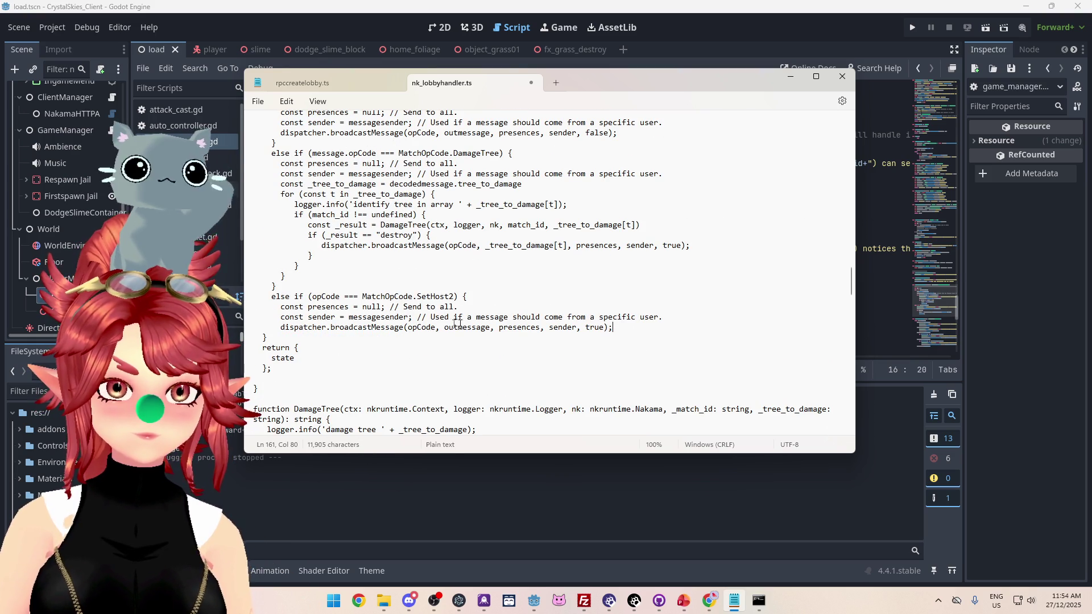
pyautogui.moveTo(499, 327); pyautogui.dragTo(539, 327)
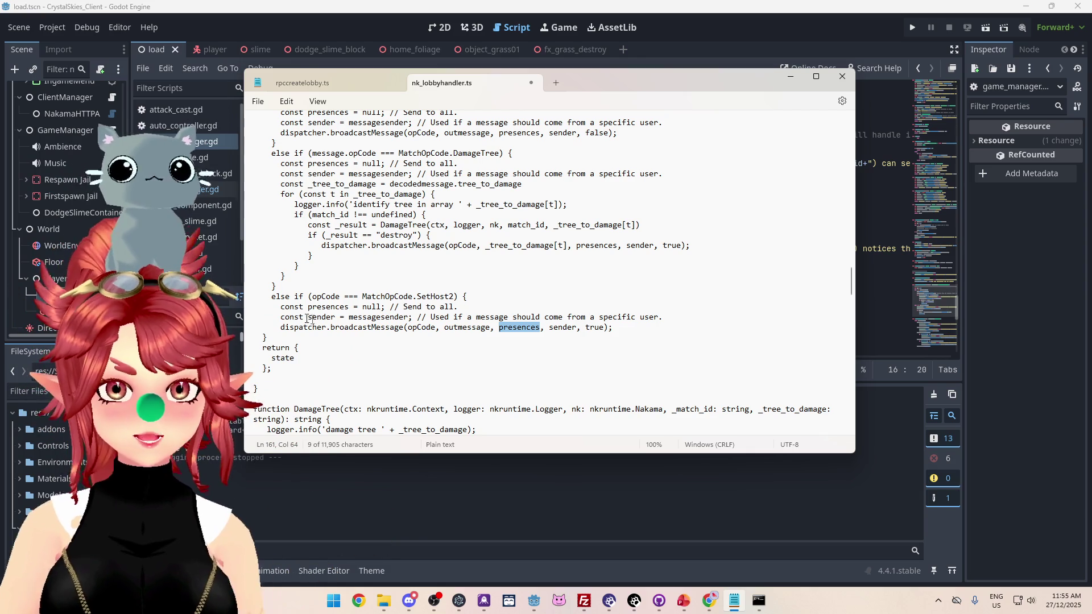
pyautogui.click(697, 47)
pyautogui.scroll(-5, 642, 282)
pyautogui.scroll(2, 479, 234)
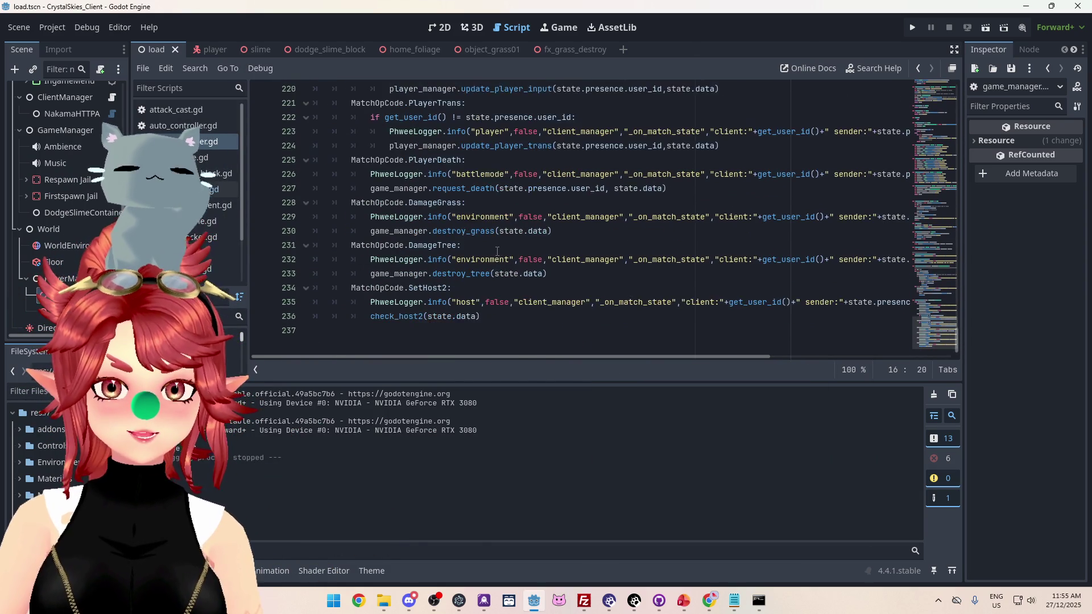
pyautogui.scroll(7, 497, 251)
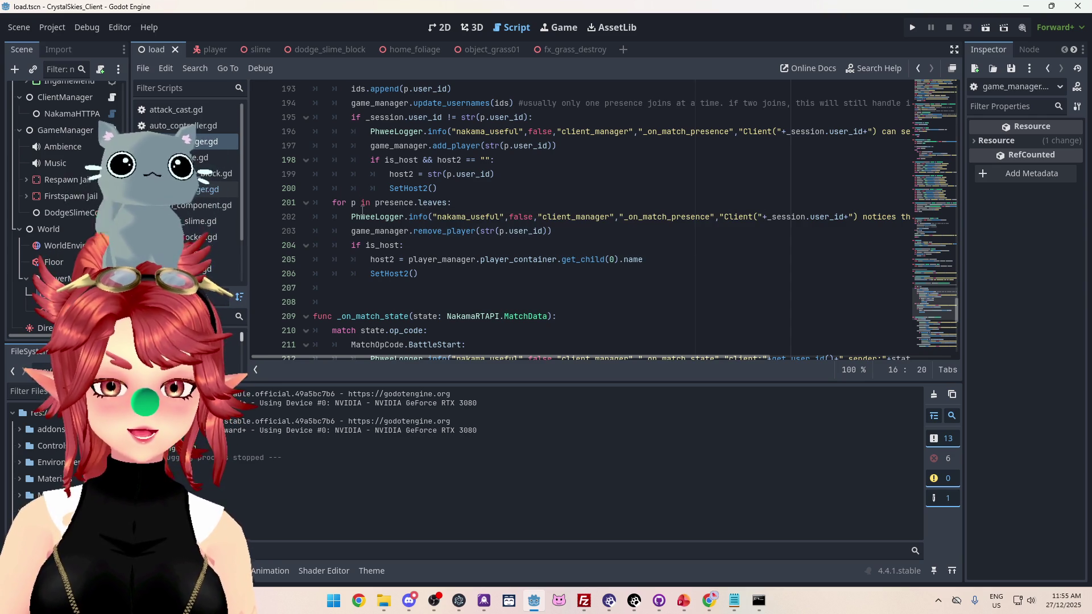
pyautogui.scroll(1, 362, 211)
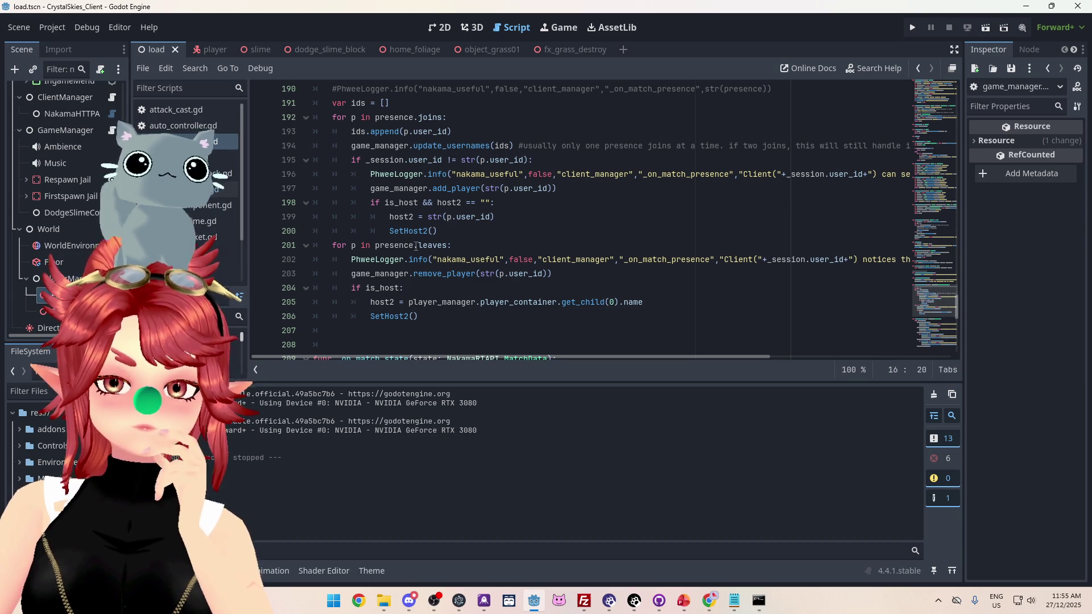
pyautogui.scroll(1, 357, 182)
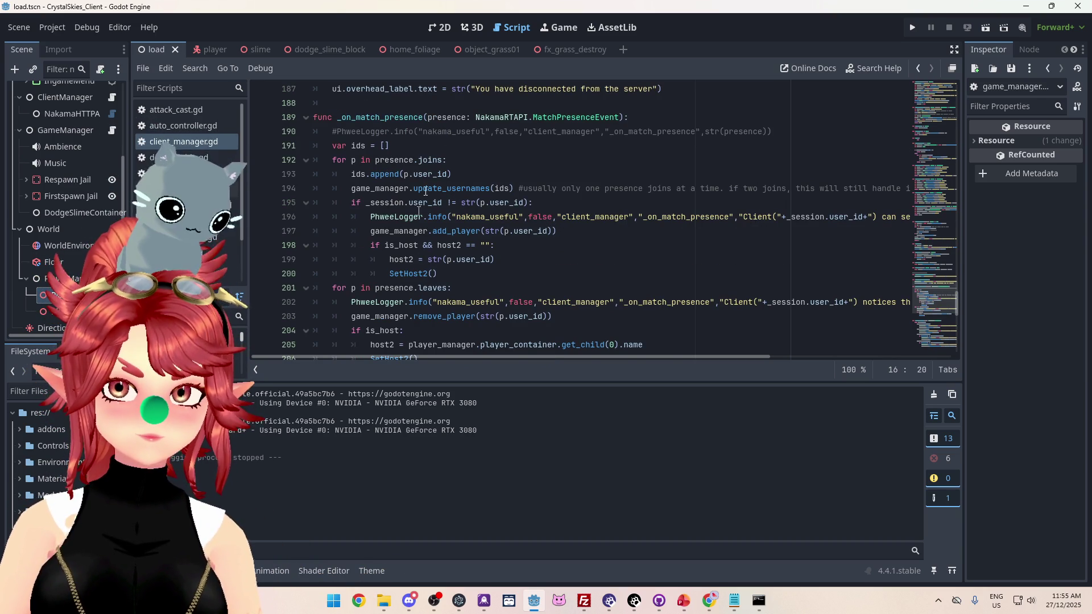
pyautogui.moveTo(618, 118); pyautogui.dragTo(479, 115)
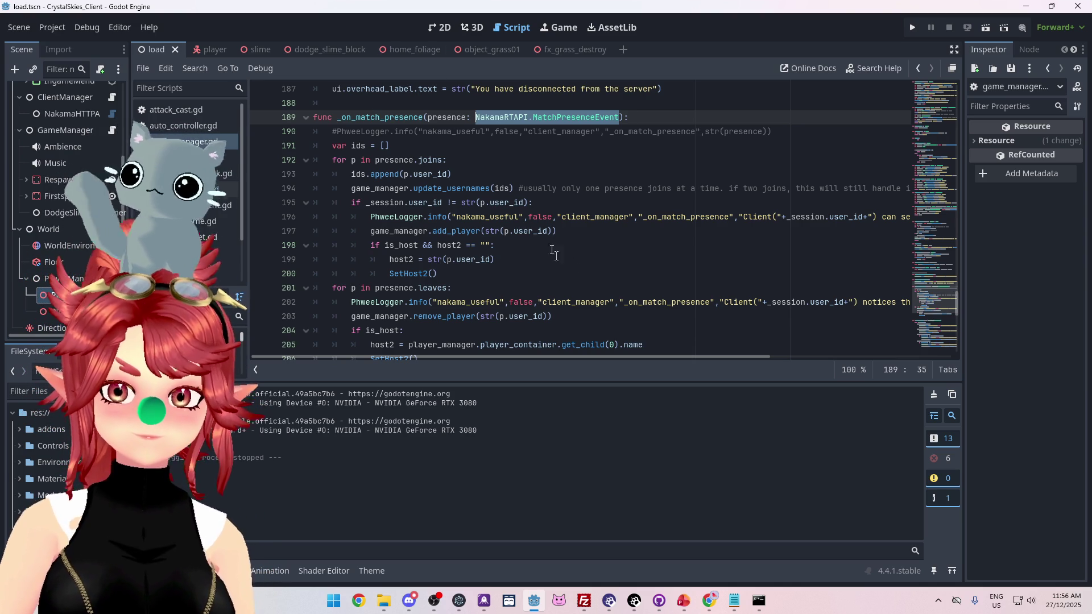
# Pass p into the SetHost2() calls on lines 200 and 206
pyautogui.scroll(-2, 455, 160)
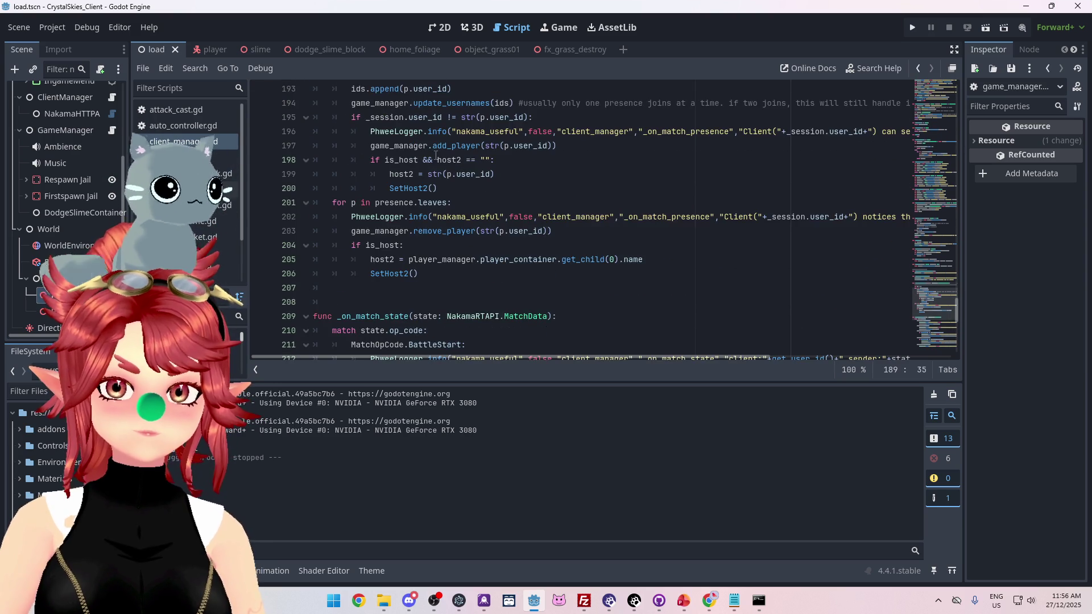
pyautogui.scroll(2, 435, 154)
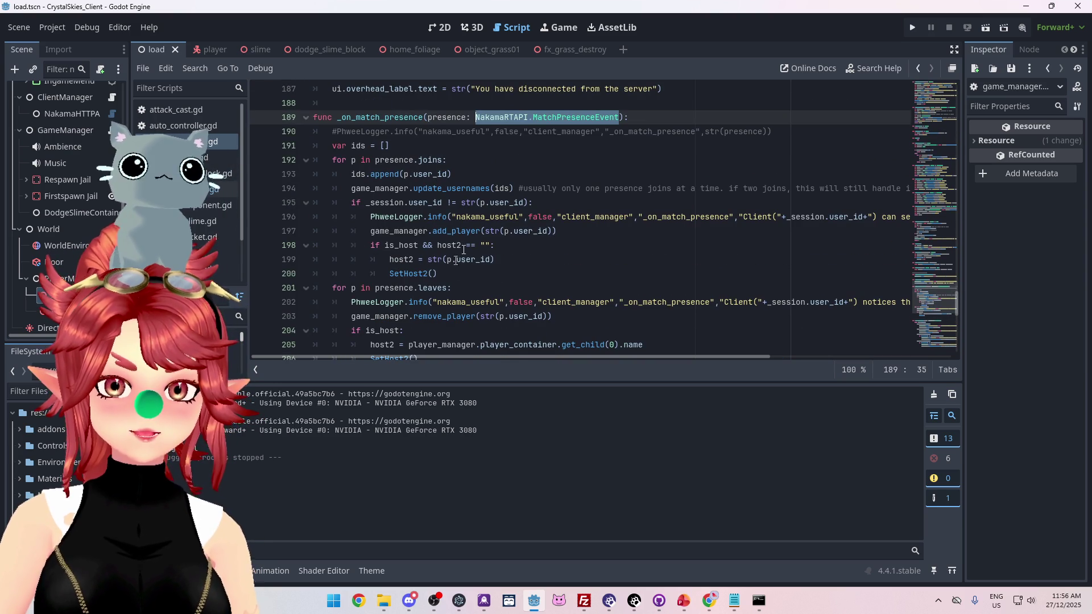
pyautogui.click(529, 131)
pyautogui.moveTo(427, 118); pyautogui.dragTo(466, 117)
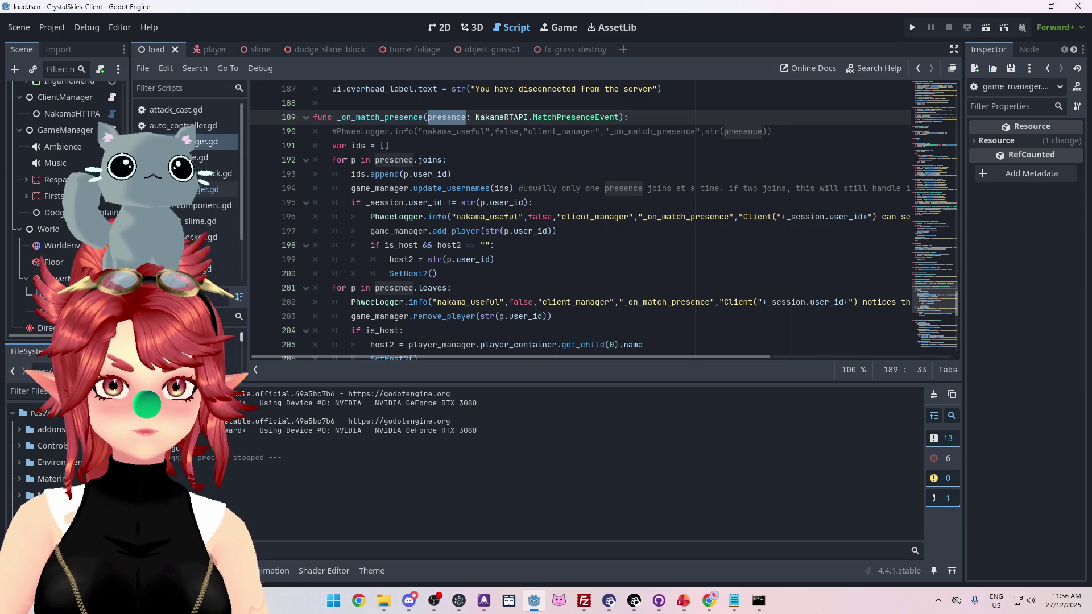
pyautogui.doubleClick(354, 161)
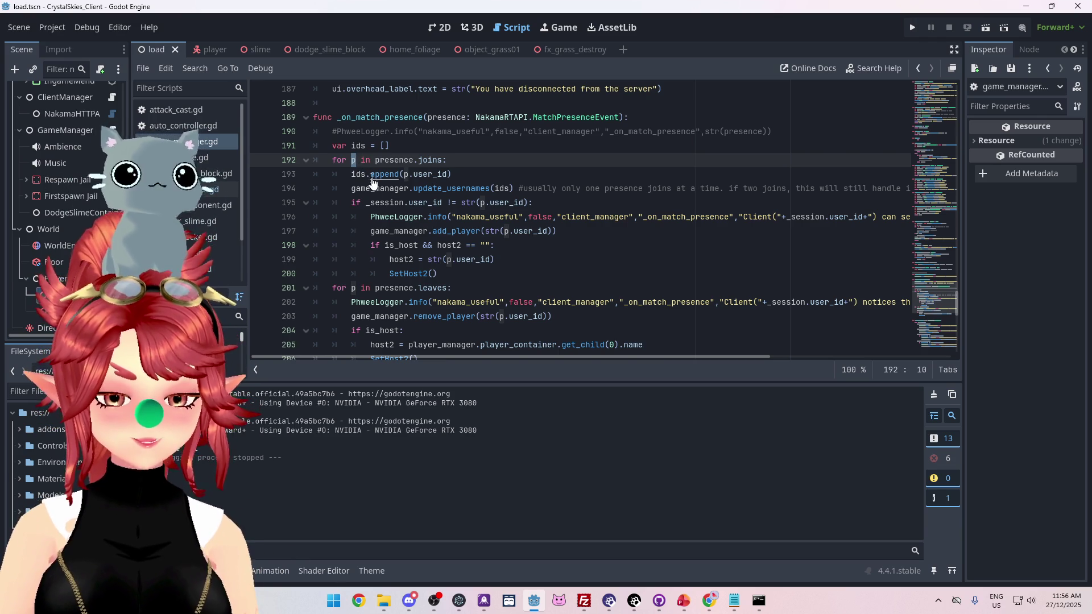
pyautogui.click(435, 274)
pyautogui.write('p')
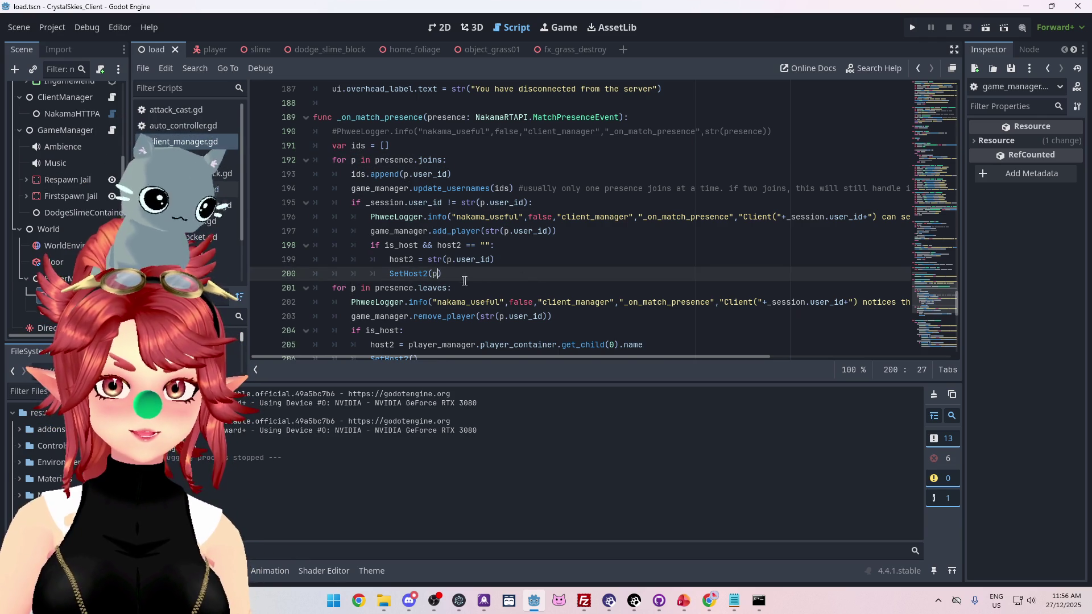
pyautogui.scroll(-1, 443, 294)
pyautogui.click(413, 317)
pyautogui.write('p')
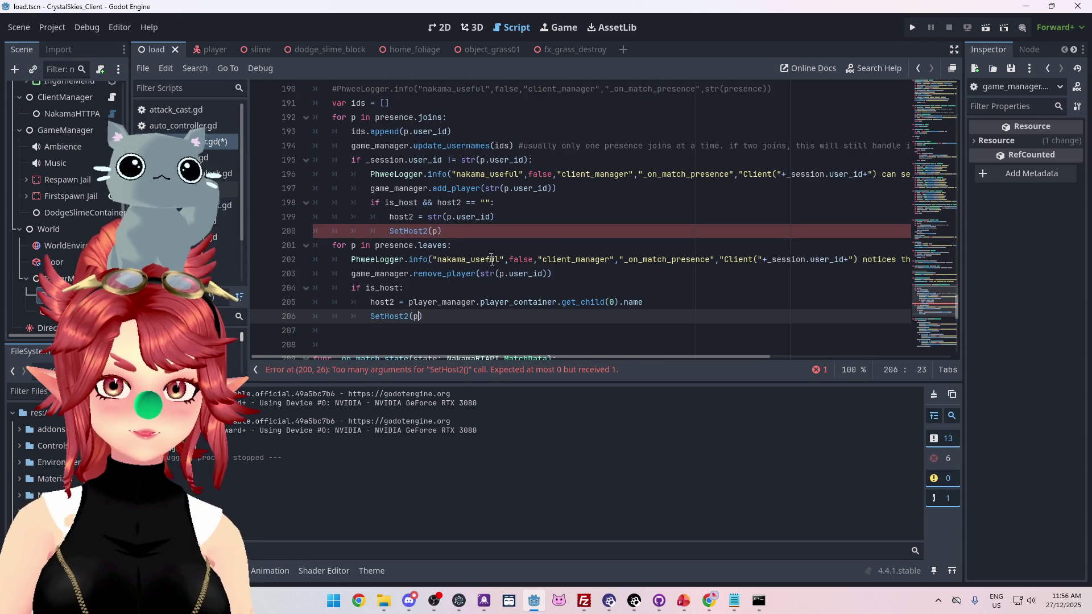
pyautogui.scroll(3, 450, 217)
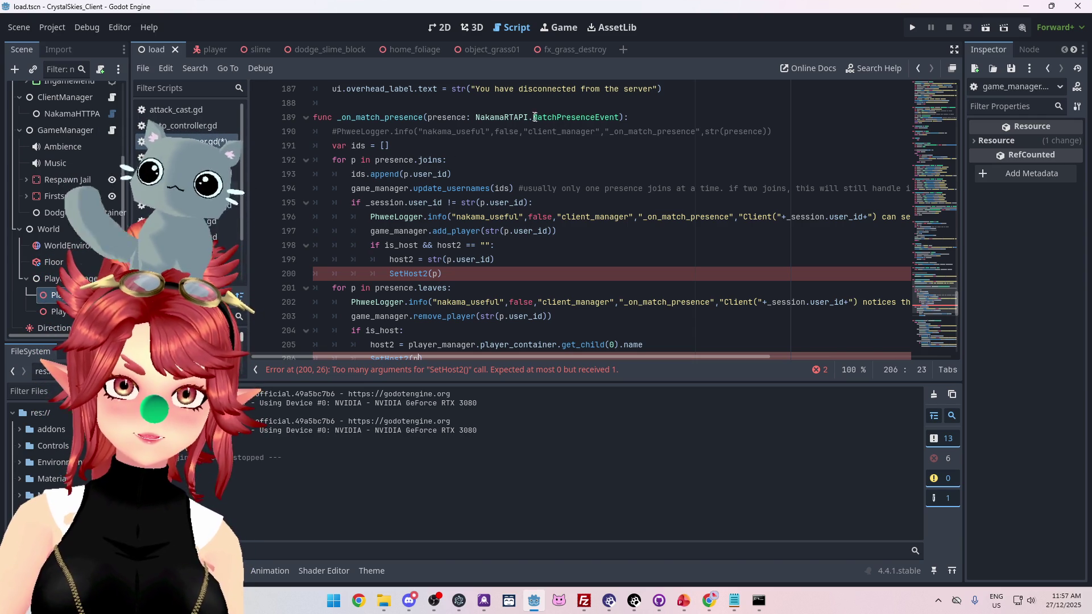
# Give SetHost2 a presence parameter typed NakamaRTAPI.MatchPresence and open NakamaRTAPI's definition
pyautogui.moveTo(429, 117); pyautogui.dragTo(619, 117)
pyautogui.hotkey('ctrl', 'c')
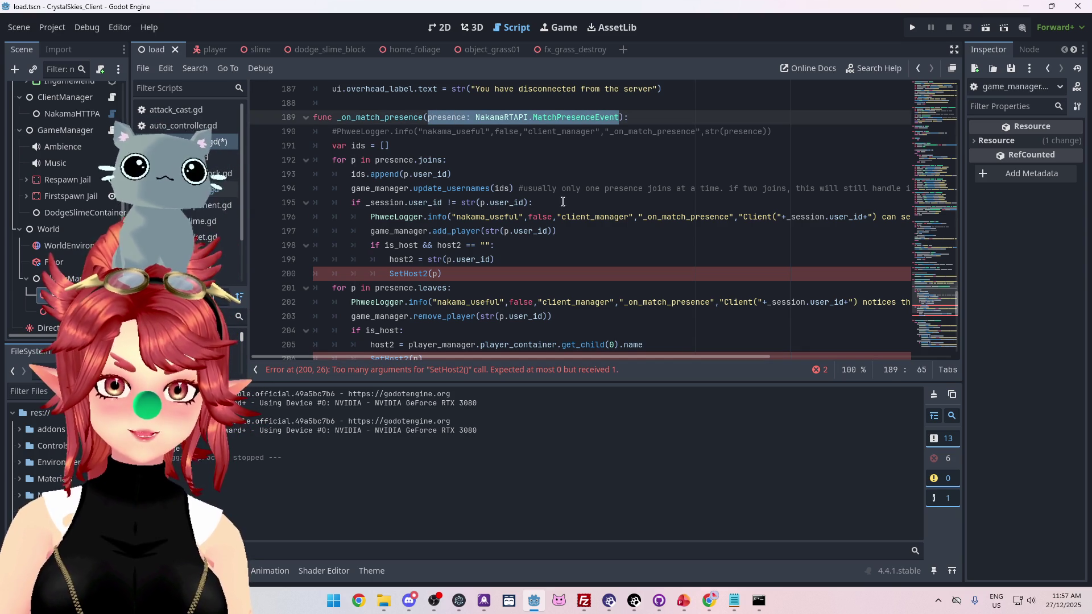
pyautogui.scroll(7, 443, 276)
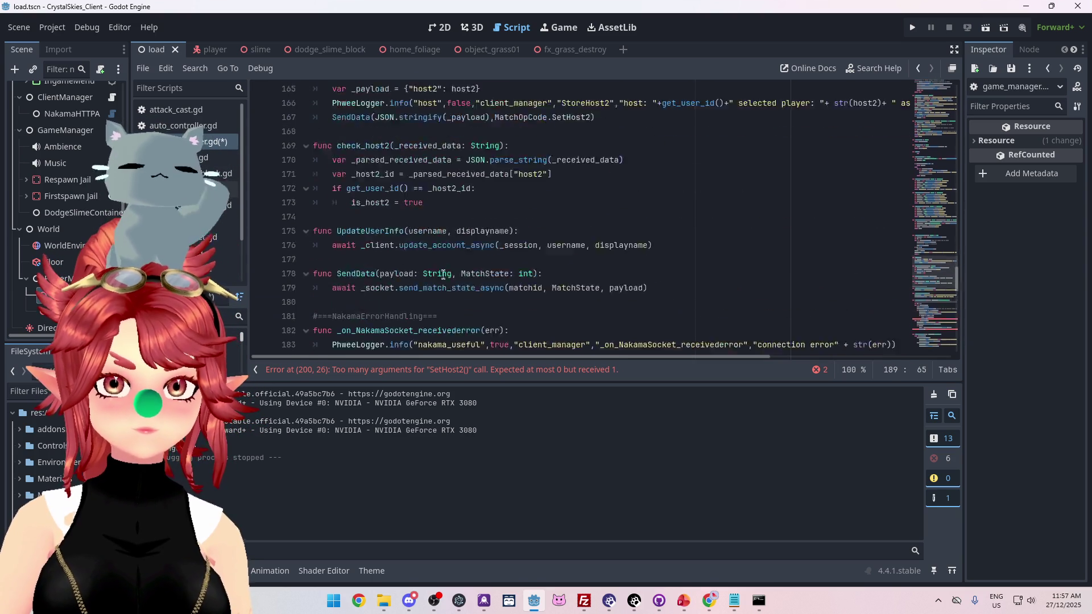
pyautogui.scroll(5, 443, 276)
pyautogui.click(382, 274)
pyautogui.hotkey('ctrl', 'v')
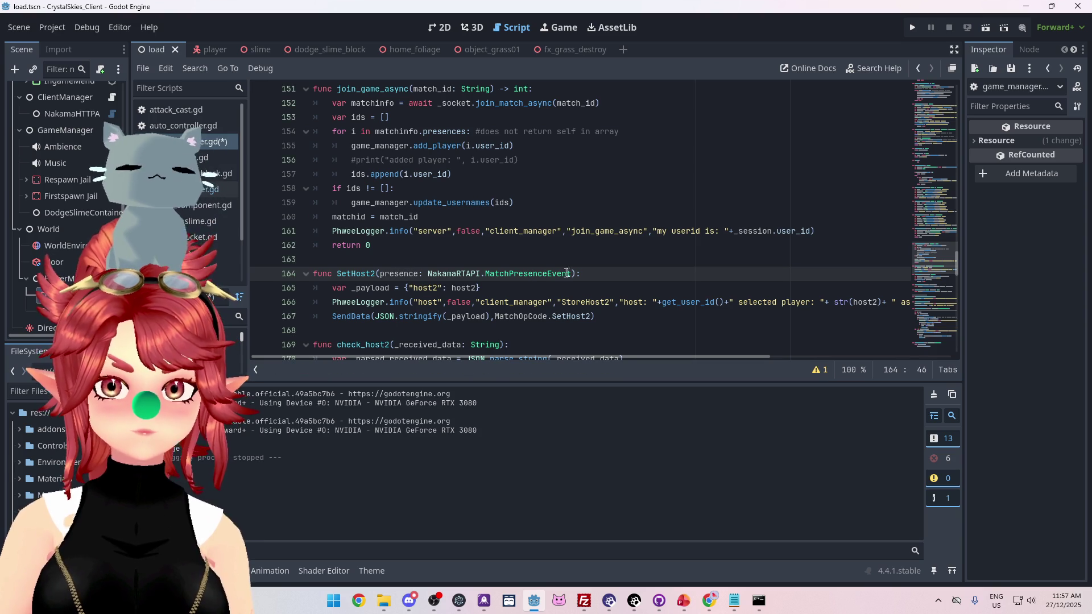
pyautogui.moveTo(571, 273); pyautogui.dragTo(544, 273)
pyautogui.press('BackSpace')
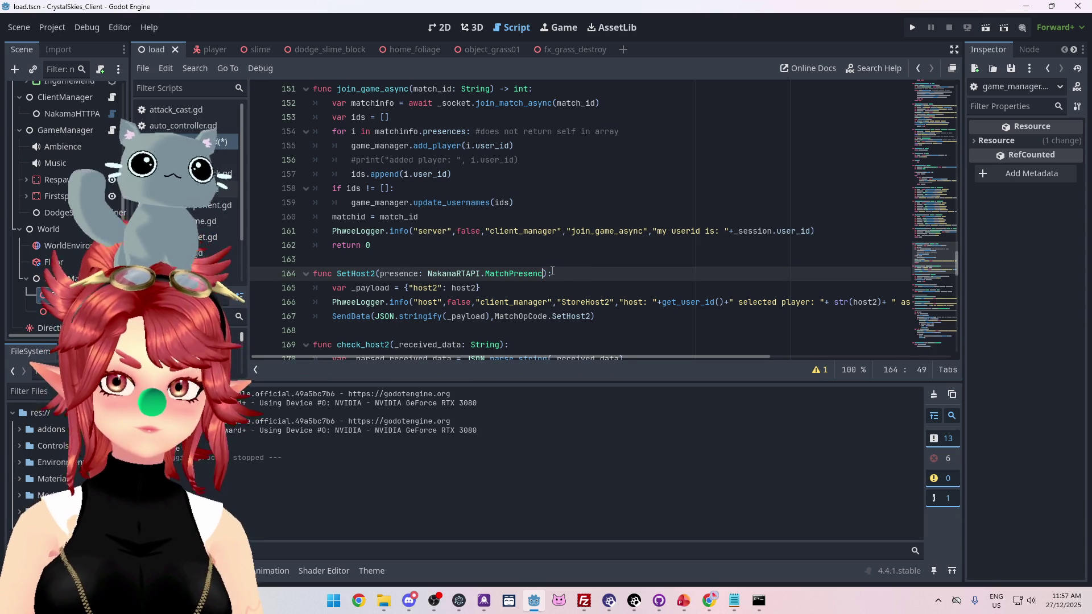
pyautogui.write('e')
pyautogui.click(513, 273)
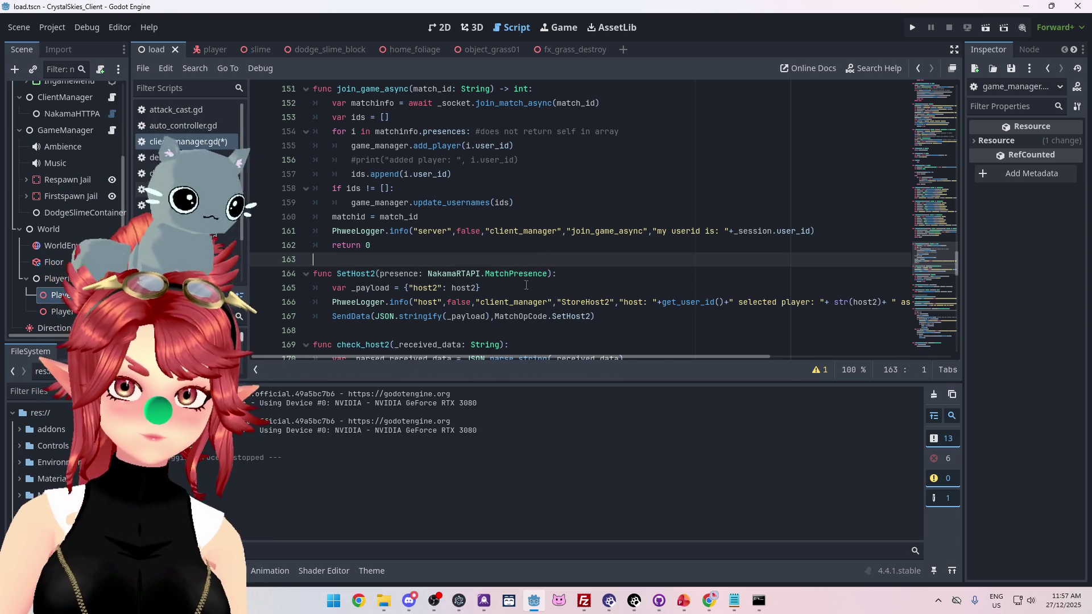
pyautogui.keyDown('ctrl'); pyautogui.click(452, 277); pyautogui.keyUp('ctrl')
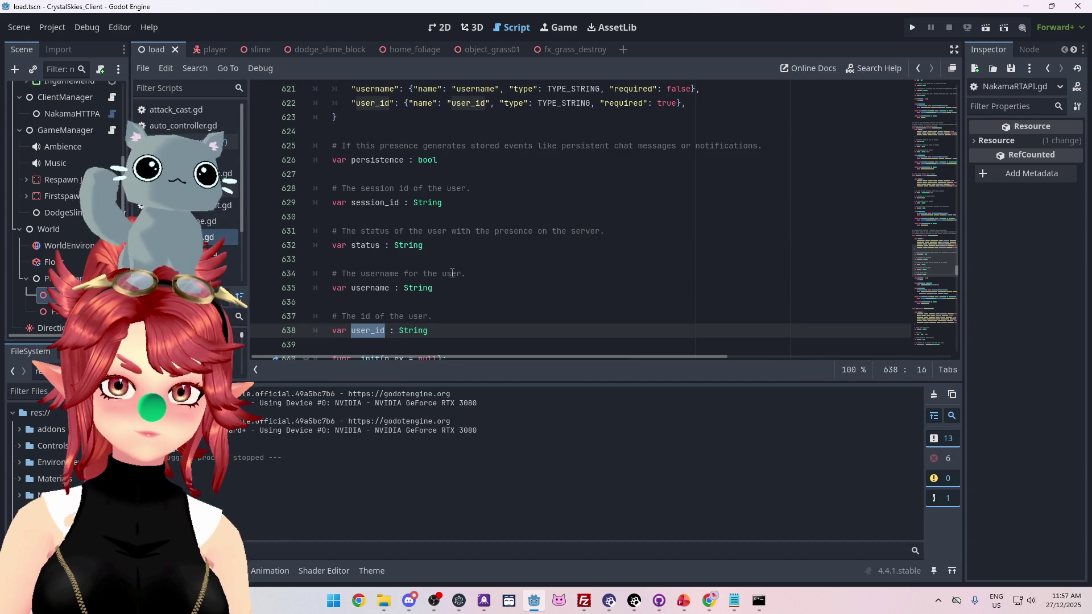
# Search NakamaRTAPI.gd for 'MatchPre' and browse the MatchPresenceEvent and Matchmaker classes
pyautogui.click(543, 234)
pyautogui.hotkey('ctrl', 'f')
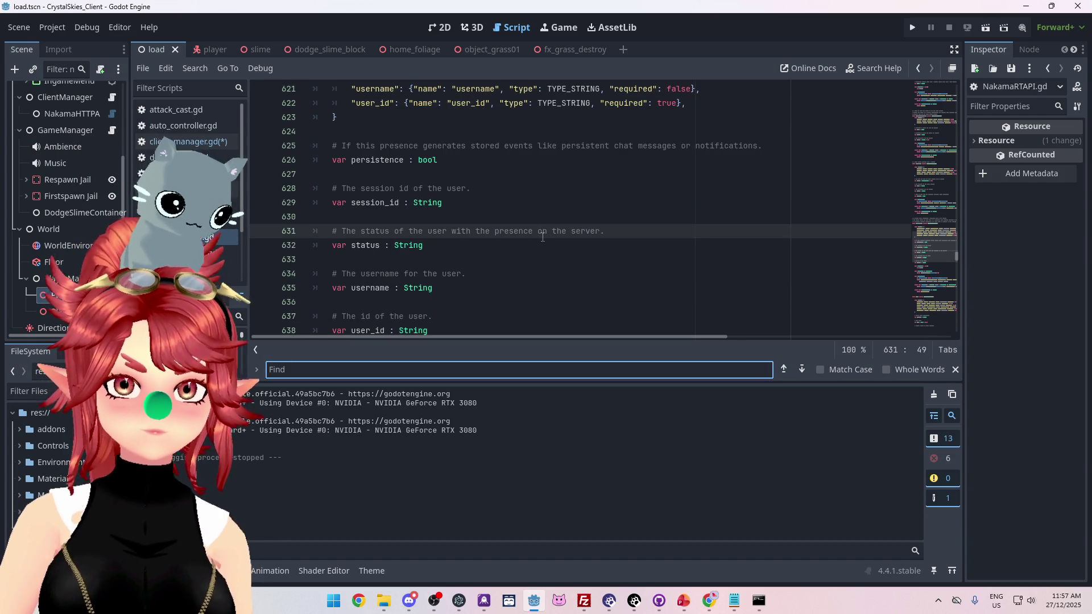
pyautogui.write('MatchPre')
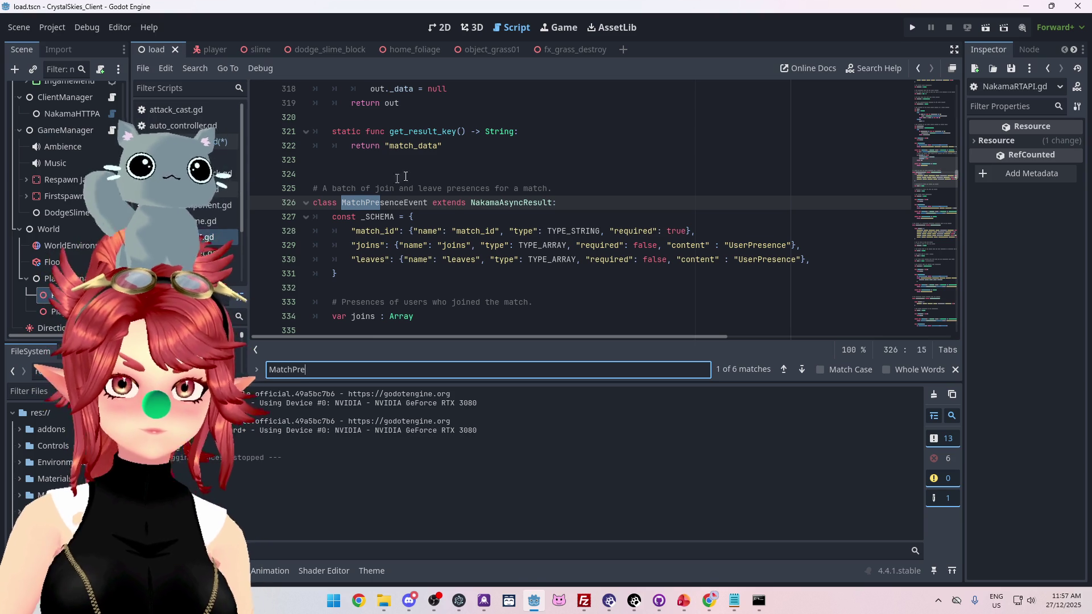
pyautogui.scroll(-1, 470, 183)
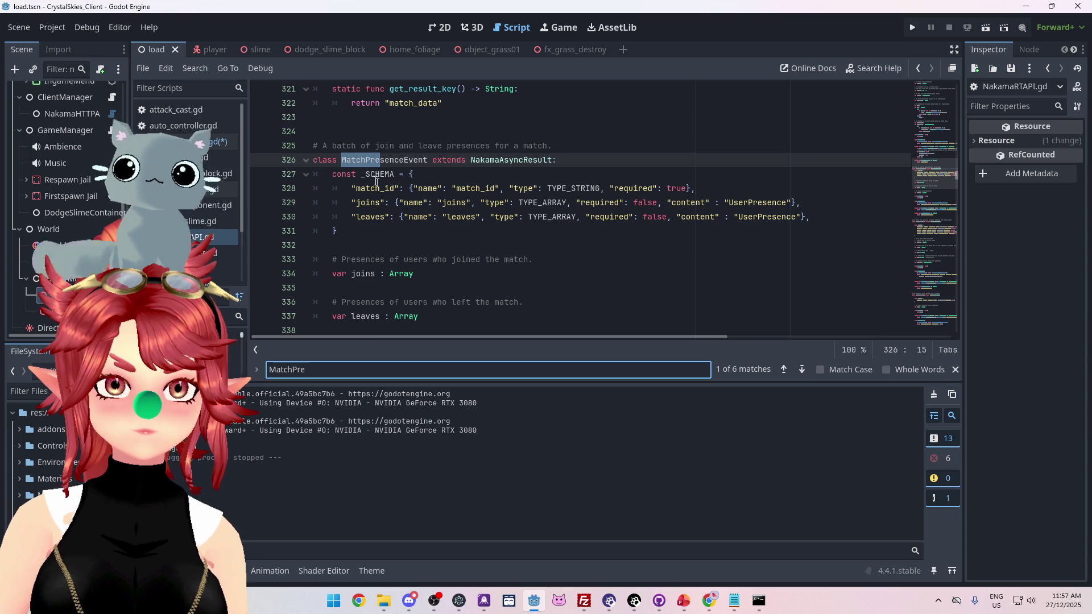
pyautogui.scroll(-1, 372, 165)
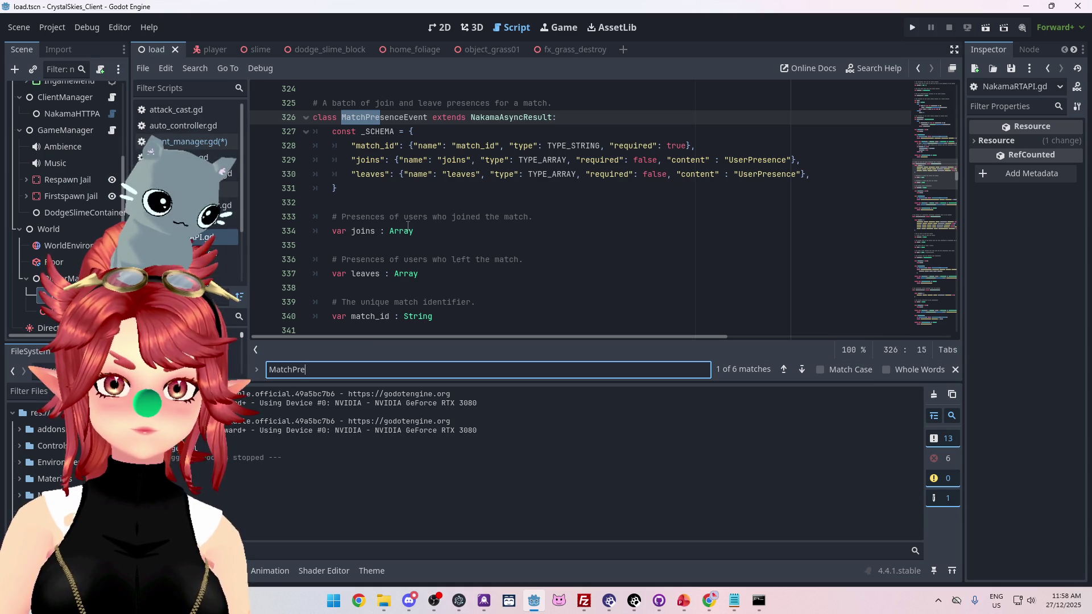
pyautogui.scroll(-3, 407, 225)
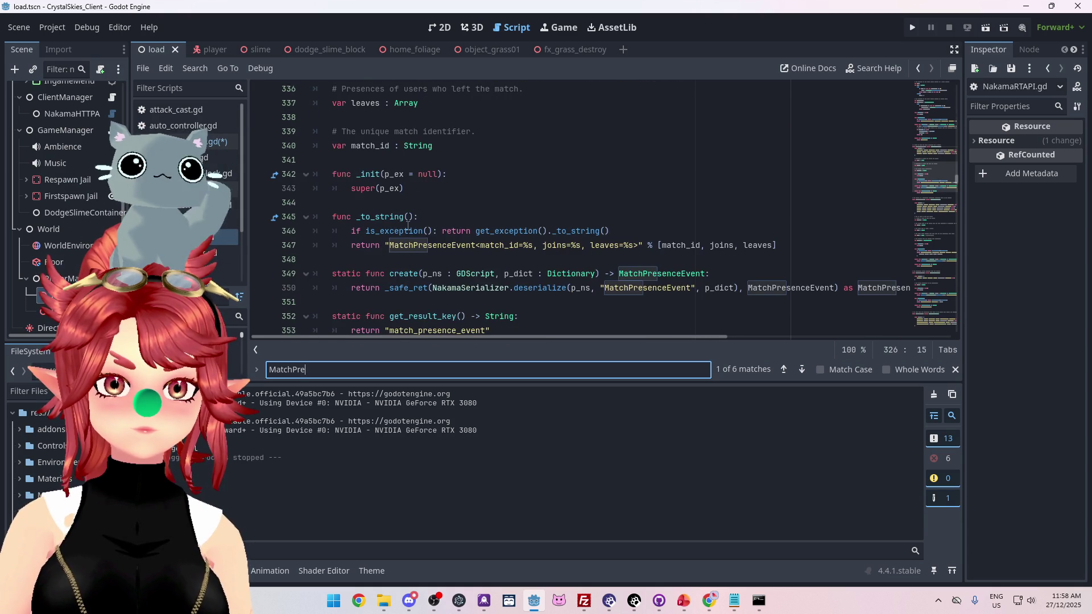
pyautogui.scroll(3, 407, 225)
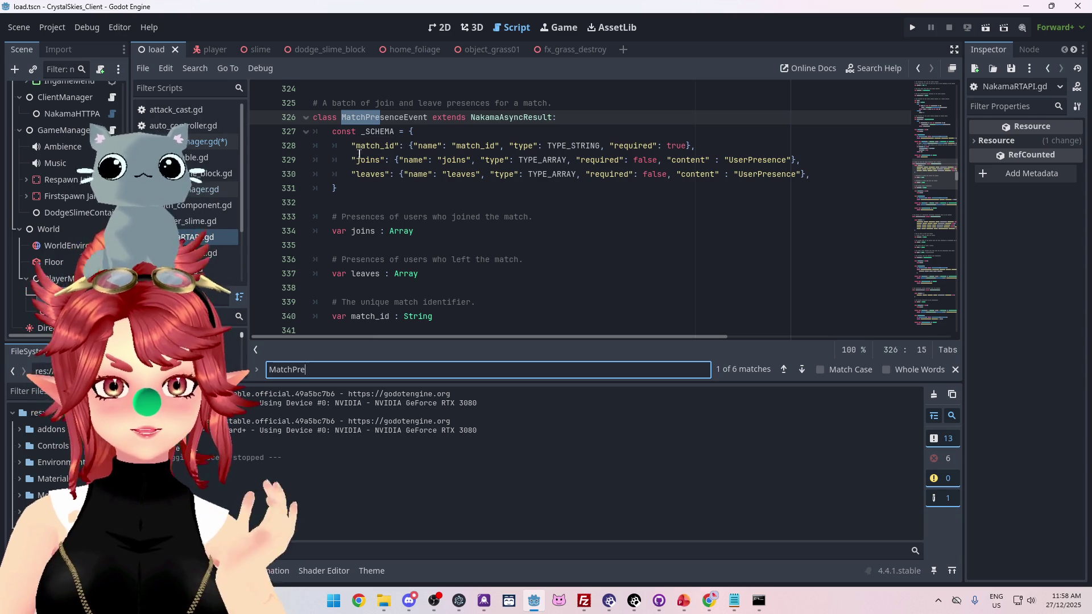
pyautogui.scroll(-3, 373, 183)
pyautogui.scroll(-3, 372, 182)
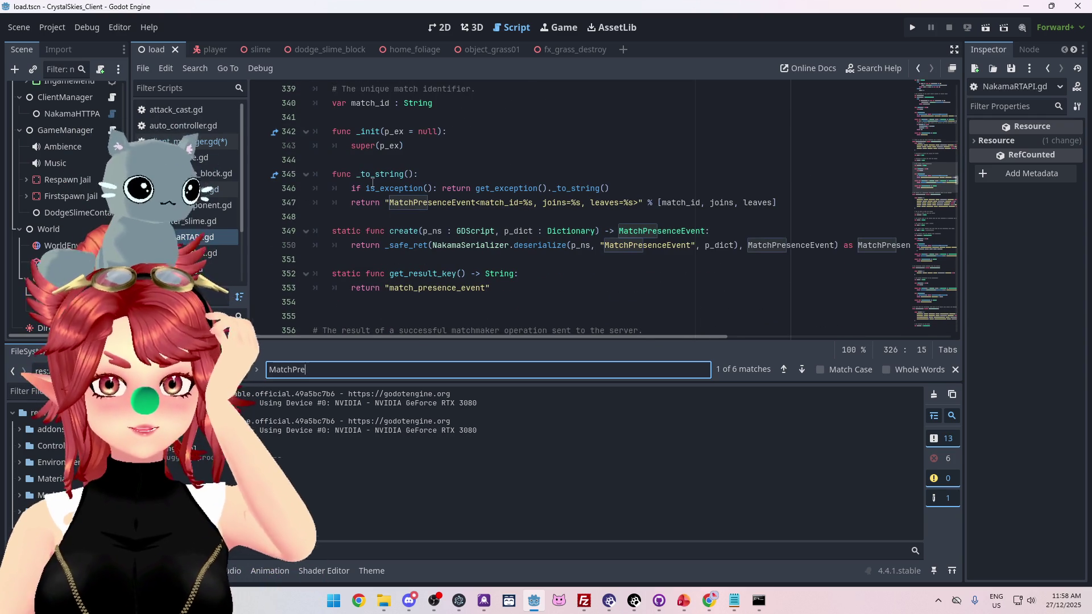
pyautogui.scroll(-5, 373, 182)
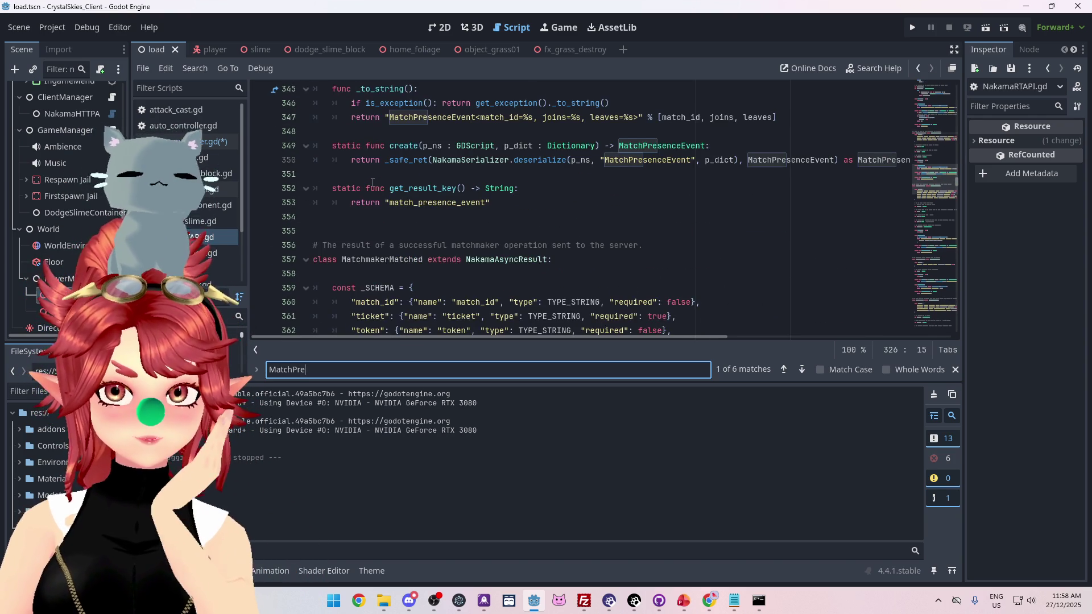
pyautogui.scroll(4, 373, 182)
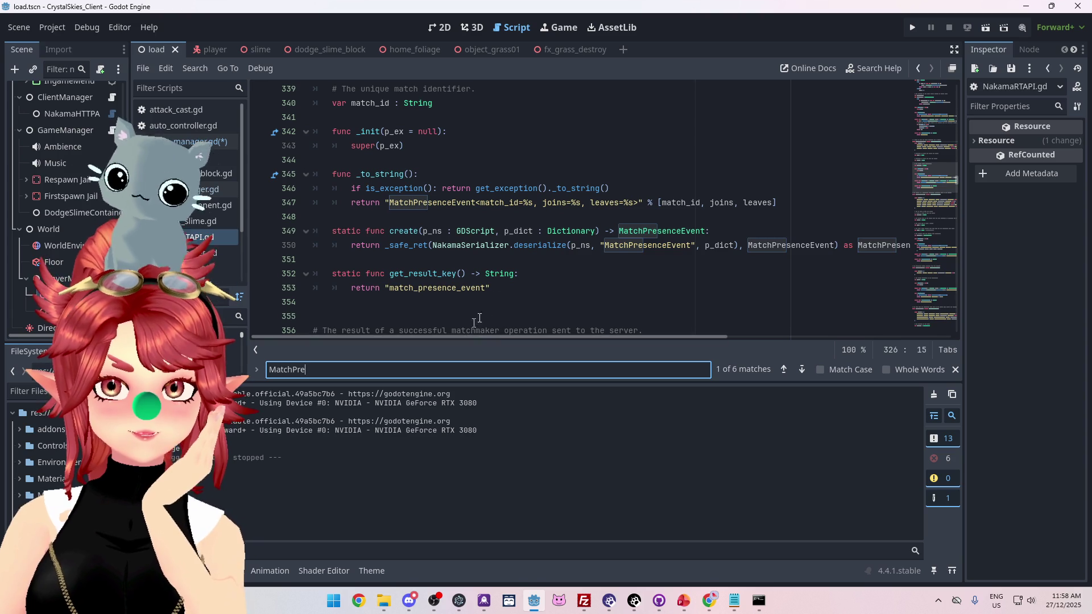
# Identify UserPresence on line 434 as MatchmakerUser's presence type, then return to client_manager.gd
pyautogui.moveTo(491, 338)
pyautogui.mouseDown()
pyautogui.moveTo(602, 342)
pyautogui.moveTo(470, 333)
pyautogui.mouseUp()
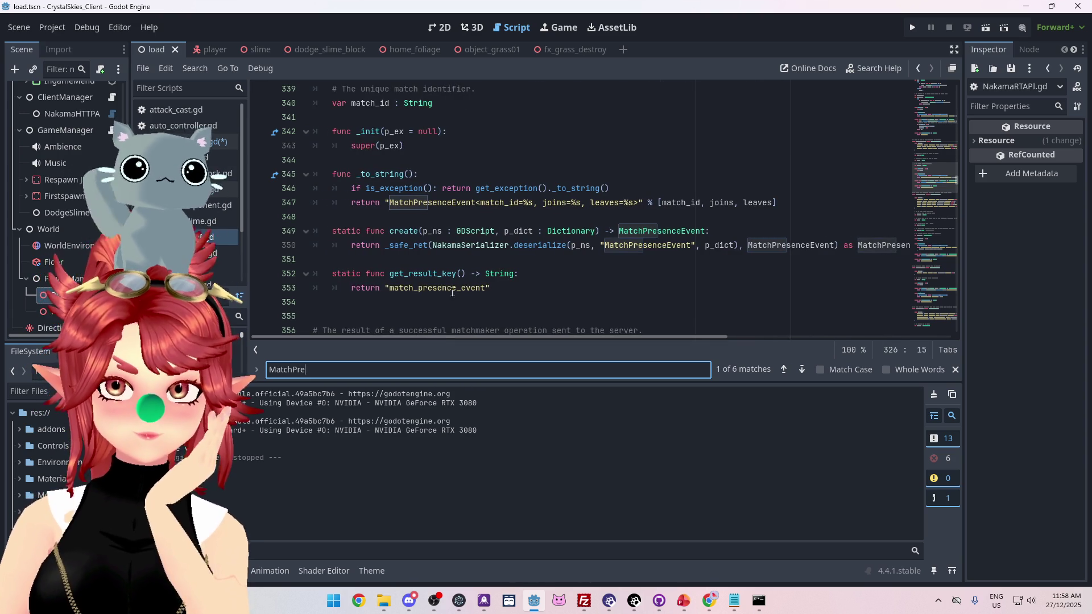
pyautogui.scroll(4, 441, 290)
pyautogui.scroll(-1, 440, 289)
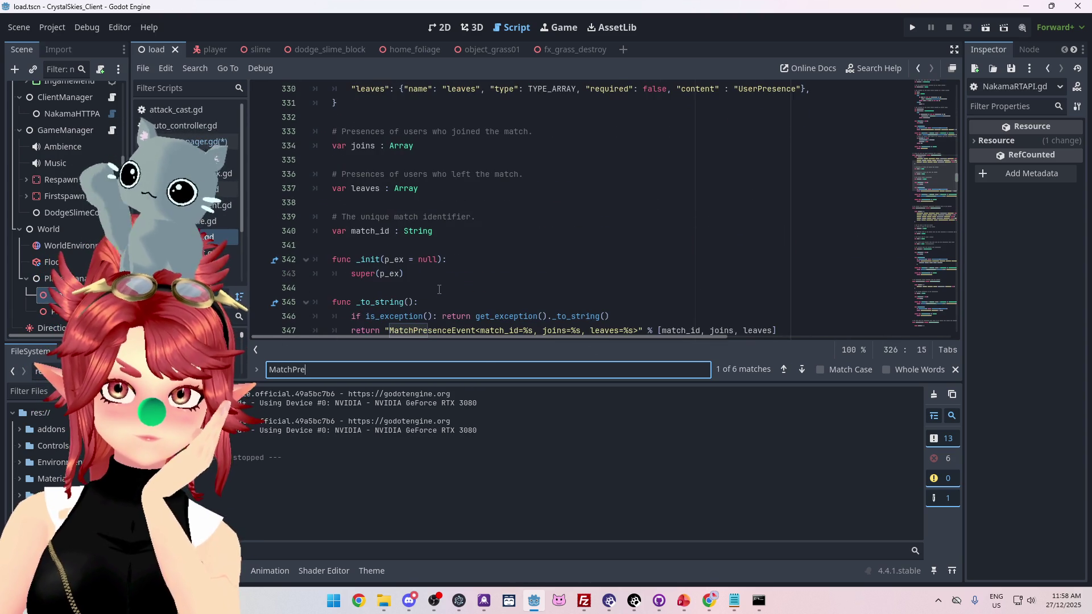
pyautogui.scroll(-2, 439, 290)
pyautogui.scroll(-3, 439, 290)
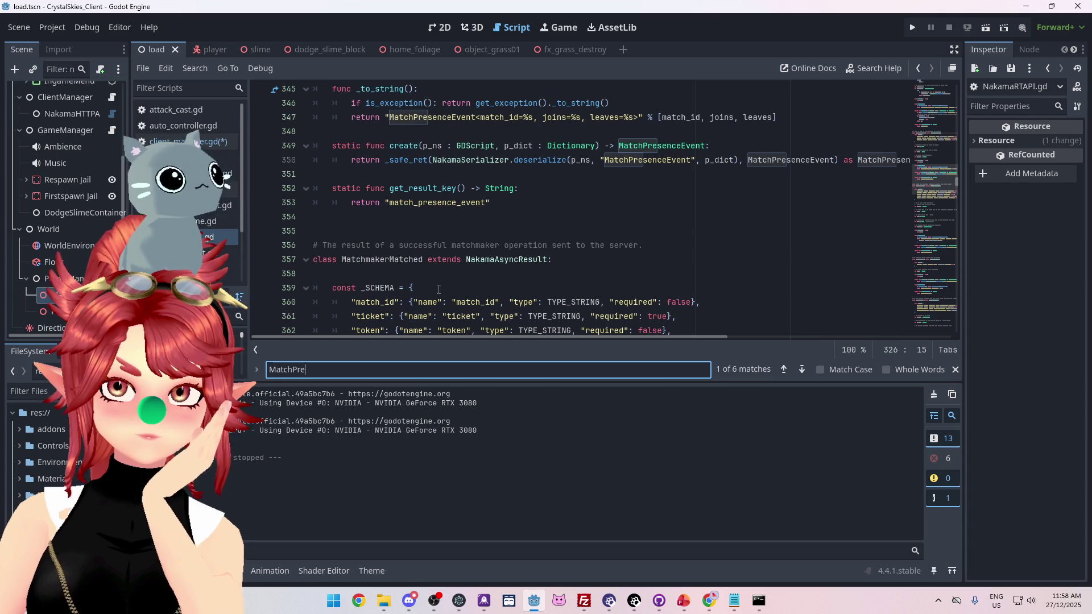
pyautogui.scroll(-10, 439, 289)
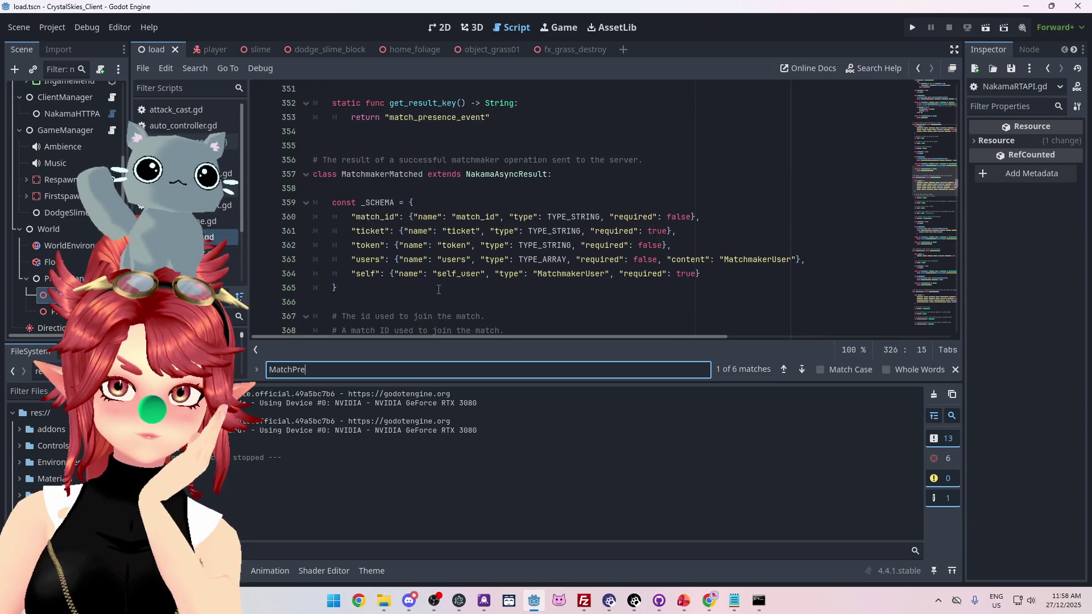
pyautogui.scroll(-2, 438, 290)
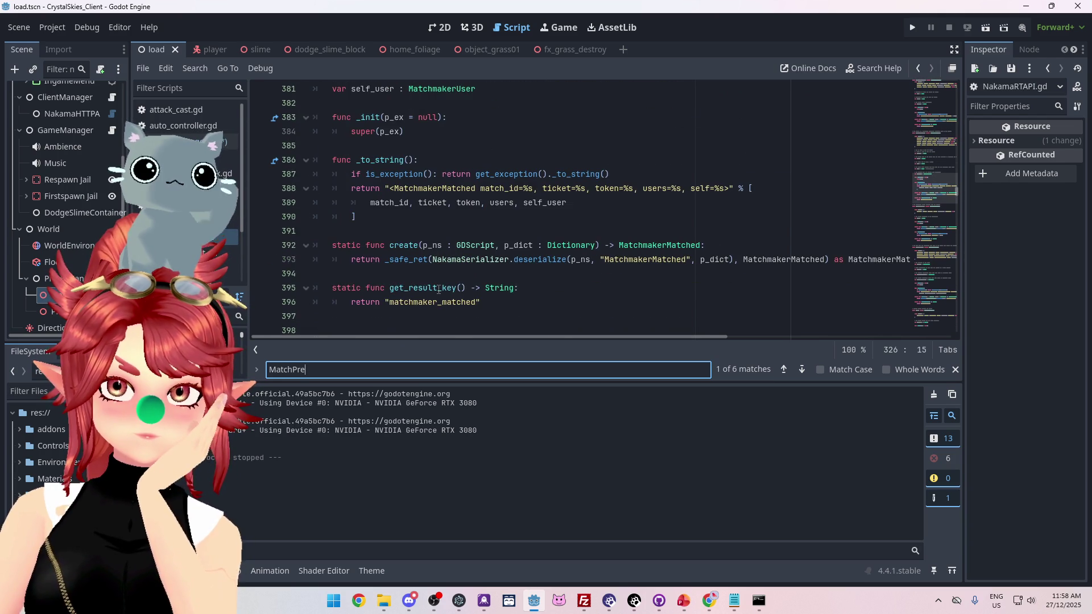
pyautogui.scroll(-3, 439, 289)
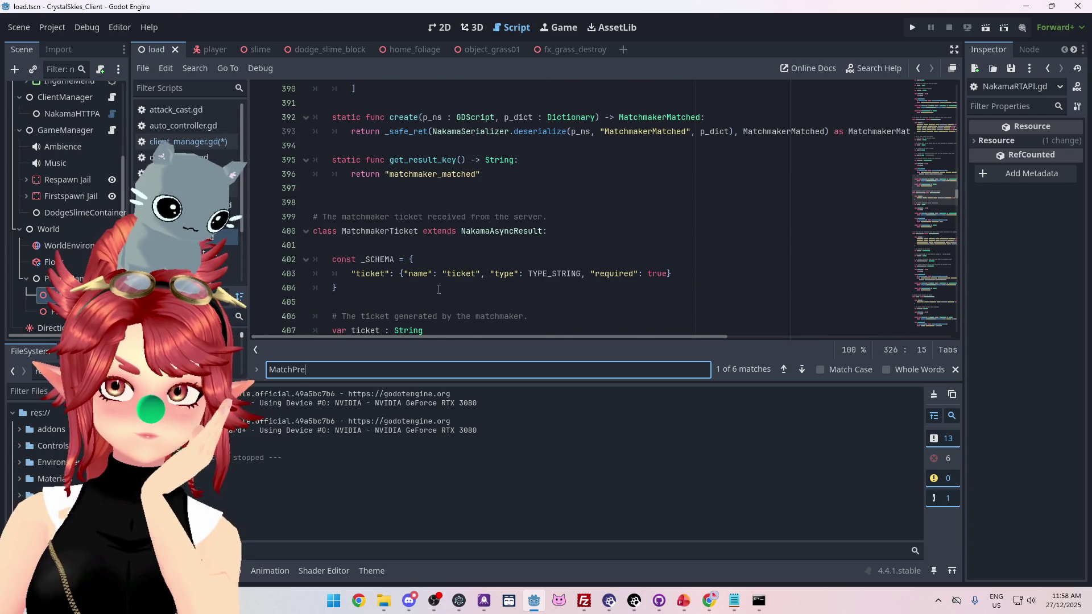
pyautogui.scroll(-3, 438, 289)
pyautogui.scroll(-6, 438, 290)
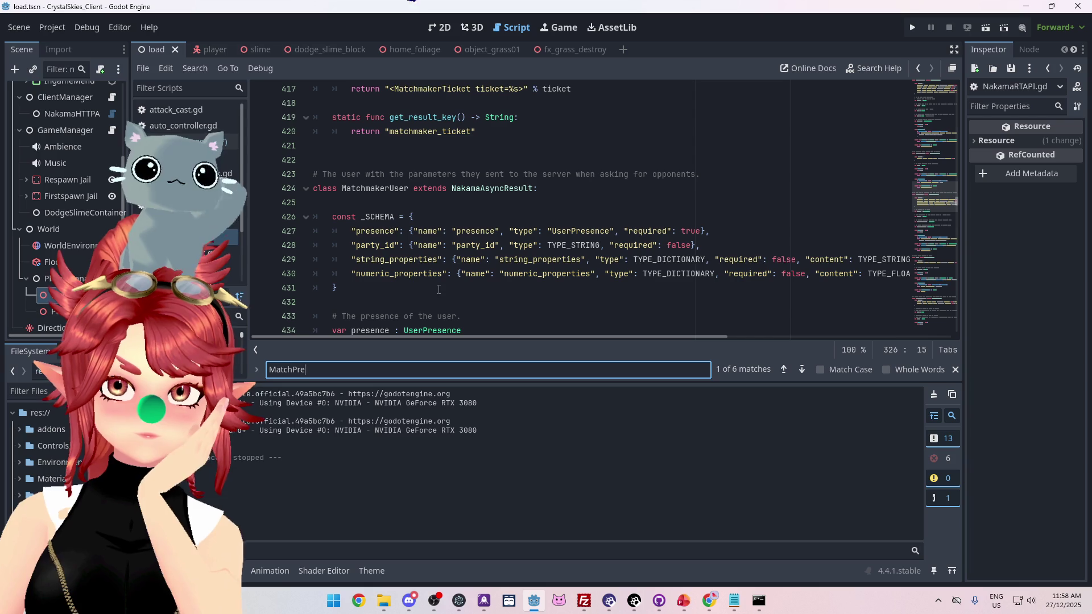
pyautogui.scroll(-3, 439, 290)
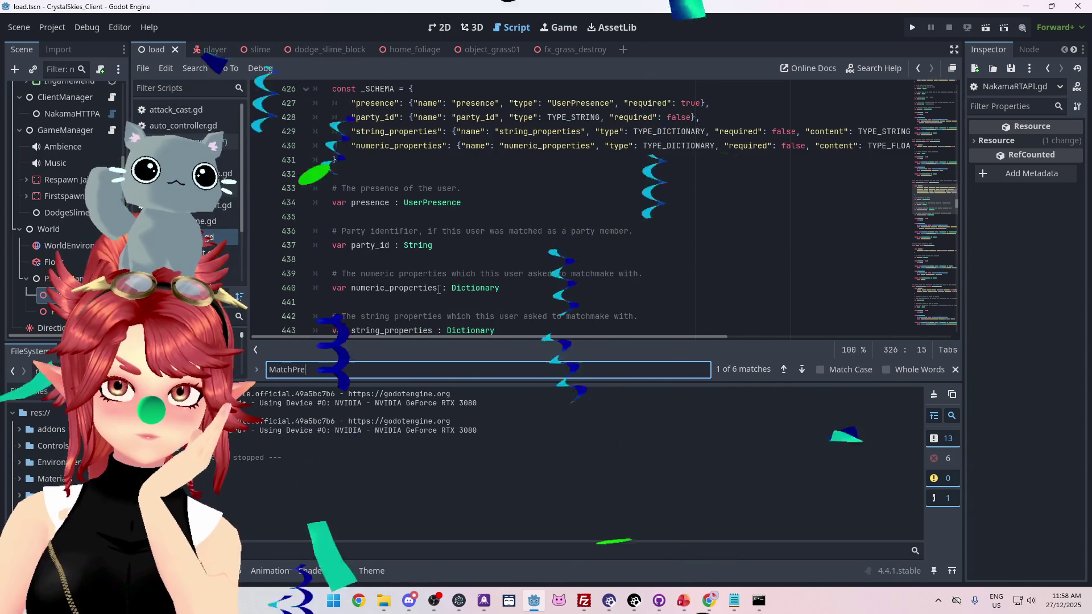
pyautogui.scroll(1, 352, 142)
pyautogui.scroll(1, 353, 143)
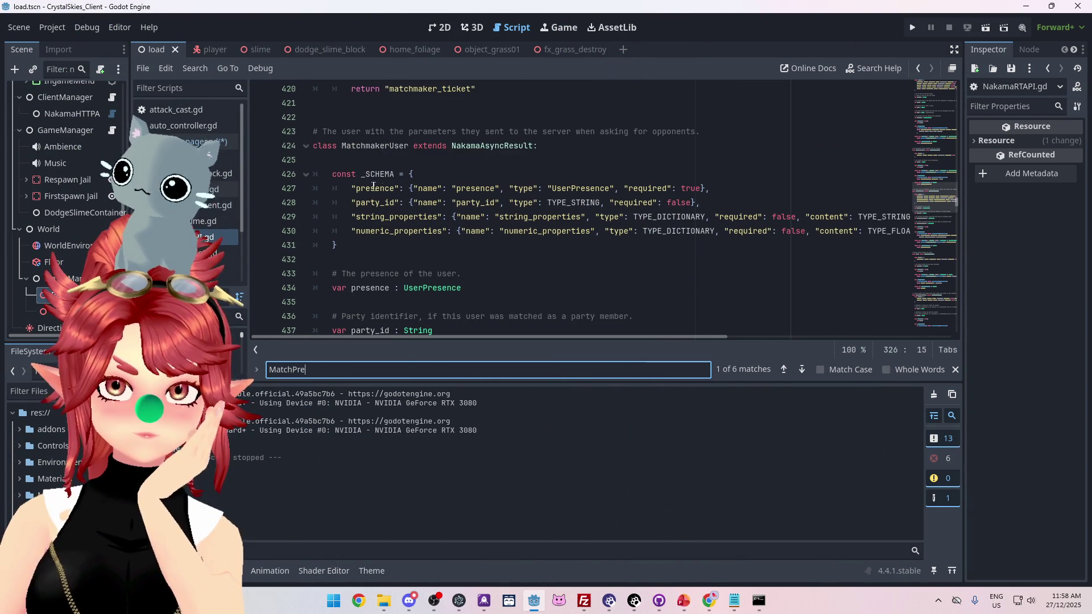
pyautogui.moveTo(356, 188); pyautogui.dragTo(401, 188)
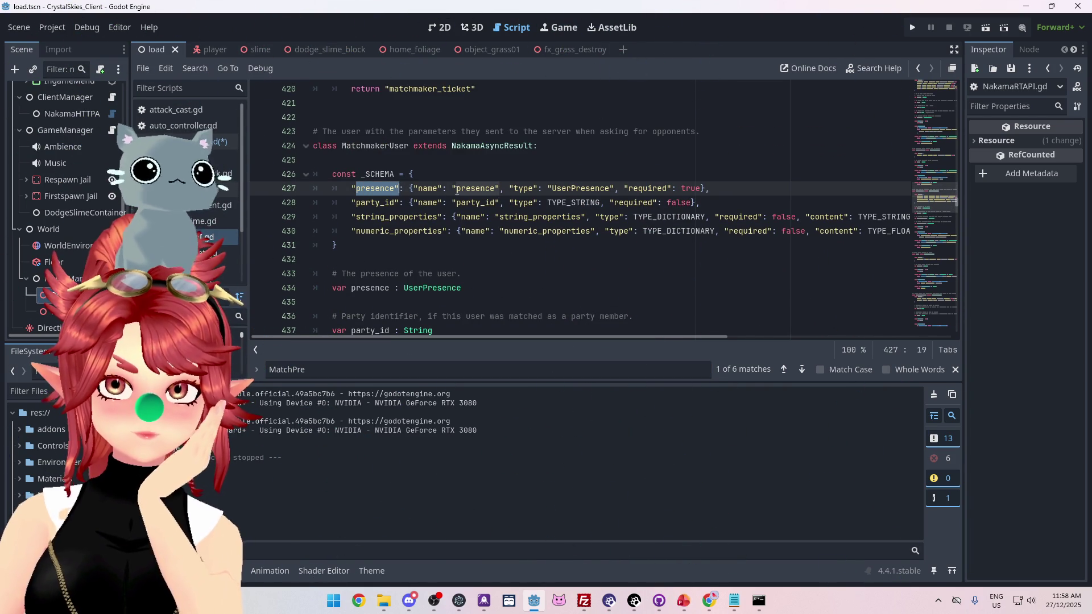
pyautogui.click(404, 288)
pyautogui.moveTo(404, 288); pyautogui.dragTo(461, 287)
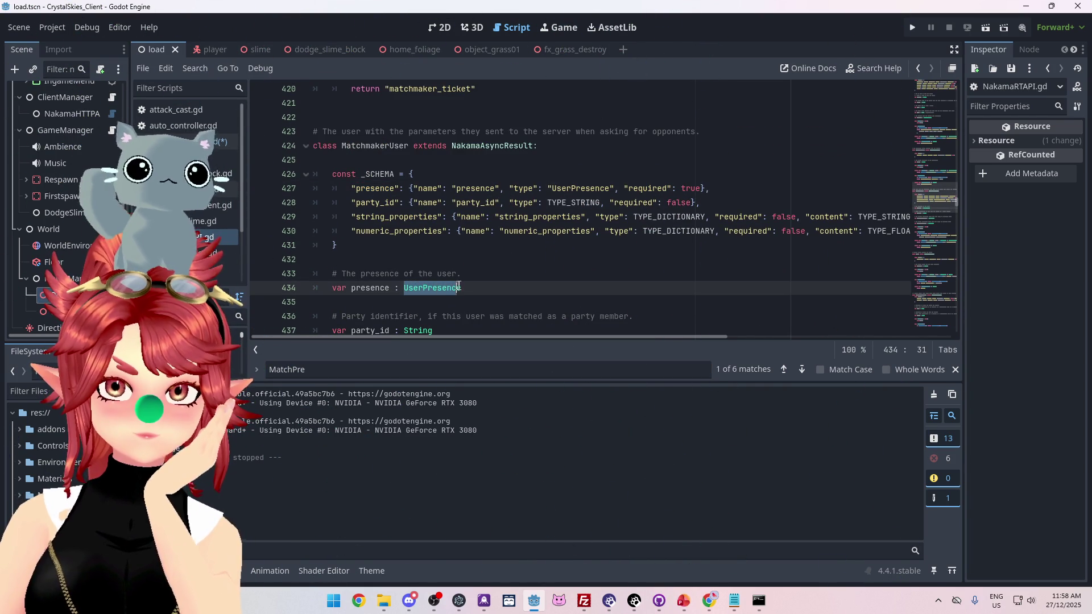
pyautogui.scroll(1, 462, 245)
pyautogui.scroll(-2, 461, 246)
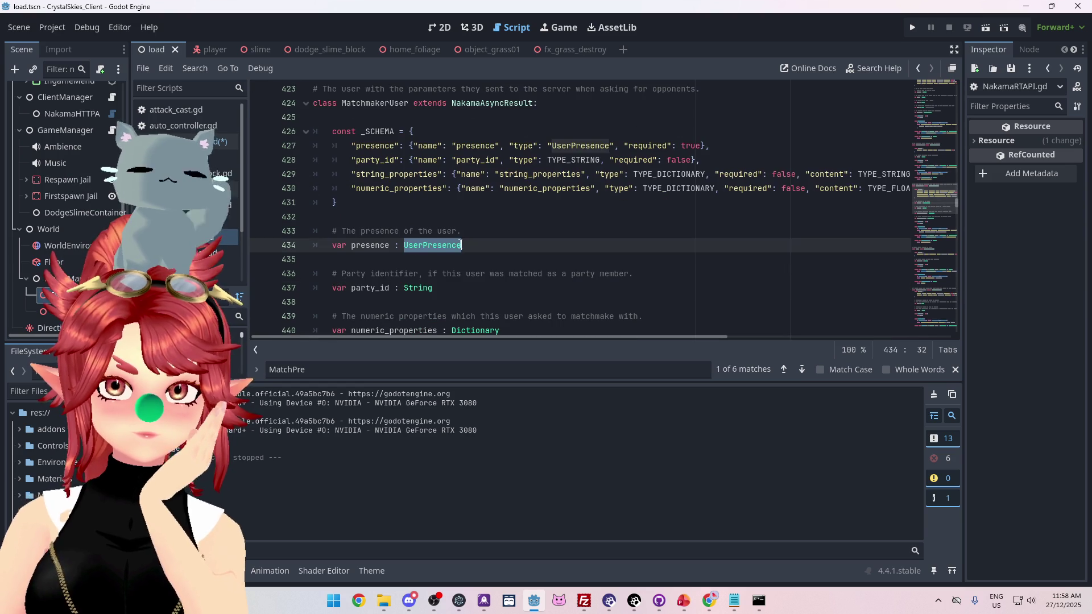
pyautogui.click(421, 246)
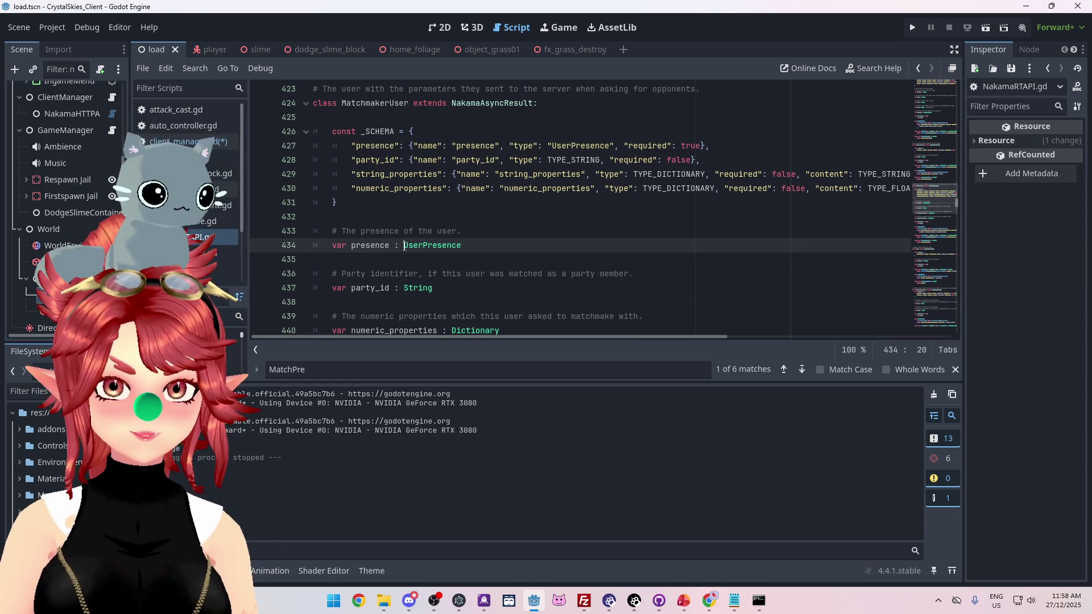
pyautogui.moveTo(461, 246); pyautogui.dragTo(404, 246)
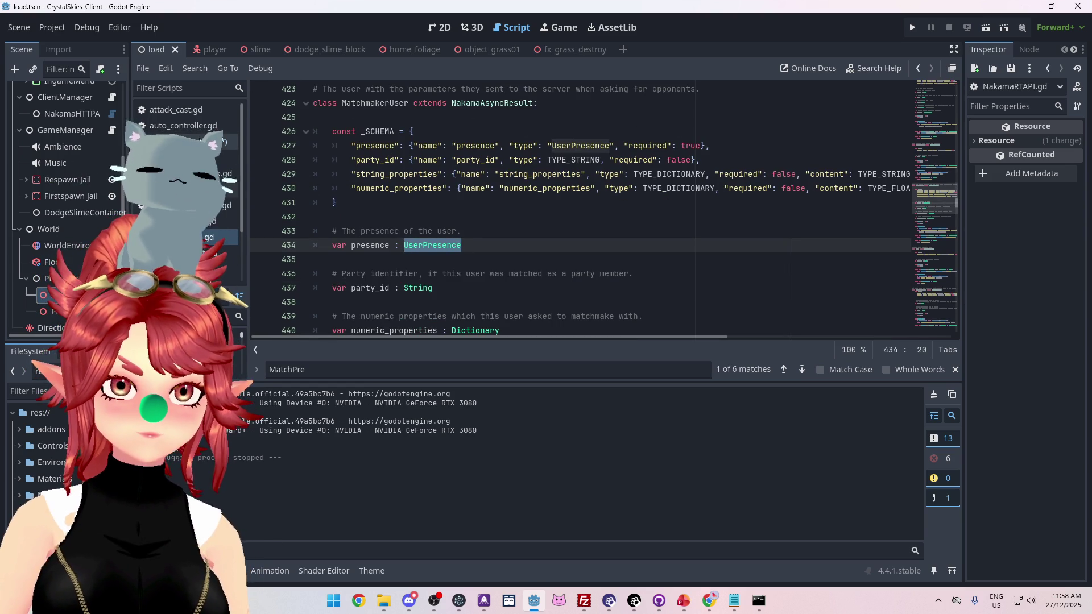
pyautogui.hotkey('alt', 'Left')
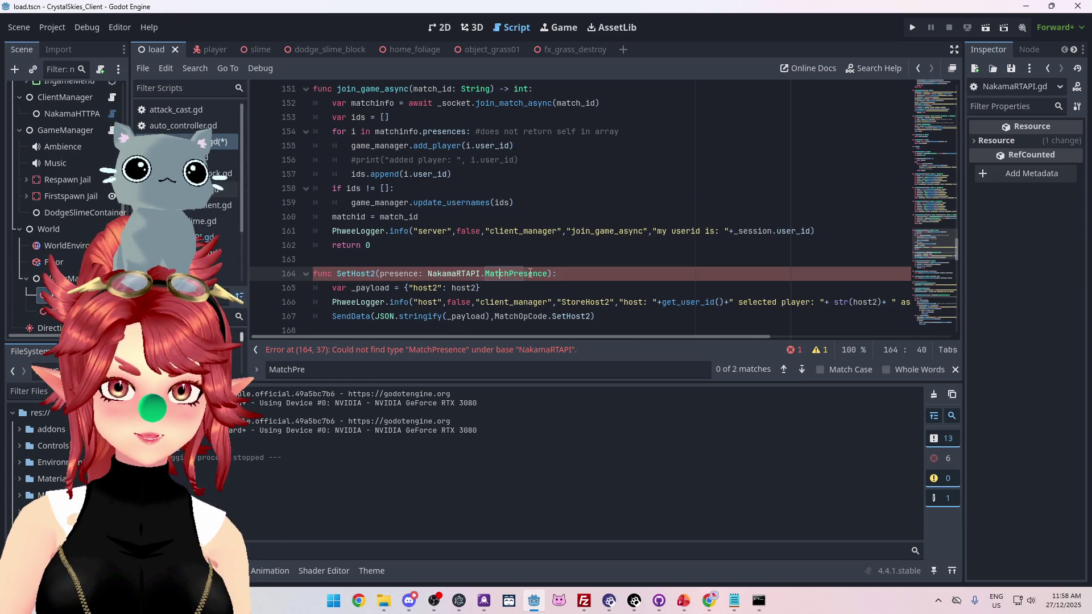
# Change SetHost2's parameter type on line 164 from NakamaRTAPI.MatchPresence to NakamaRTAPI.UserPresence
pyautogui.moveTo(545, 272); pyautogui.dragTo(428, 274)
pyautogui.hotkey('ctrl', 'c')
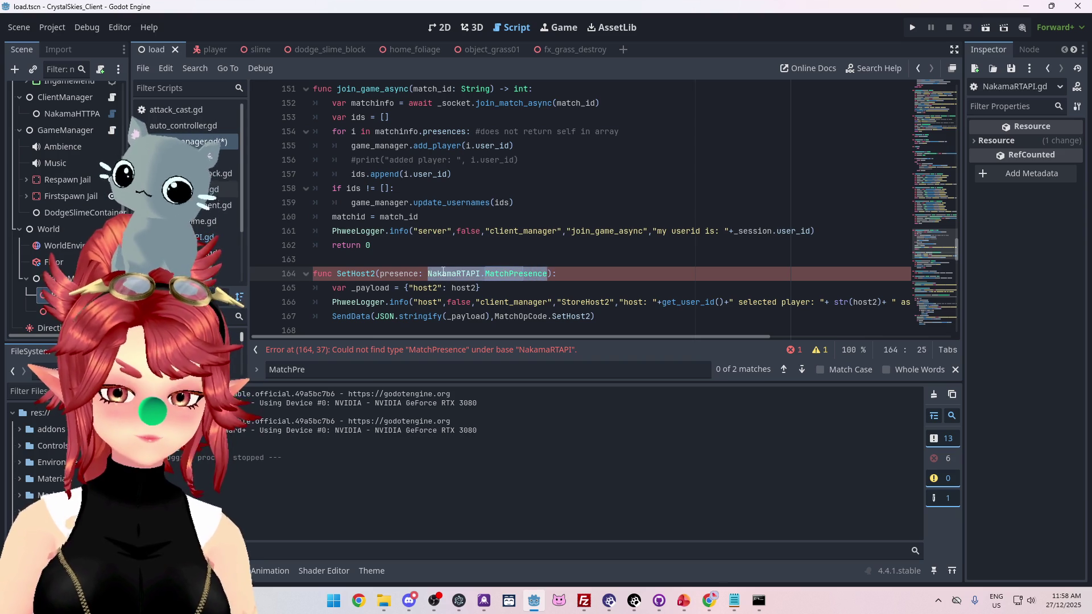
pyautogui.write('Uer')
pyautogui.press('BackSpace')
pyautogui.press('BackSpace')
pyautogui.press('BackSpace')
pyautogui.write('serP')
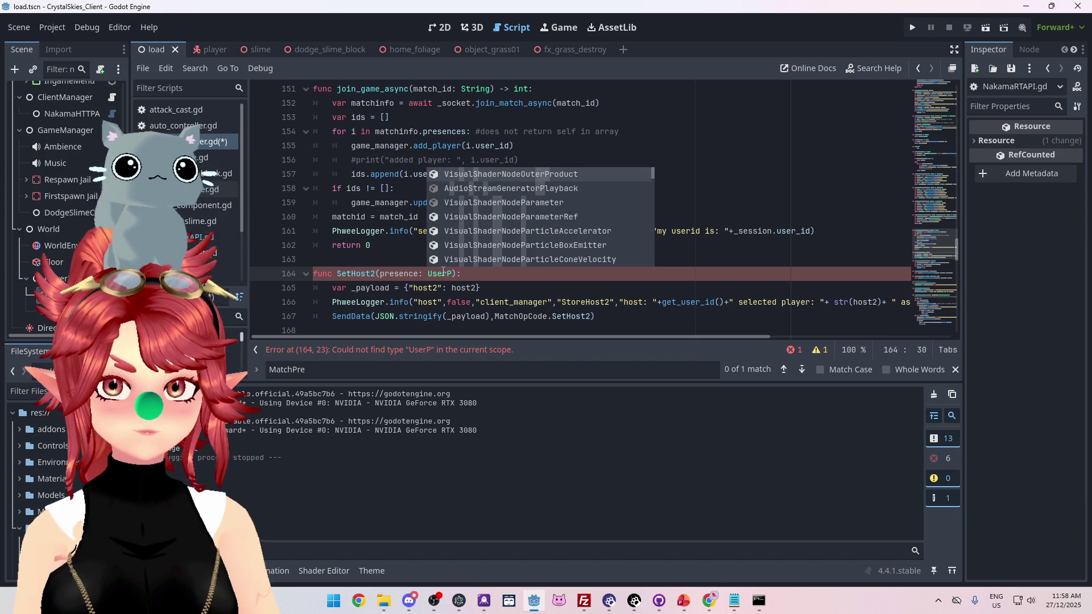
pyautogui.write('resc')
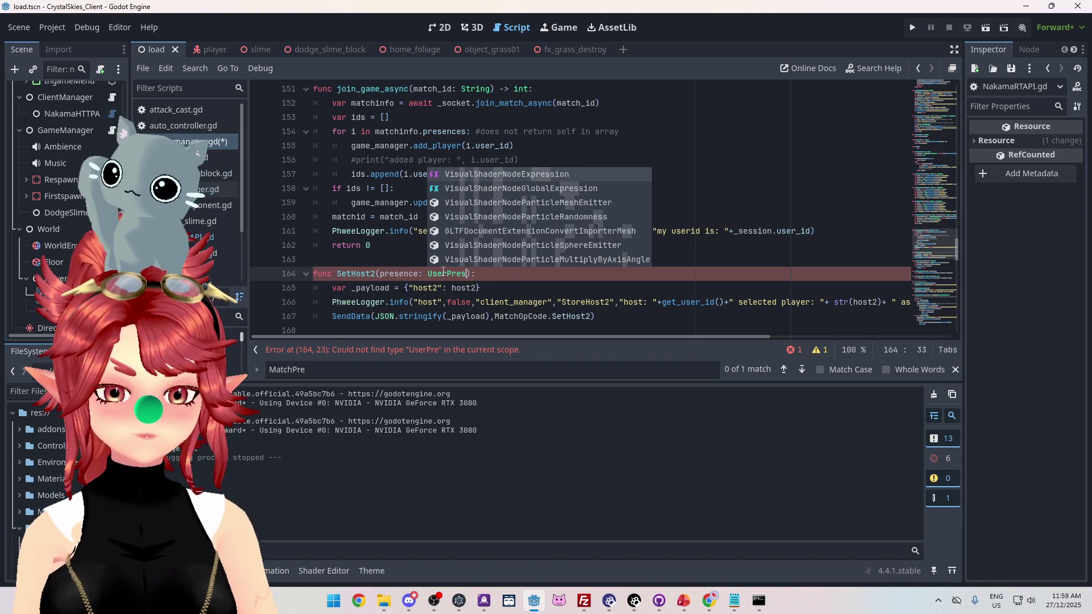
pyautogui.write('ence')
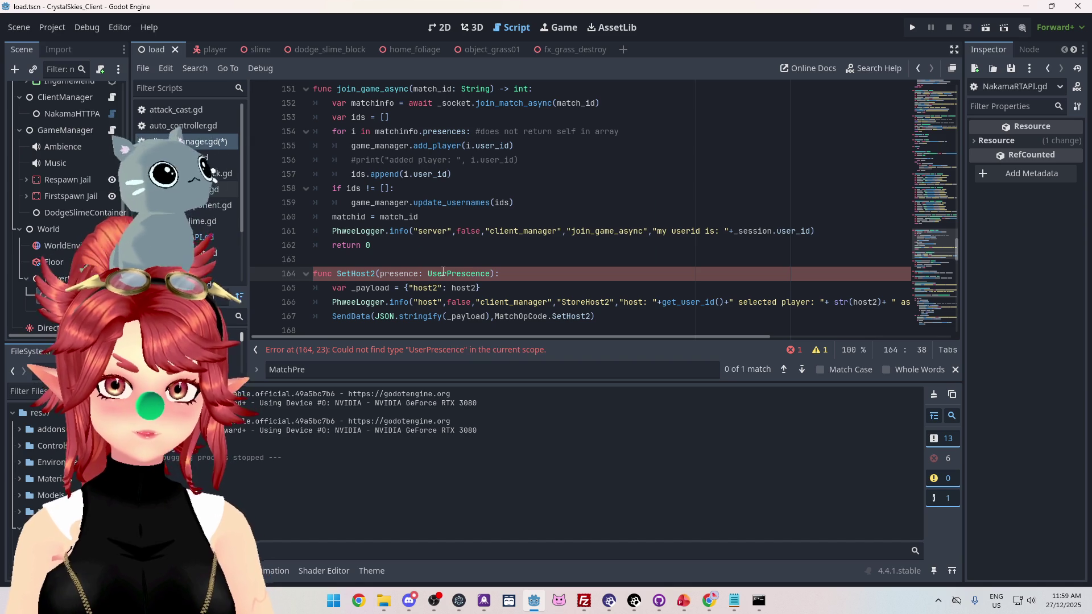
pyautogui.click(395, 275)
pyautogui.doubleClick(442, 275)
pyautogui.write('USe')
pyautogui.doubleClick(441, 275)
pyautogui.hotkey('ctrl', 'v')
pyautogui.moveTo(547, 274); pyautogui.dragTo(485, 274)
pyautogui.write('User')
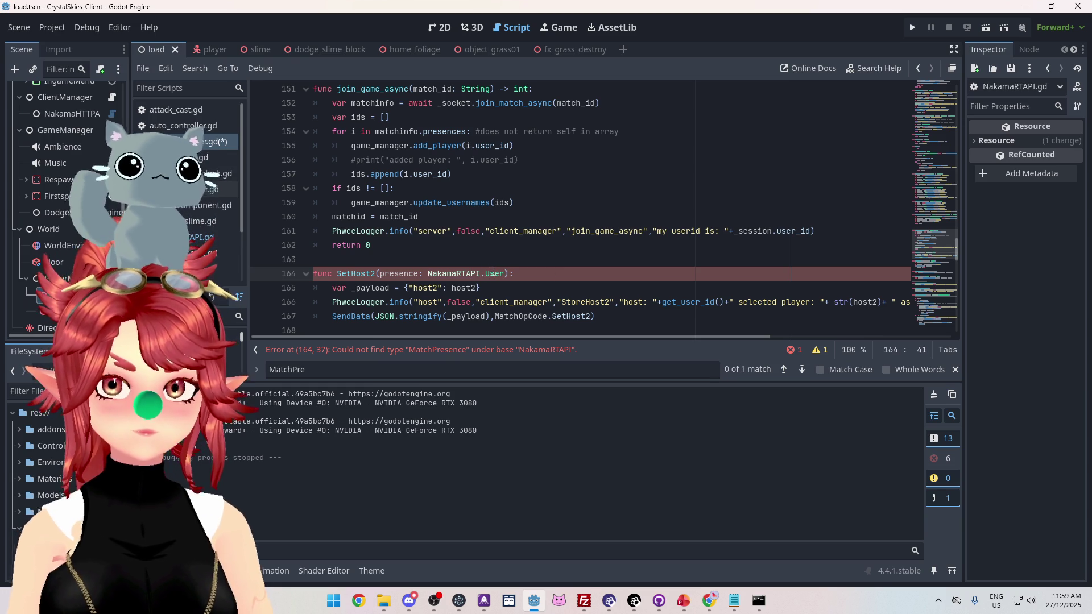
pyautogui.write('Presence')
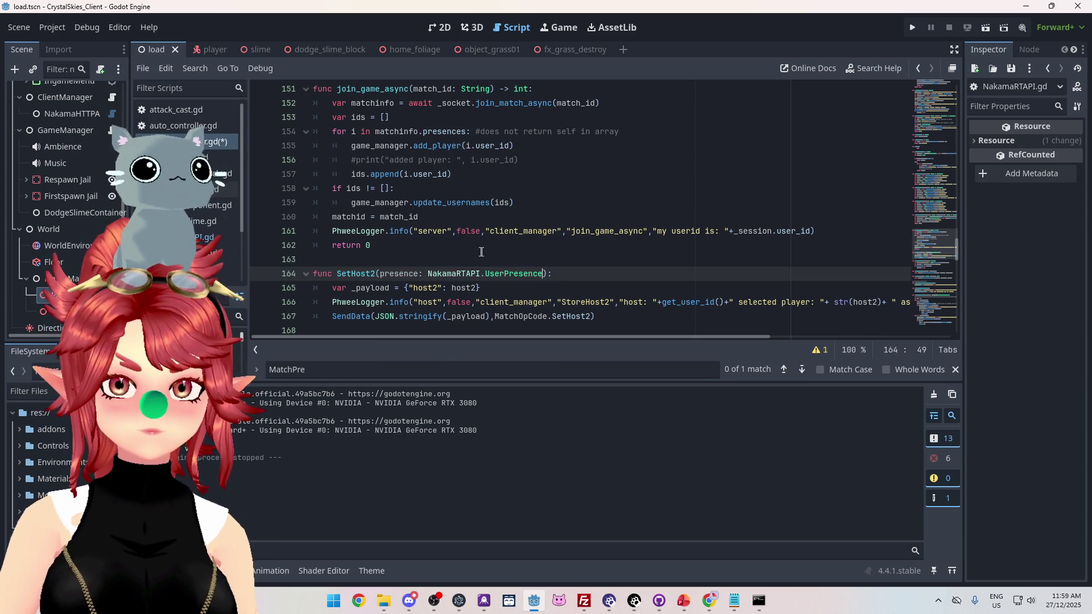
pyautogui.click(485, 248)
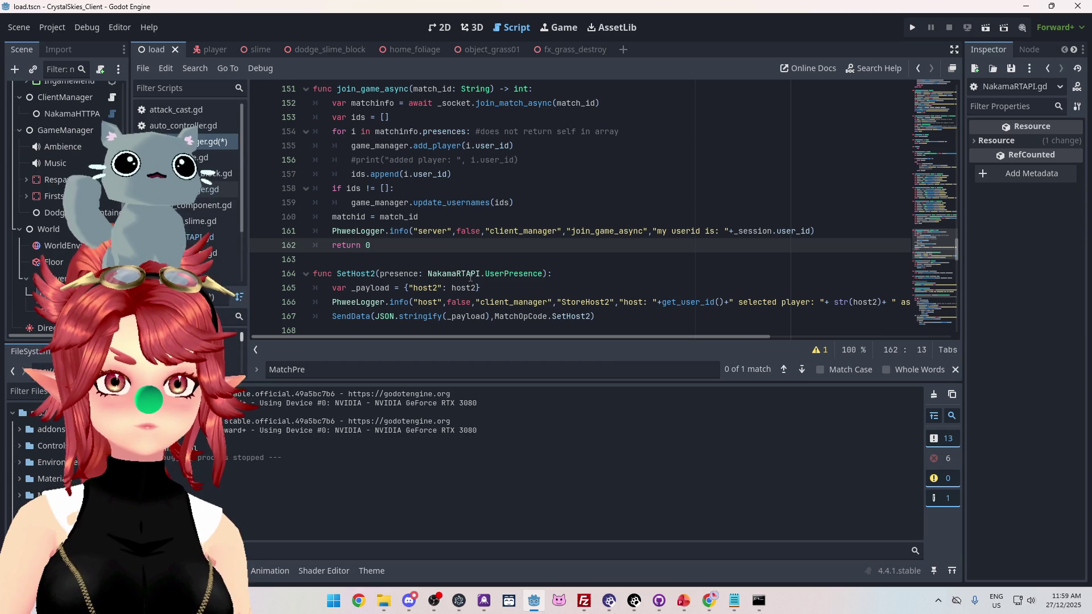
# Review SetHost2's body, which builds {"host2": host2} and sends it with MatchOpCode.SetHost2
pyautogui.click(470, 274)
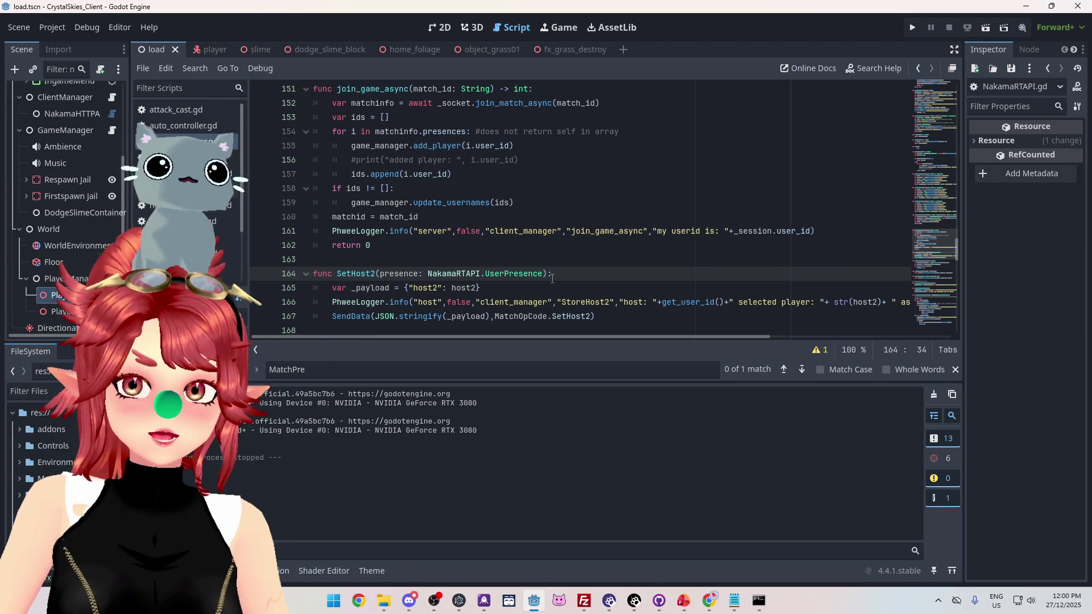
pyautogui.scroll(-1, 589, 244)
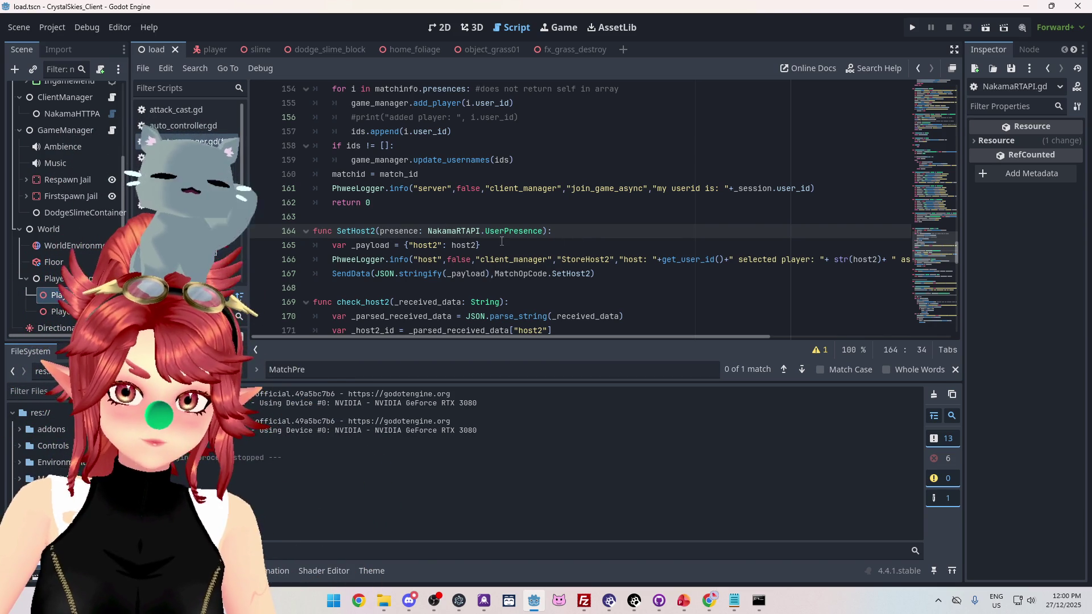
pyautogui.scroll(-1, 437, 233)
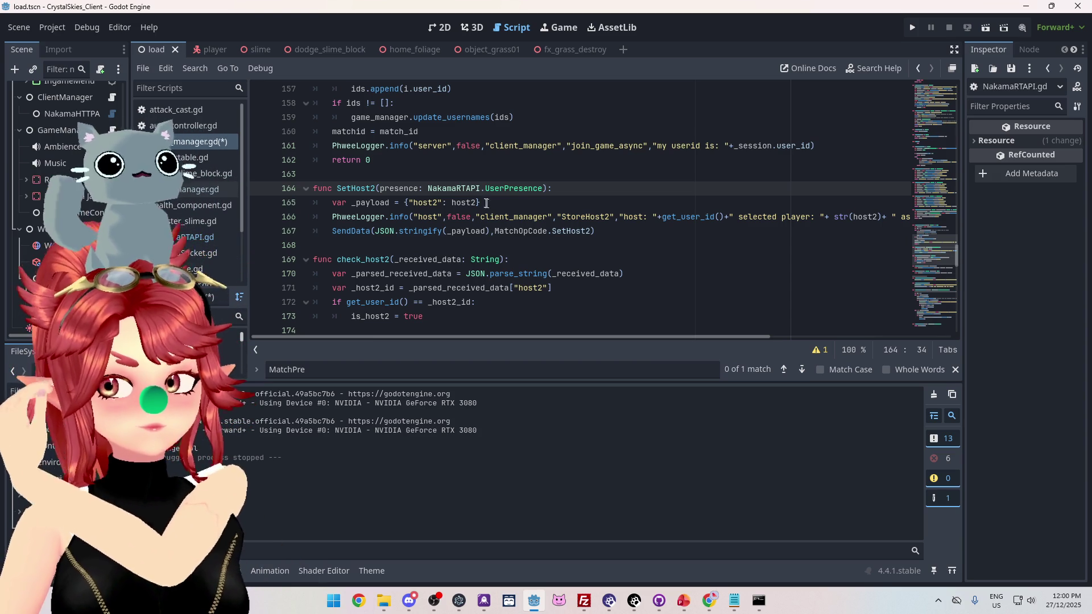
pyautogui.moveTo(466, 202)
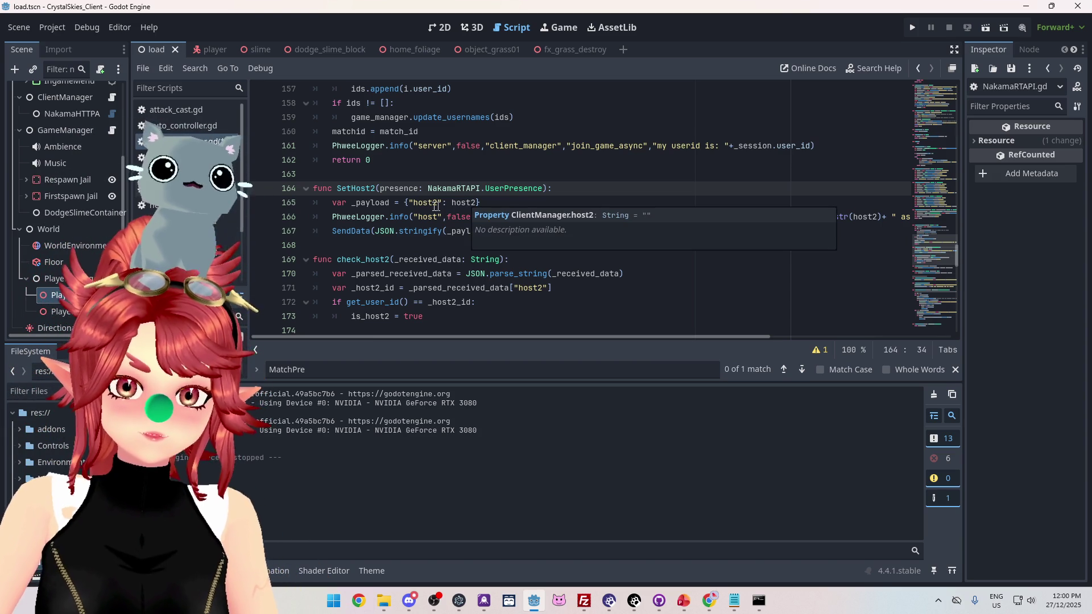
# Replace host2 with the presence parameter in the SetHost2 payload on line 165 and save the script
pyautogui.moveTo(381, 189); pyautogui.dragTo(419, 188)
pyautogui.hotkey('ctrl', 'c')
pyautogui.doubleClick(454, 203)
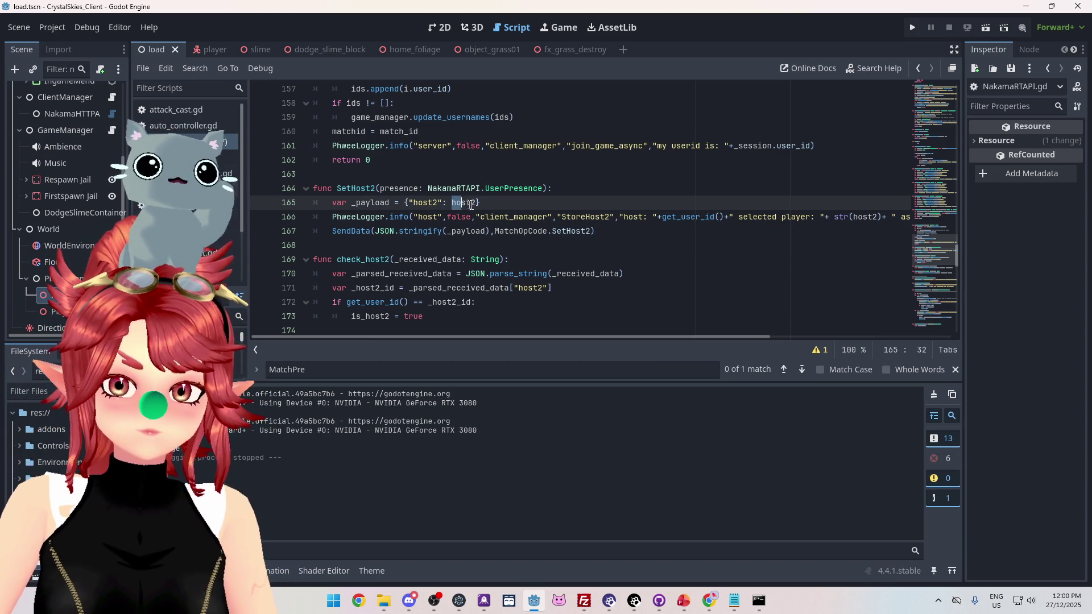
pyautogui.hotkey('ctrl', 'v')
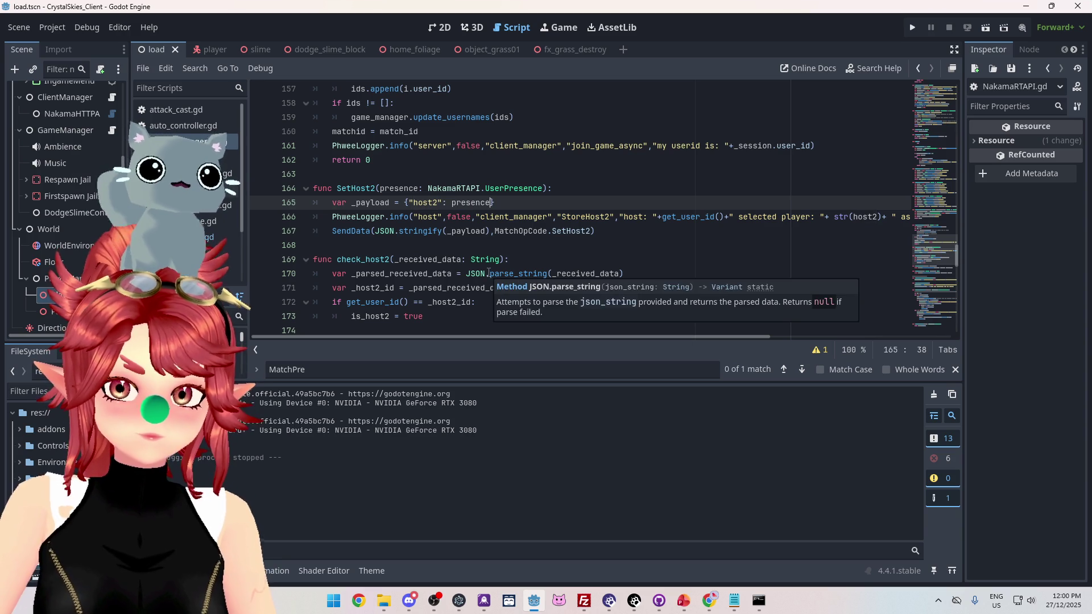
pyautogui.press('Up')
pyautogui.press('Up')
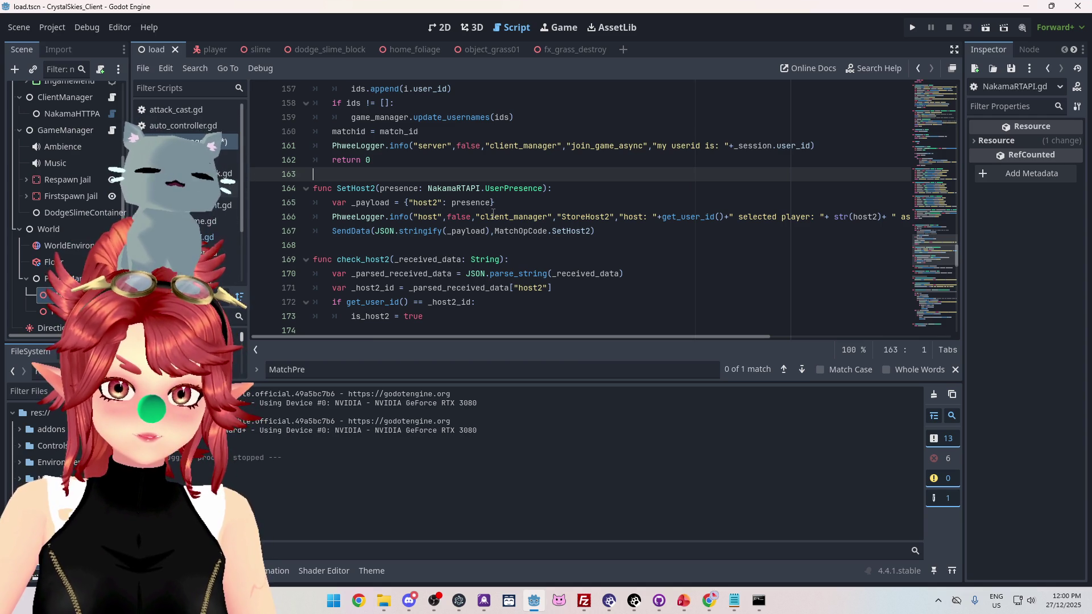
pyautogui.scroll(-1, 492, 213)
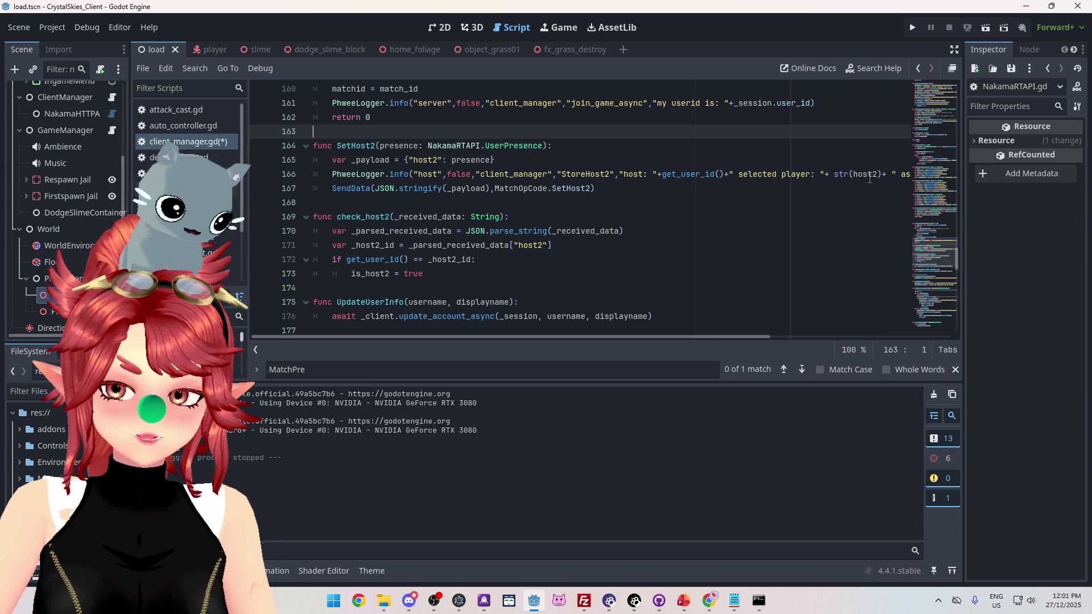
pyautogui.moveTo(754, 336)
pyautogui.mouseDown()
pyautogui.moveTo(851, 326)
pyautogui.moveTo(393, 175)
pyautogui.mouseUp()
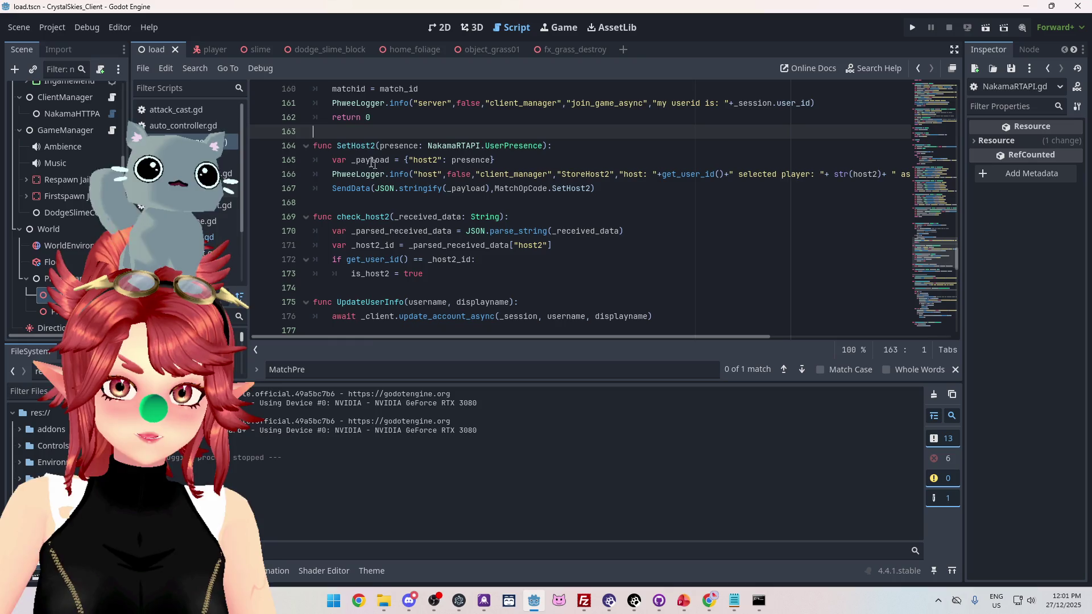
pyautogui.hotkey('ctrl', 's')
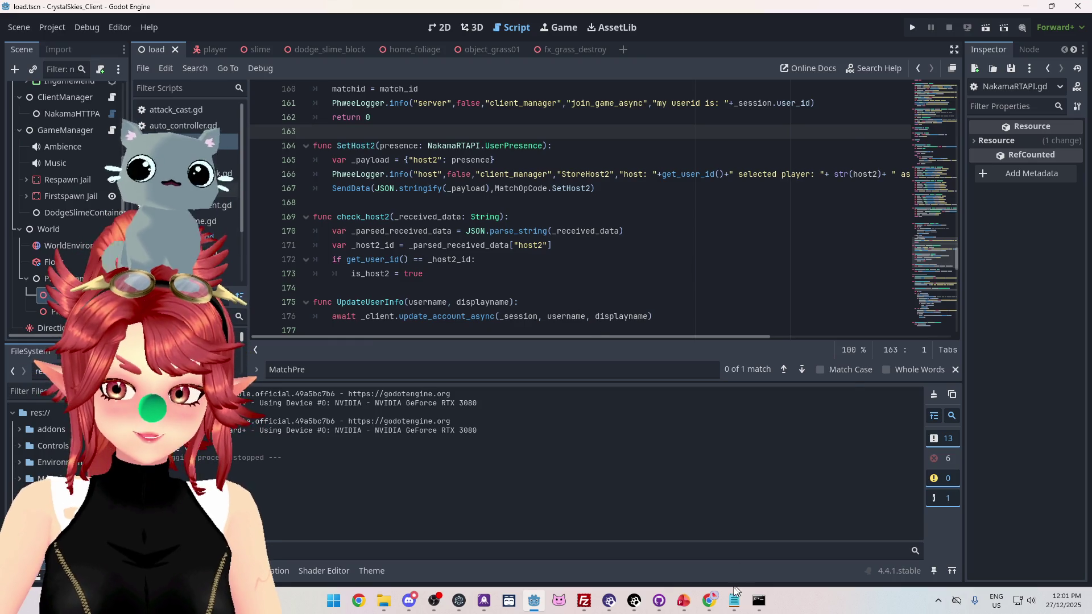
pyautogui.click(734, 601)
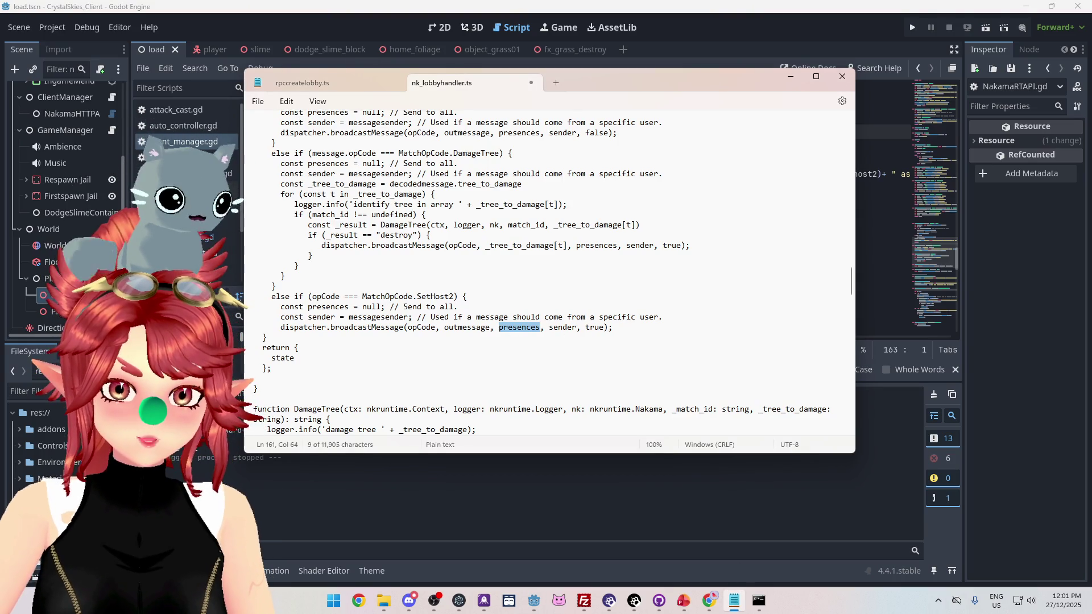
# Move the Notepad window aside and scroll nk_lobbyhandler.ts to the SetHost2 branch
pyautogui.moveTo(592, 78)
pyautogui.mouseDown()
pyautogui.moveTo(636, 90)
pyautogui.moveTo(675, 214)
pyautogui.moveTo(679, 178)
pyautogui.mouseUp()
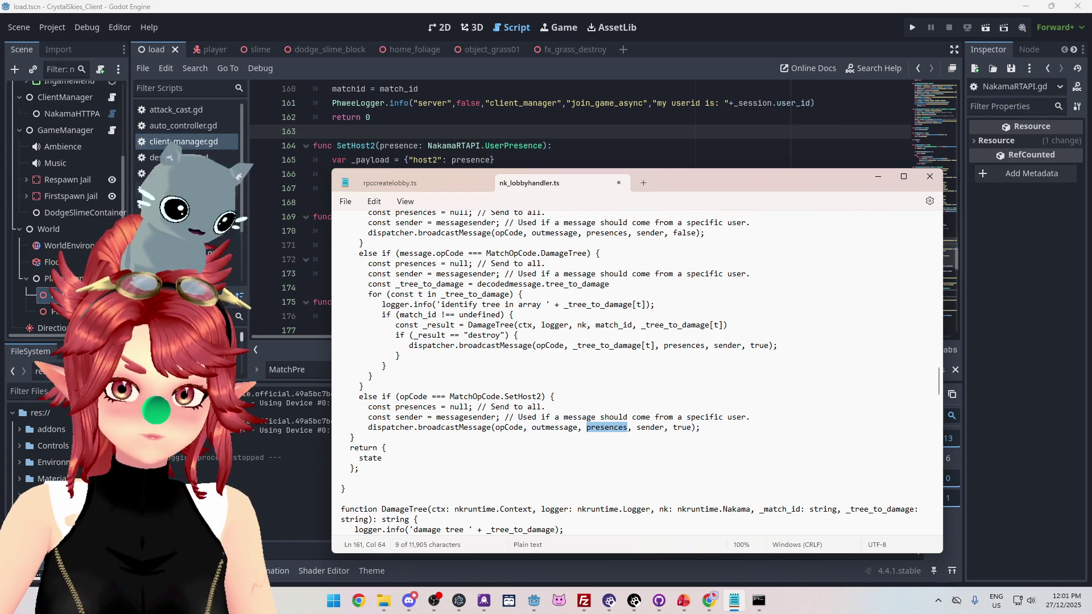
pyautogui.scroll(1, 629, 374)
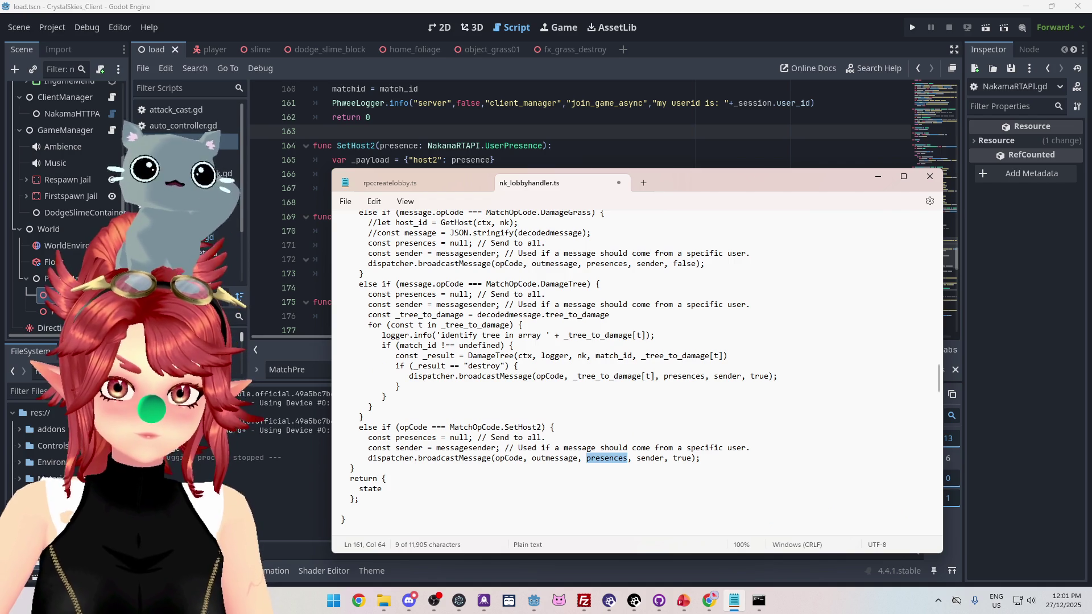
pyautogui.scroll(6, 455, 359)
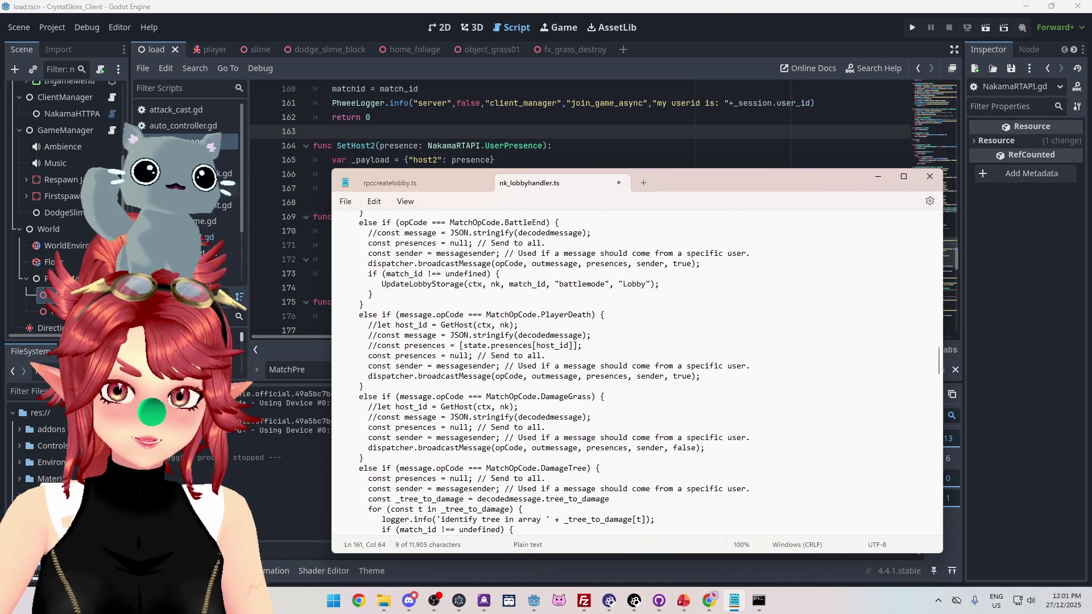
pyautogui.scroll(3, 437, 362)
pyautogui.scroll(2, 437, 362)
pyautogui.scroll(7, 637, 372)
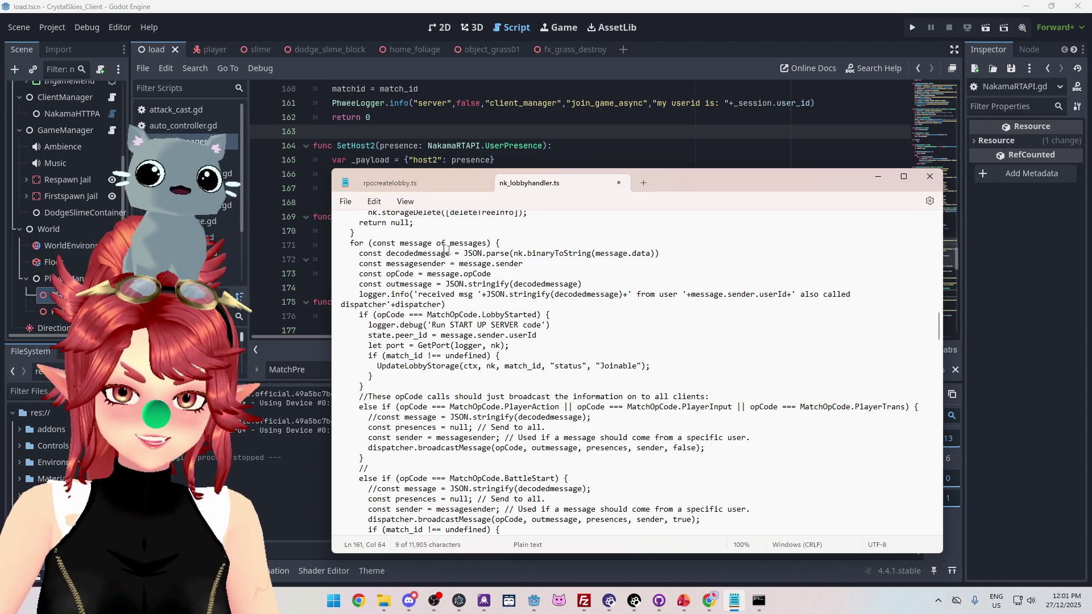
pyautogui.scroll(-1, 443, 274)
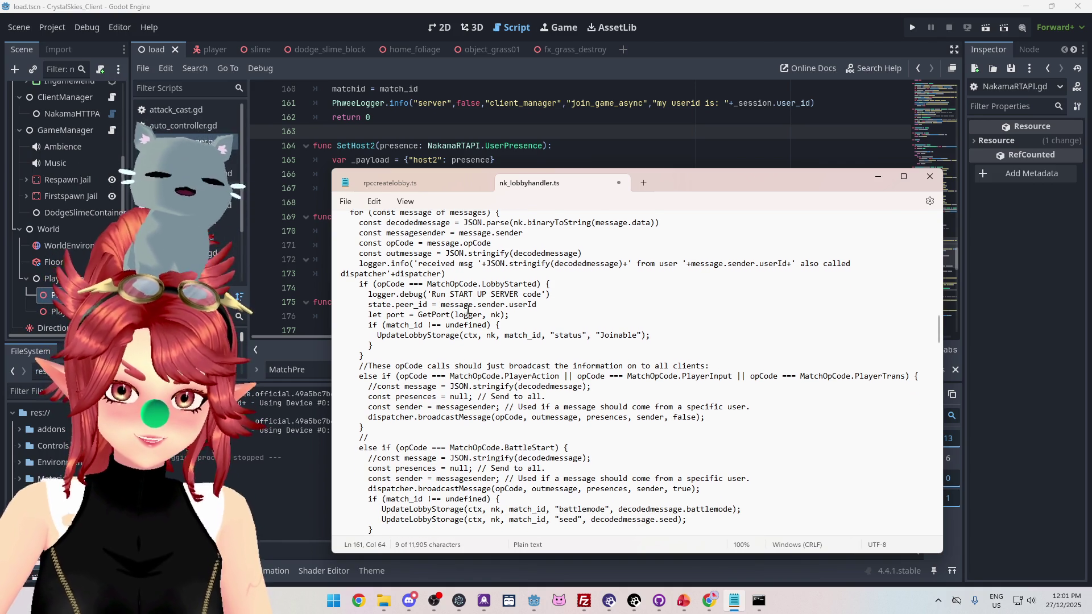
pyautogui.scroll(-2, 467, 310)
pyautogui.scroll(-2, 490, 338)
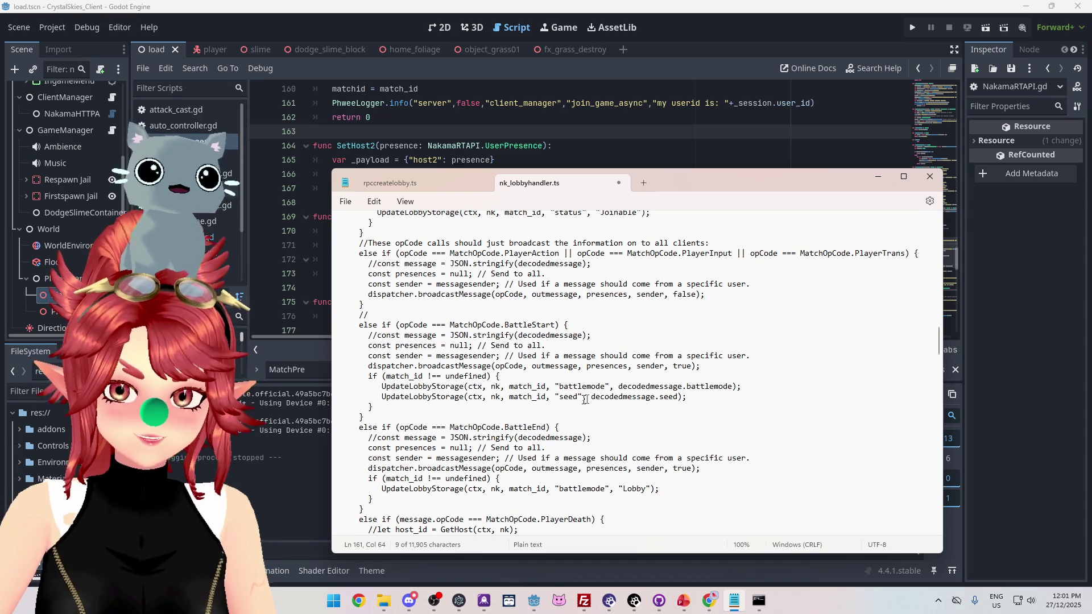
pyautogui.moveTo(592, 397); pyautogui.dragTo(659, 397)
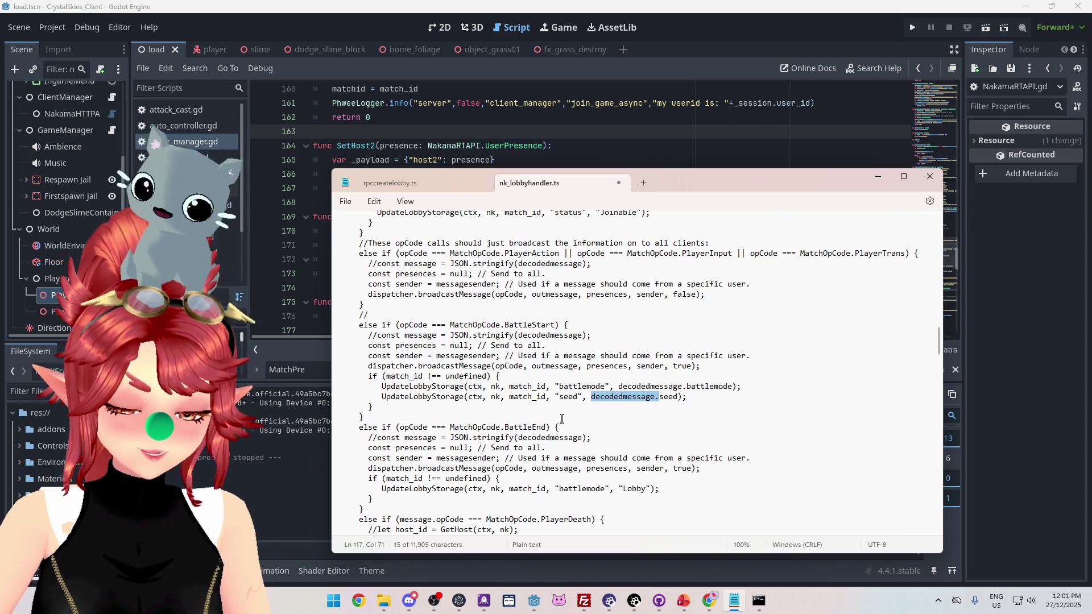
pyautogui.scroll(-12, 469, 382)
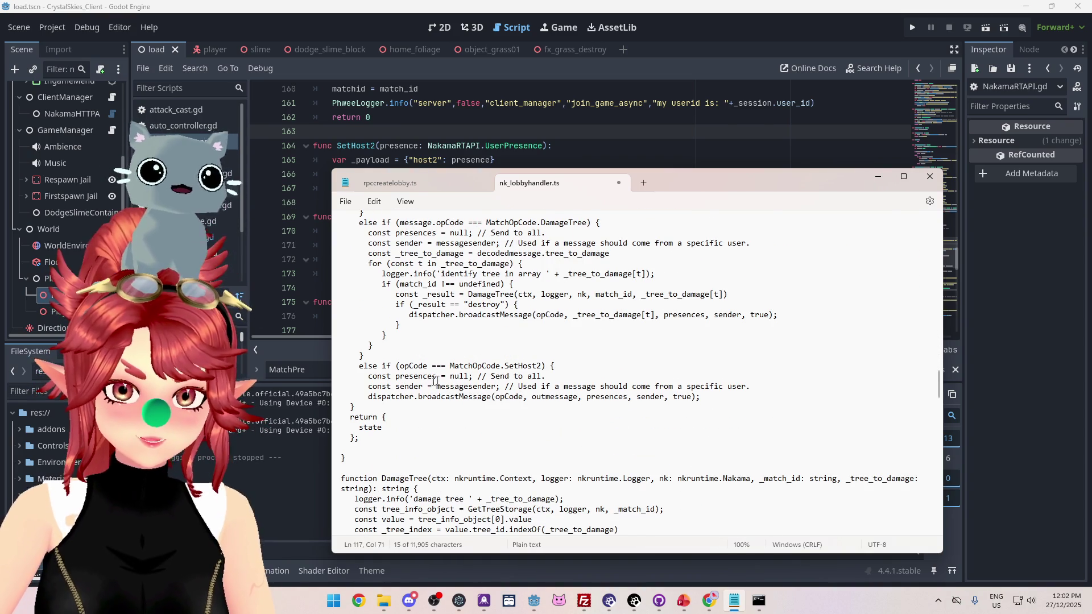
# Set the SetHost2 presences to decodedmessage.host2 instead of null
pyautogui.moveTo(450, 377); pyautogui.dragTo(472, 376)
pyautogui.hotkey('ctrl', 'v')
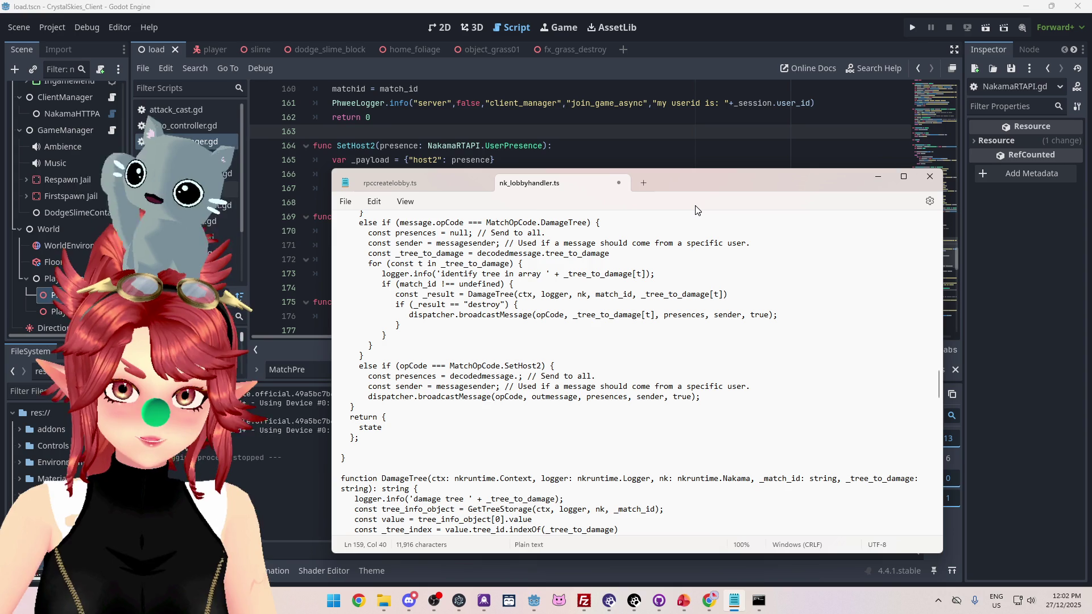
pyautogui.write('host2')
pyautogui.click(401, 325)
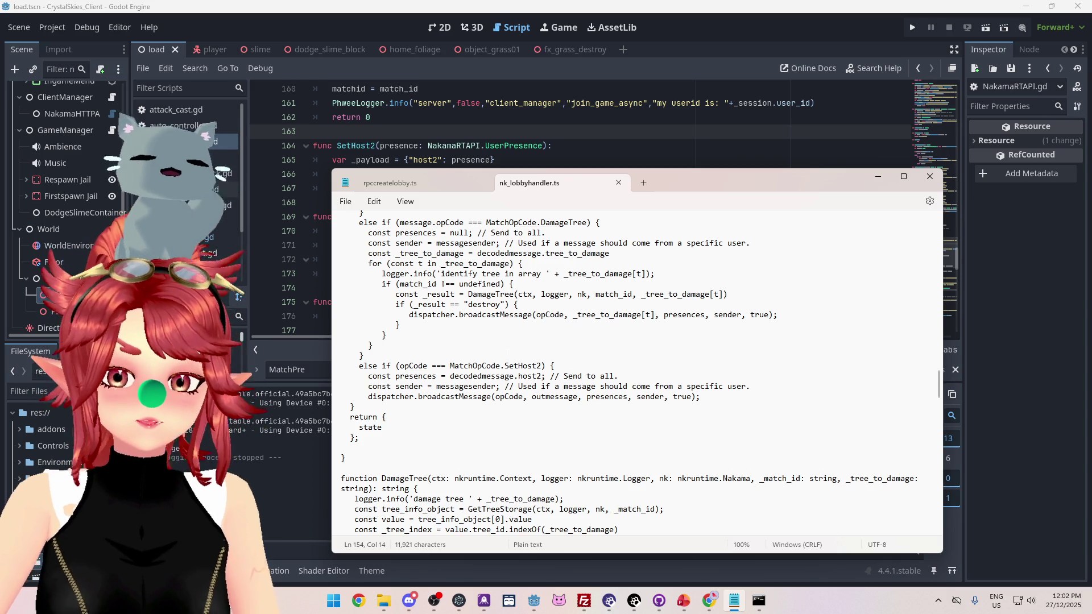
pyautogui.click(452, 116)
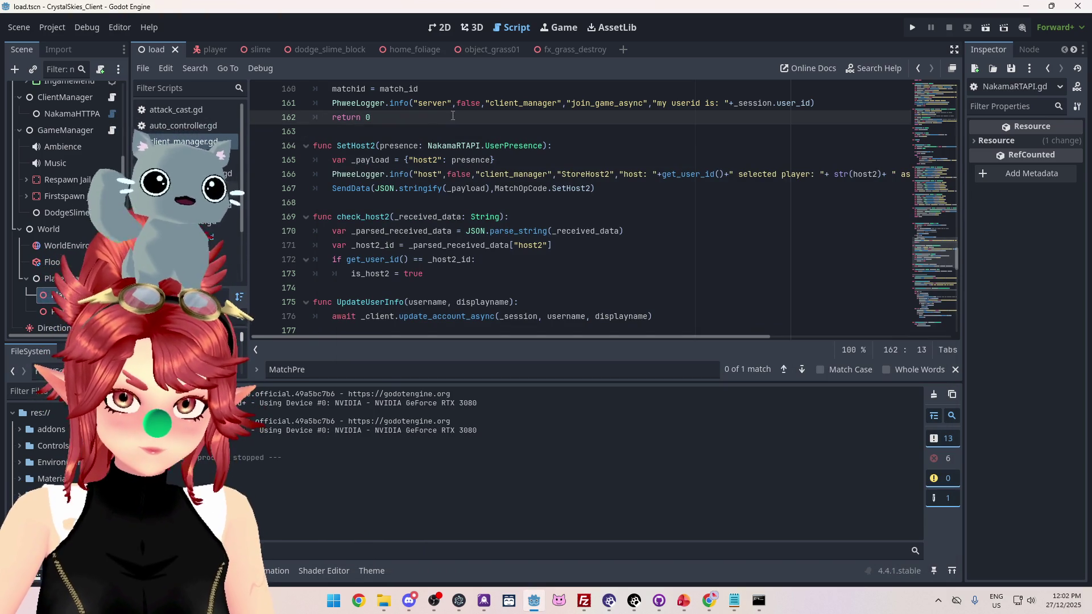
# Inspect check_host2's definition, then change the line 236 call to is_host2(state.data) and save
pyautogui.scroll(-20, 442, 123)
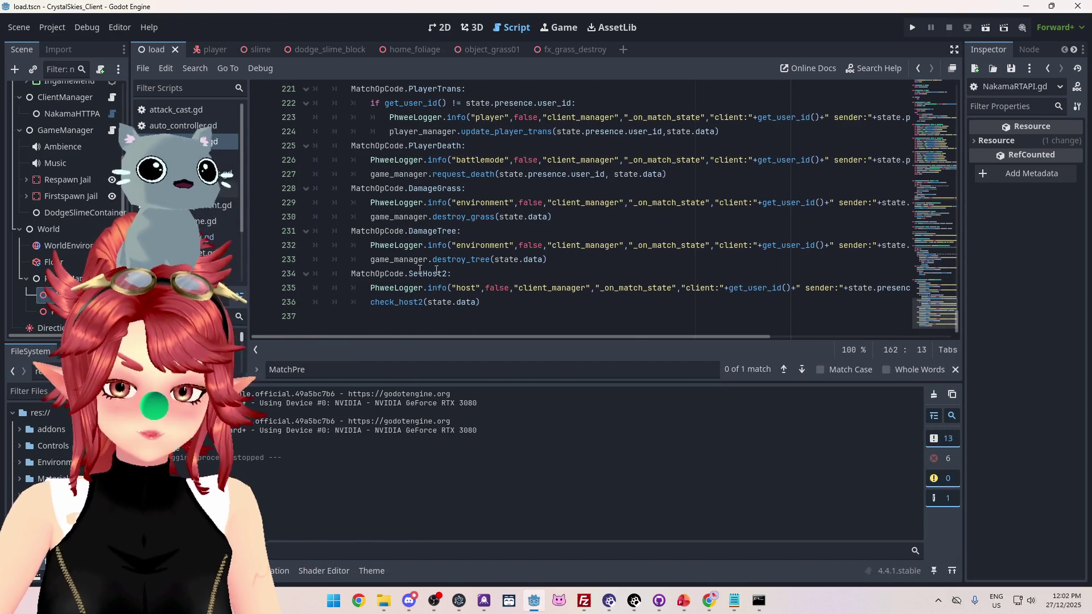
pyautogui.moveTo(517, 339)
pyautogui.mouseDown()
pyautogui.moveTo(700, 337)
pyautogui.moveTo(454, 331)
pyautogui.mouseUp()
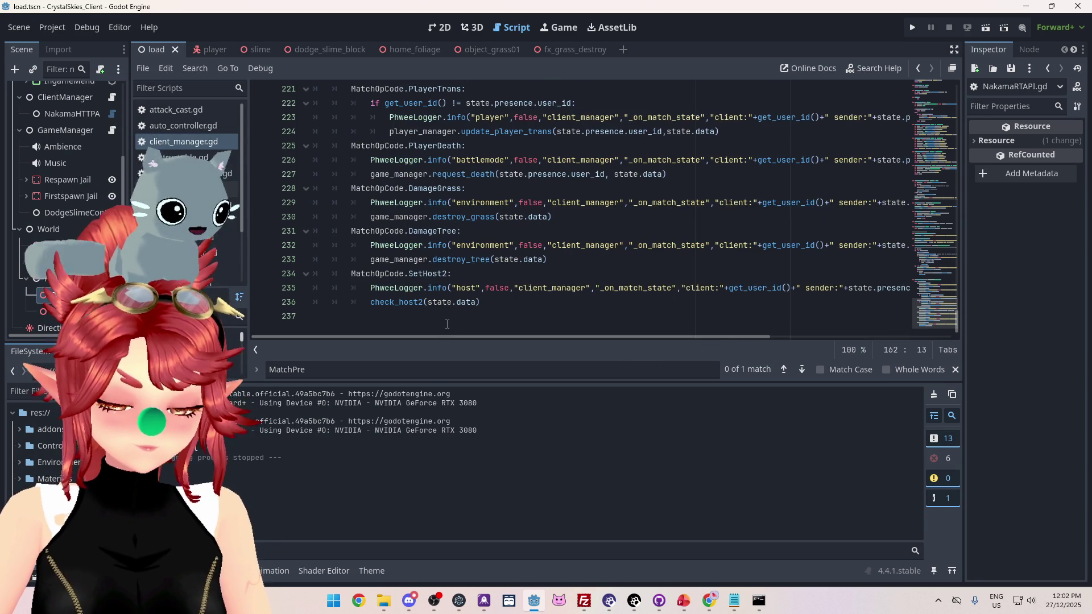
pyautogui.keyDown('ctrl'); pyautogui.click(397, 302); pyautogui.keyUp('ctrl')
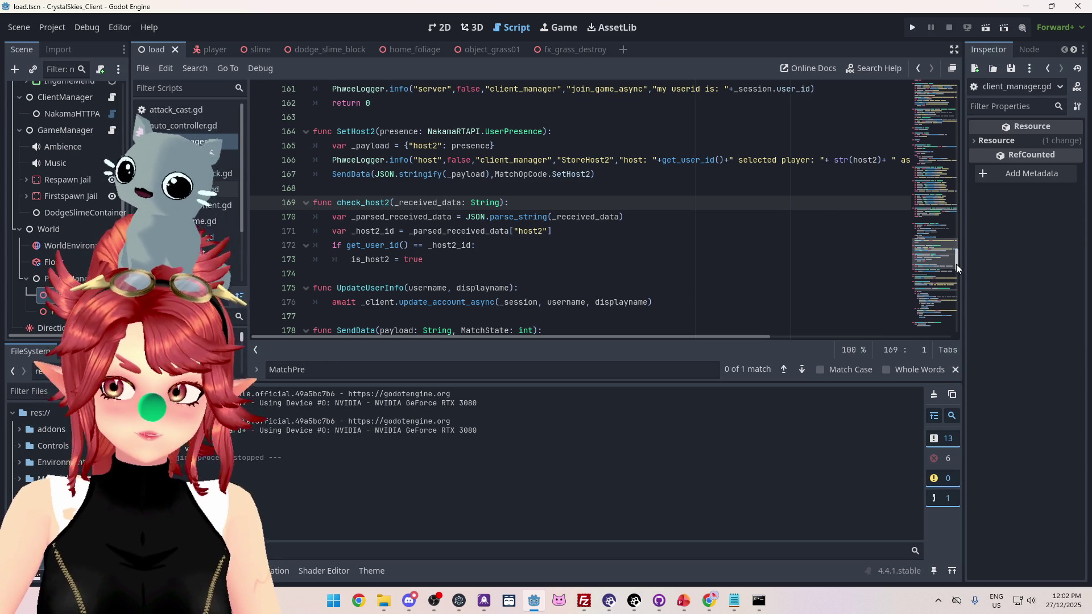
pyautogui.moveTo(956, 263); pyautogui.dragTo(955, 341)
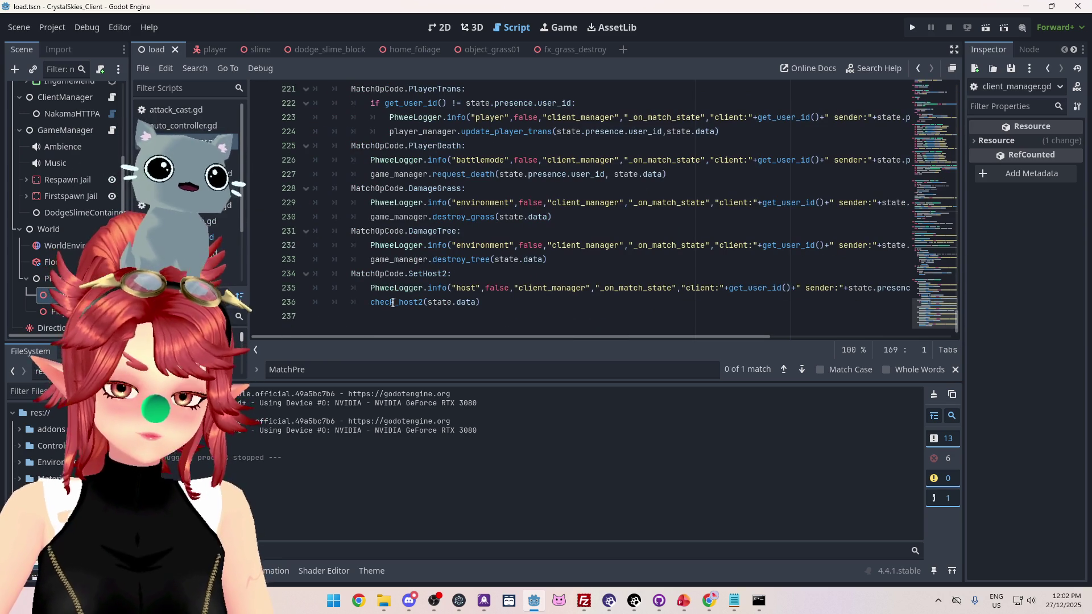
pyautogui.moveTo(372, 301); pyautogui.dragTo(394, 302)
pyautogui.write('is')
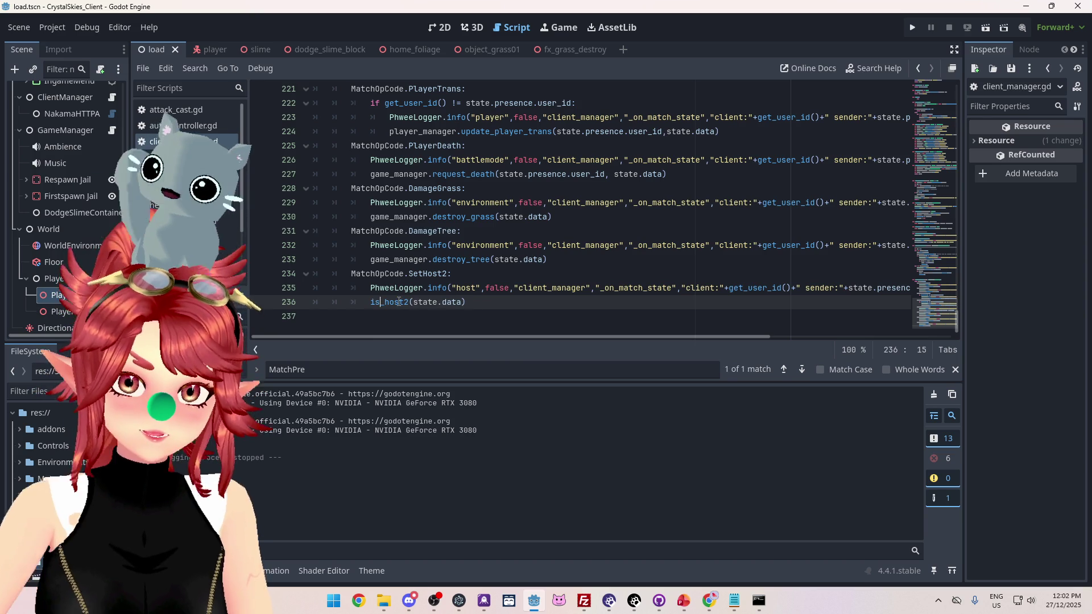
pyautogui.click(353, 279)
pyautogui.hotkey('ctrl', 's')
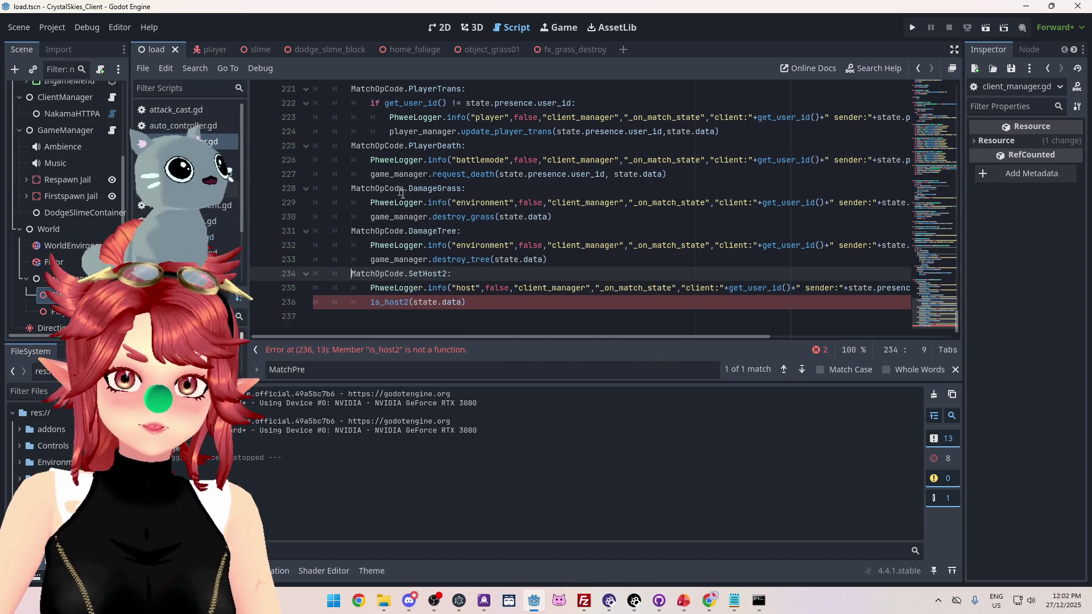
# Remove the state.data argument from the is_host2 call on line 236 and save
pyautogui.scroll(20, 419, 208)
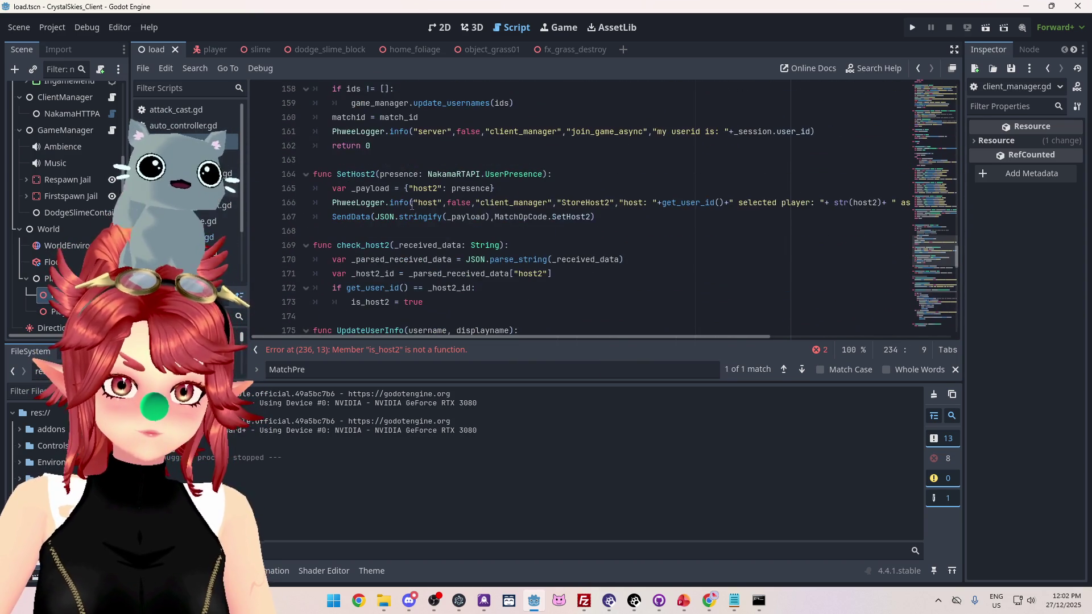
pyautogui.scroll(2, 412, 206)
pyautogui.scroll(-2, 411, 206)
pyautogui.moveTo(337, 245); pyautogui.dragTo(363, 247)
pyautogui.write('is')
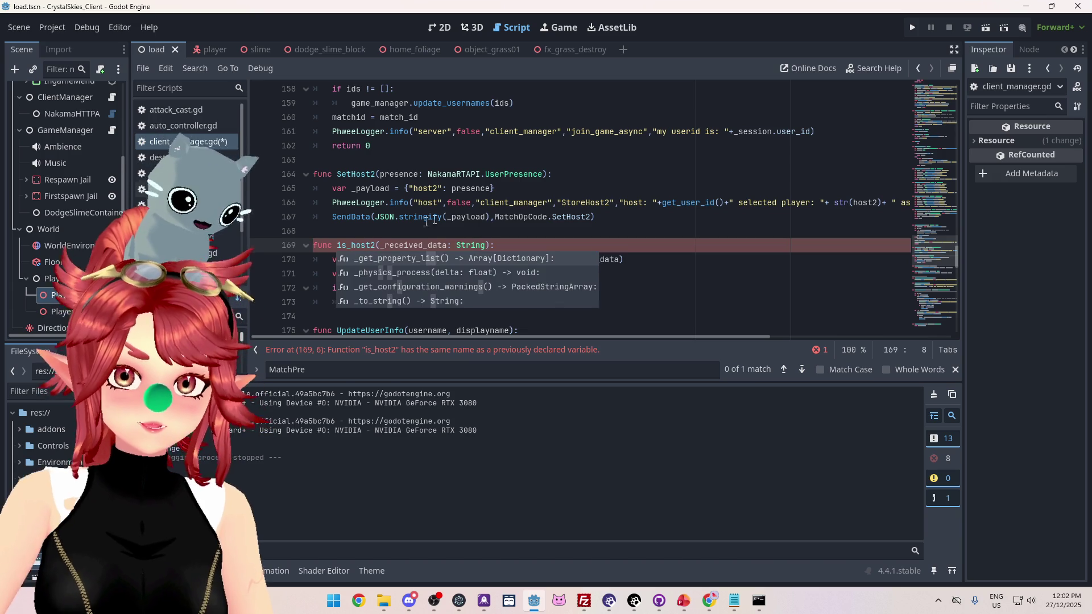
pyautogui.click(482, 223)
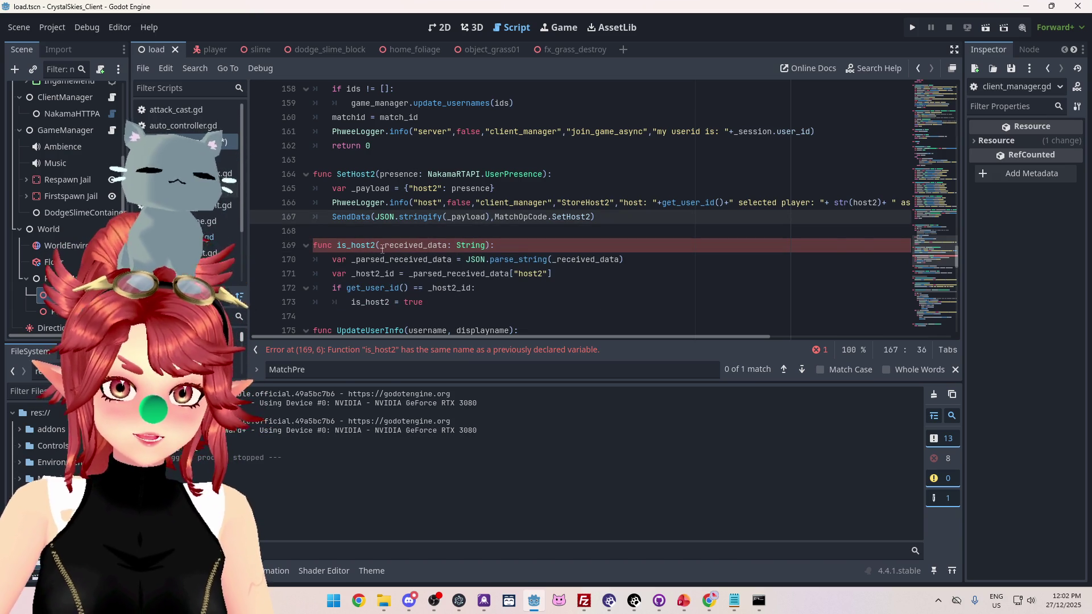
pyautogui.moveTo(956, 257); pyautogui.dragTo(955, 352)
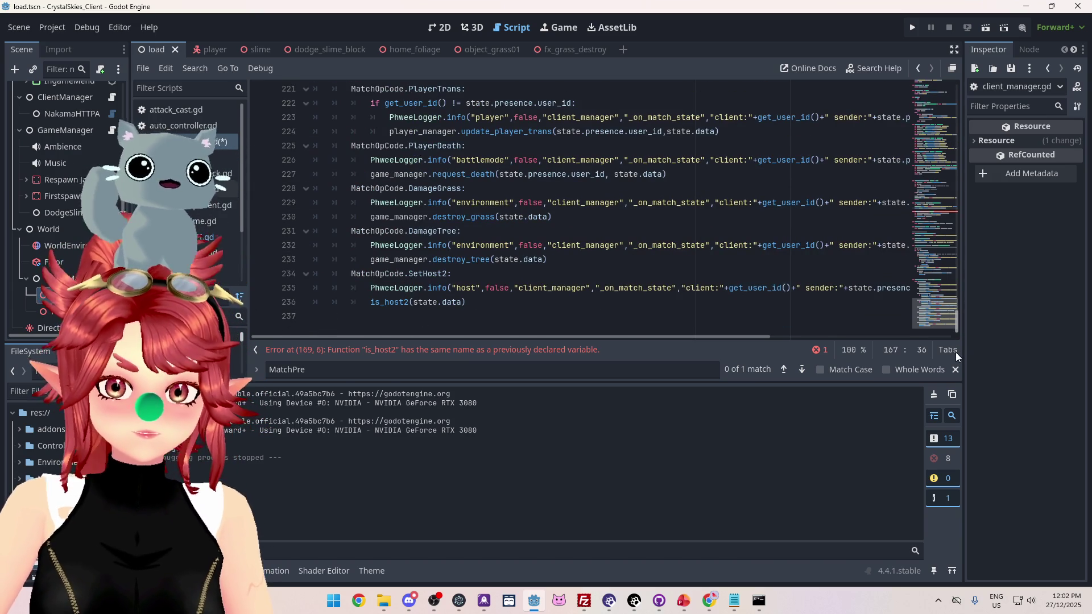
pyautogui.click(462, 302)
pyautogui.keyDown('shift'); pyautogui.click(415, 302); pyautogui.keyUp('shift')
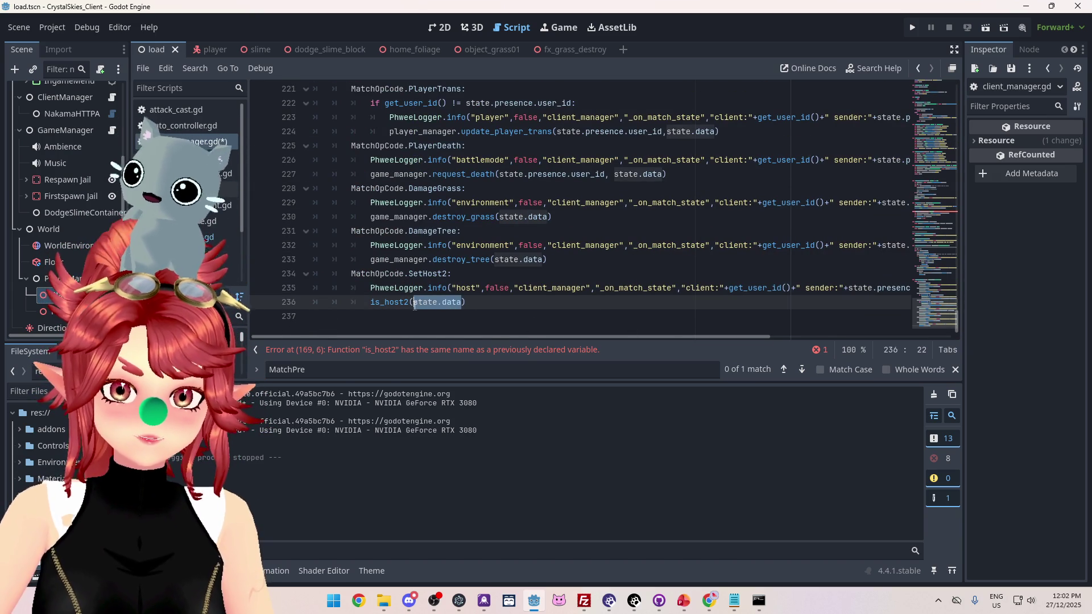
pyautogui.press('BackSpace')
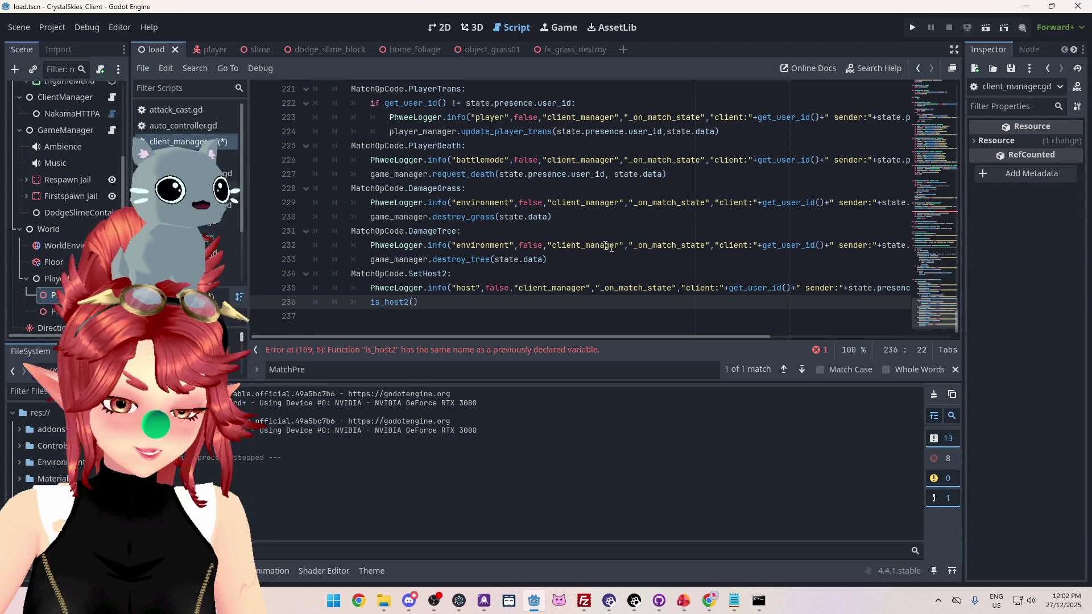
pyautogui.click(654, 251)
pyautogui.hotkey('ctrl', 's')
# Strip the _received_data parameter and JSON parsing lines, leaving only is_host2 = true
pyautogui.moveTo(957, 324); pyautogui.dragTo(950, 267)
pyautogui.moveTo(381, 138); pyautogui.dragTo(488, 138)
pyautogui.press('BackSpace')
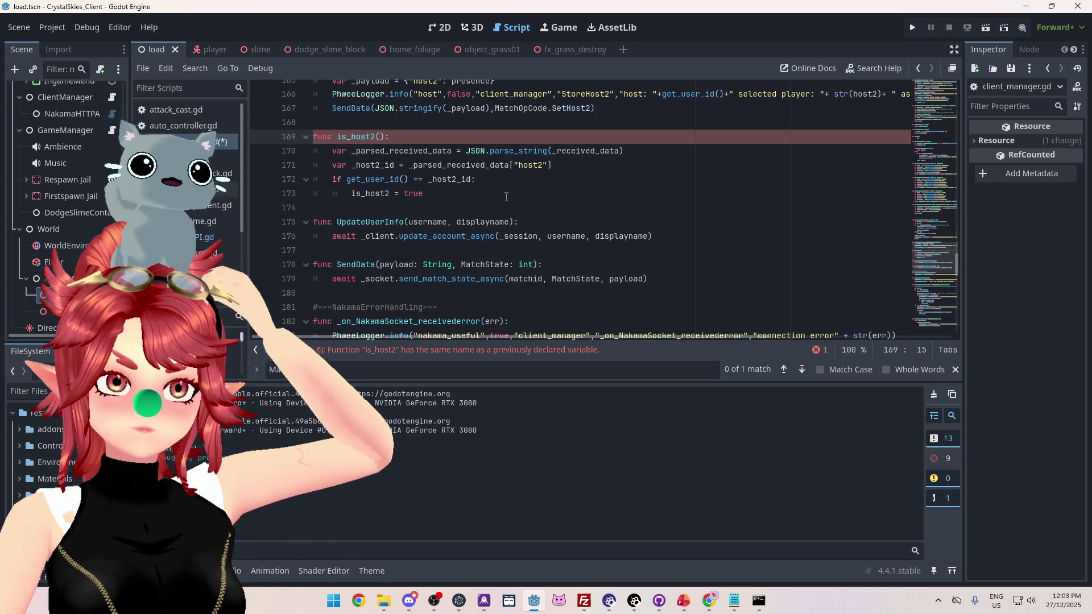
pyautogui.click(506, 195)
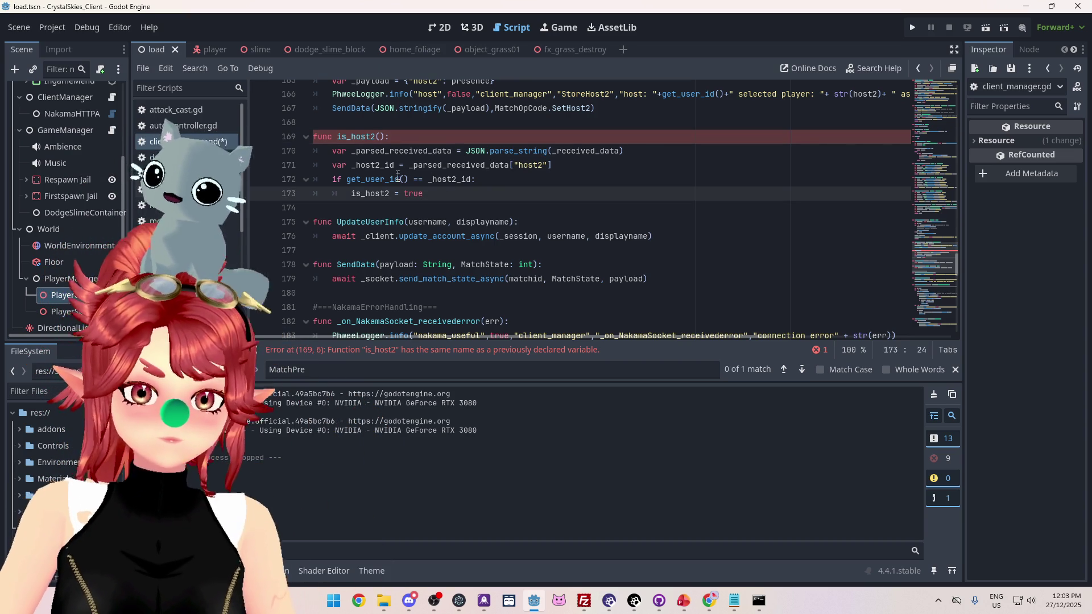
pyautogui.moveTo(444, 195)
pyautogui.mouseDown()
pyautogui.moveTo(482, 152)
pyautogui.moveTo(332, 151)
pyautogui.mouseUp()
pyautogui.press('Right')
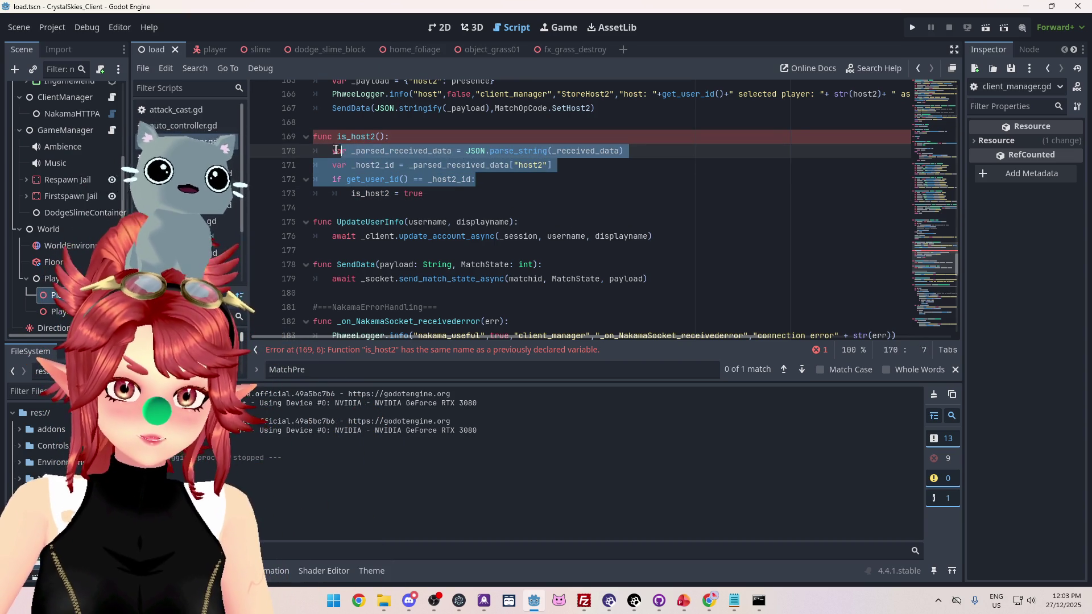
pyautogui.press('BackSpace')
pyautogui.click(353, 159)
pyautogui.press('BackSpace')
pyautogui.press('BackSpace')
pyautogui.press('BackSpace')
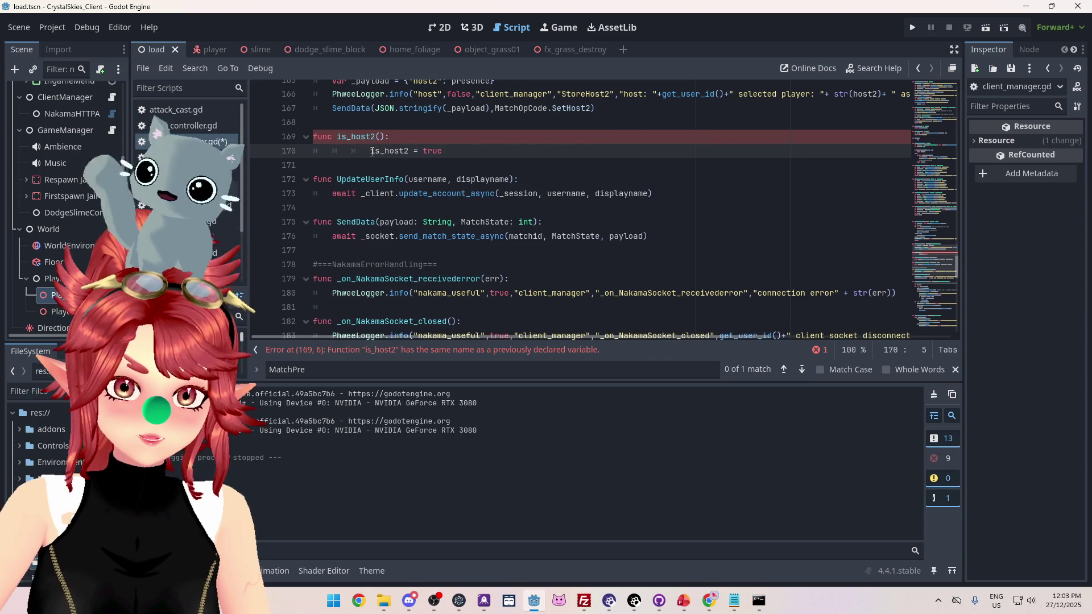
pyautogui.click(470, 138)
pyautogui.moveTo(353, 153)
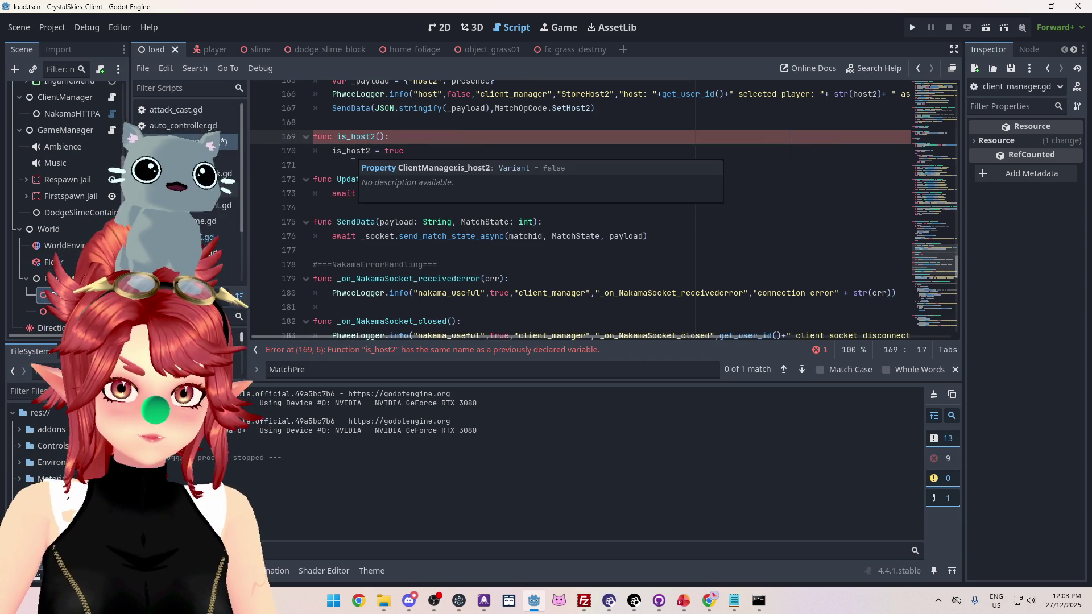
# Rename the function to set_host2 and save the script
pyautogui.click(511, 355)
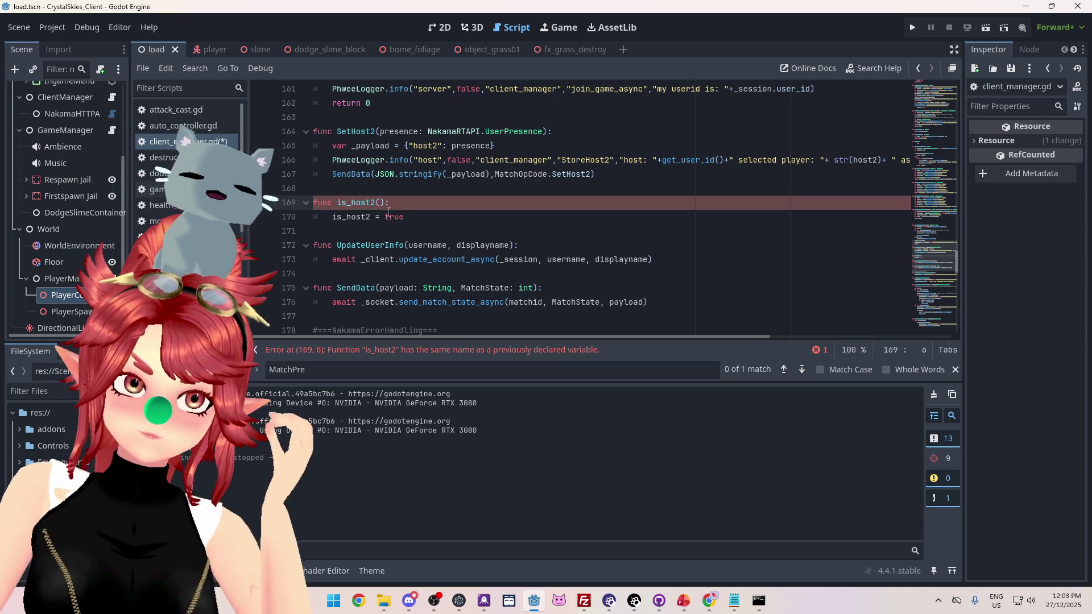
pyautogui.write('set')
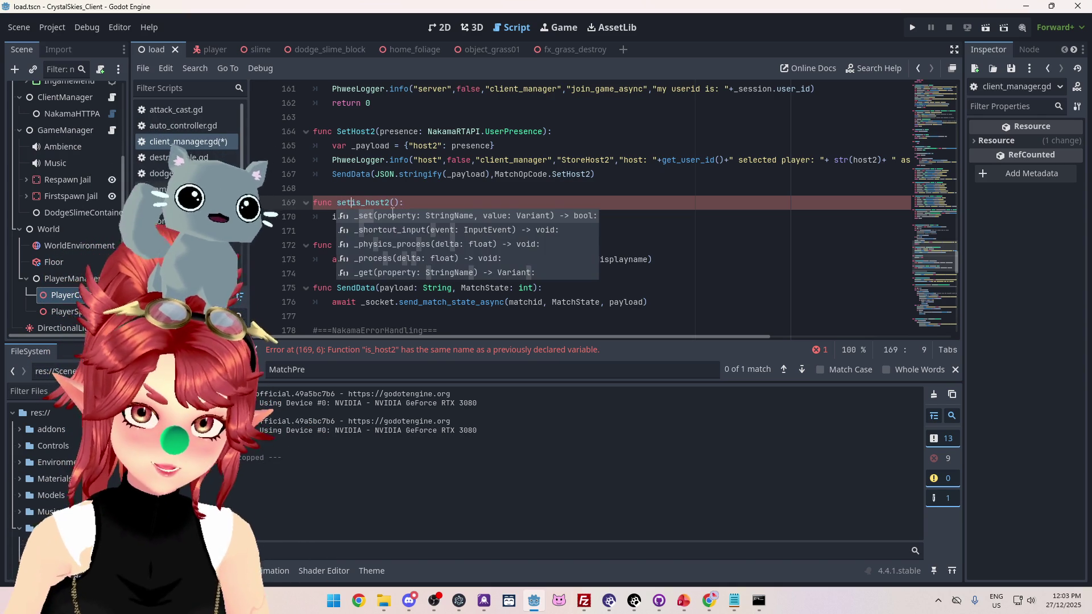
pyautogui.press('Delete')
pyautogui.press('Delete')
pyautogui.press('Up')
pyautogui.click(432, 205)
pyautogui.hotkey('ctrl', 's')
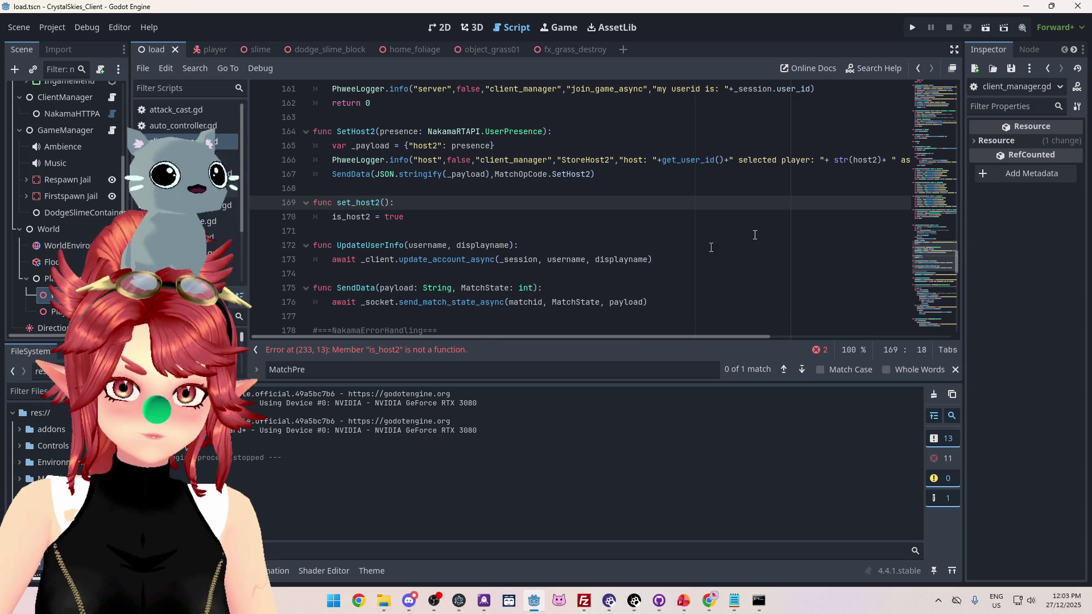
pyautogui.moveTo(957, 261); pyautogui.dragTo(844, 336)
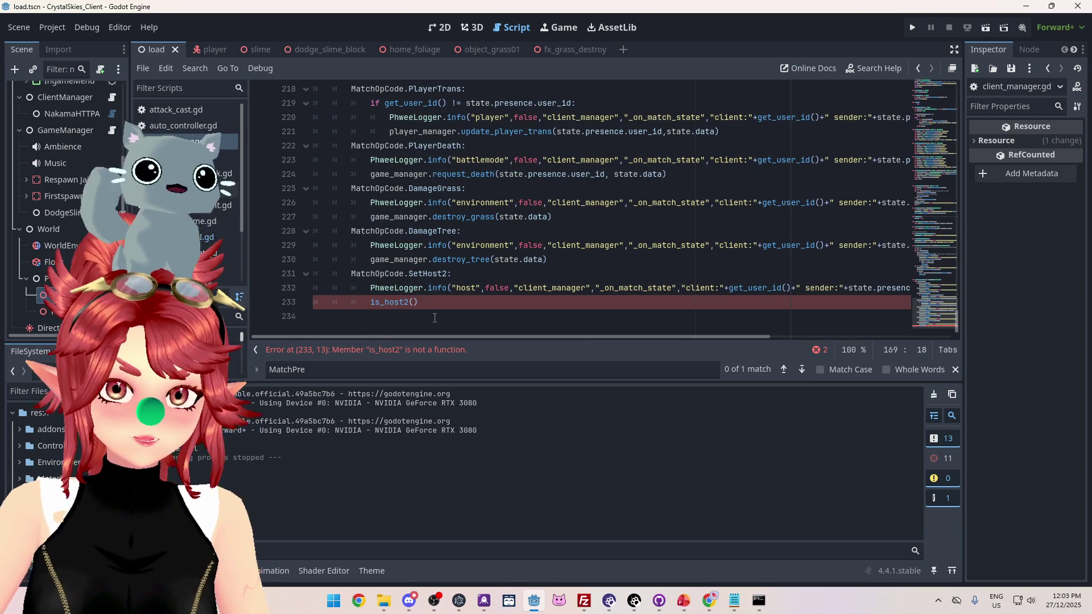
# Rename the set_host2 function to set_self_as_host2 and copy the new name
pyautogui.moveTo(957, 326); pyautogui.dragTo(962, 261)
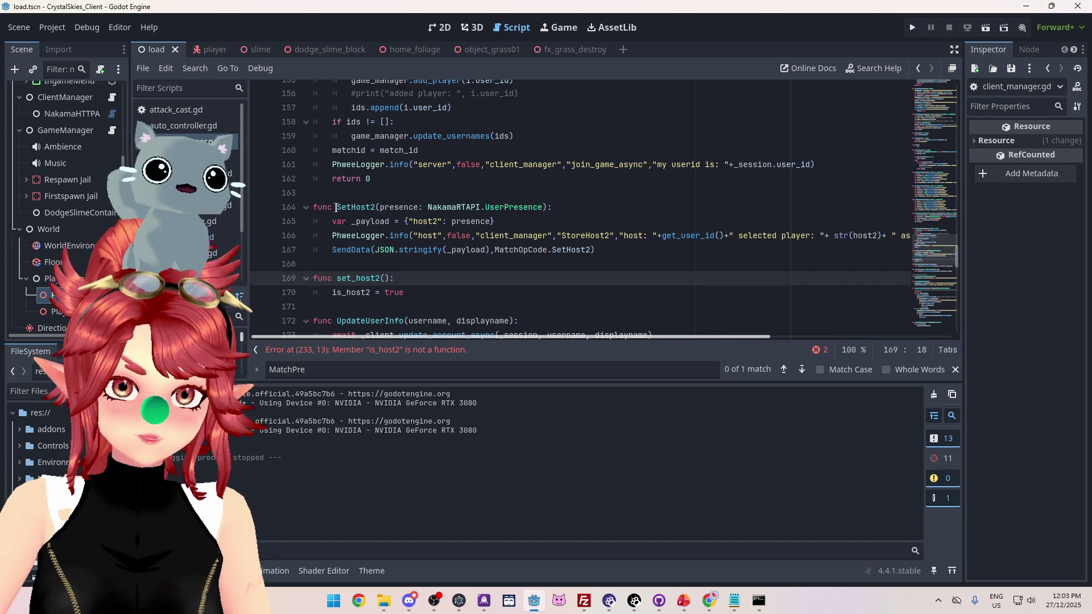
pyautogui.click(339, 280)
pyautogui.press('BackSpace')
pyautogui.write('g')
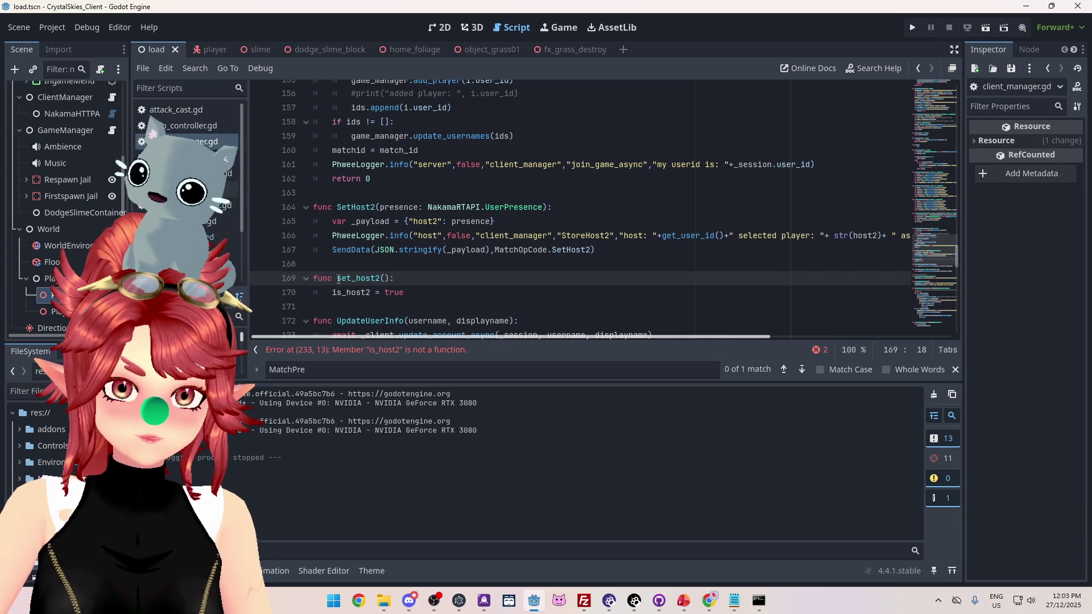
pyautogui.click(356, 279)
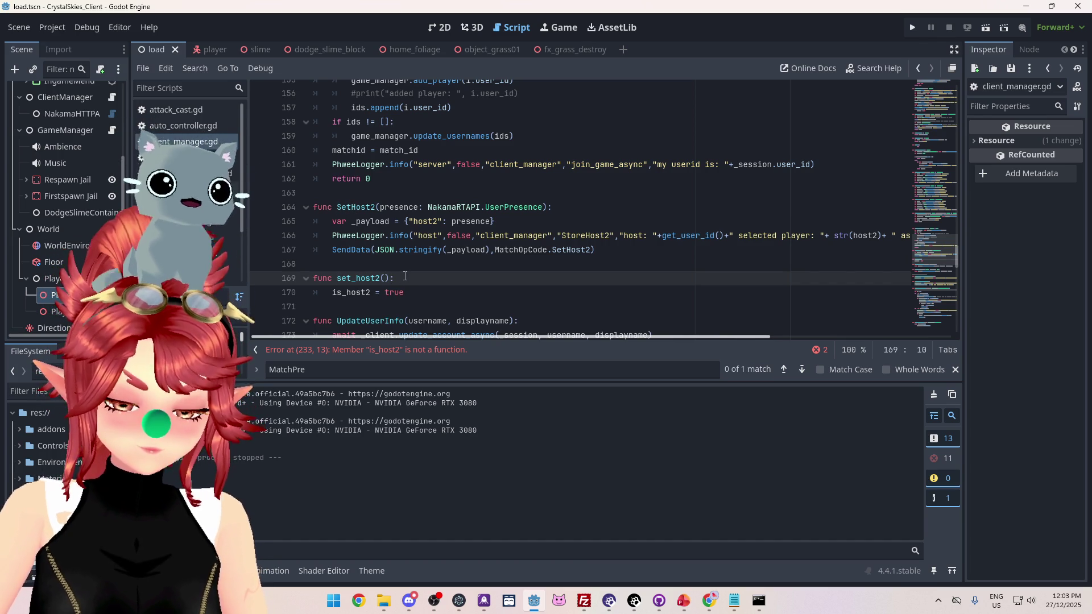
pyautogui.write('self')
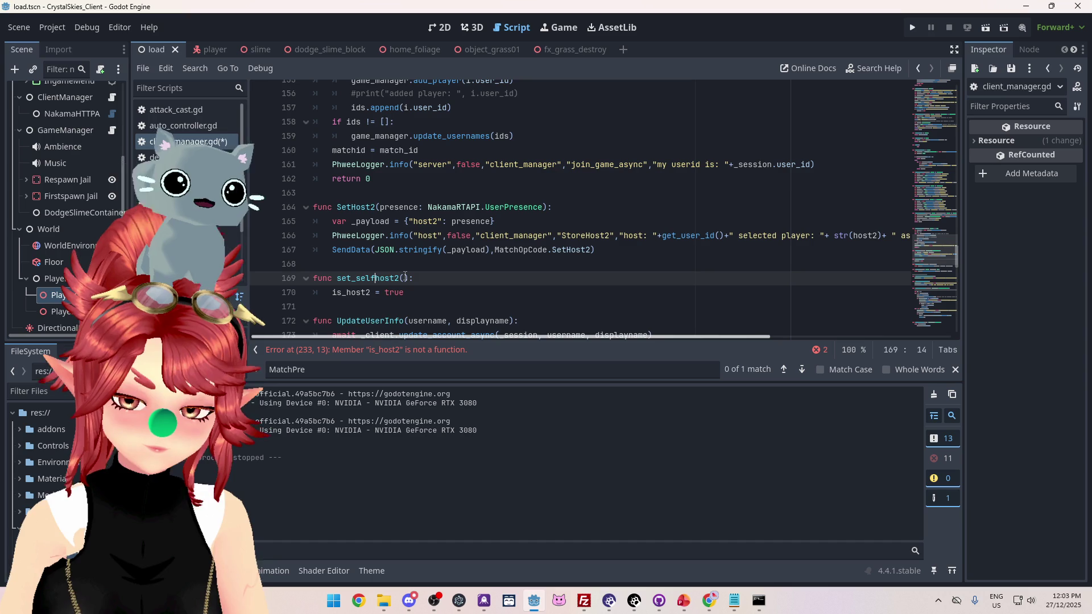
pyautogui.write('_as_')
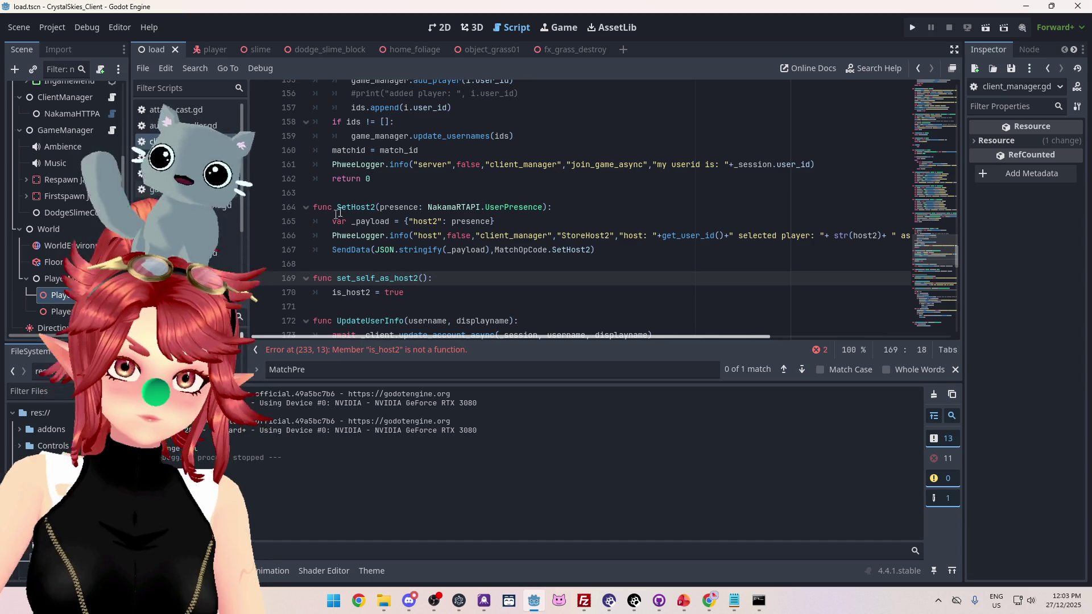
pyautogui.moveTo(337, 278); pyautogui.dragTo(371, 278)
pyautogui.doubleClick(393, 278)
# Replace the is_host2 call on line 233 with set_self_as_host2 and save
pyautogui.moveTo(949, 256); pyautogui.dragTo(950, 331)
pyautogui.hotkey('ctrl', 'c')
pyautogui.scroll(-5, 950, 331)
pyautogui.doubleClick(393, 302)
pyautogui.hotkey('ctrl', 'v')
pyautogui.hotkey('ctrl', 's')
pyautogui.press('Up')
pyautogui.press('Up')
pyautogui.press('Up')
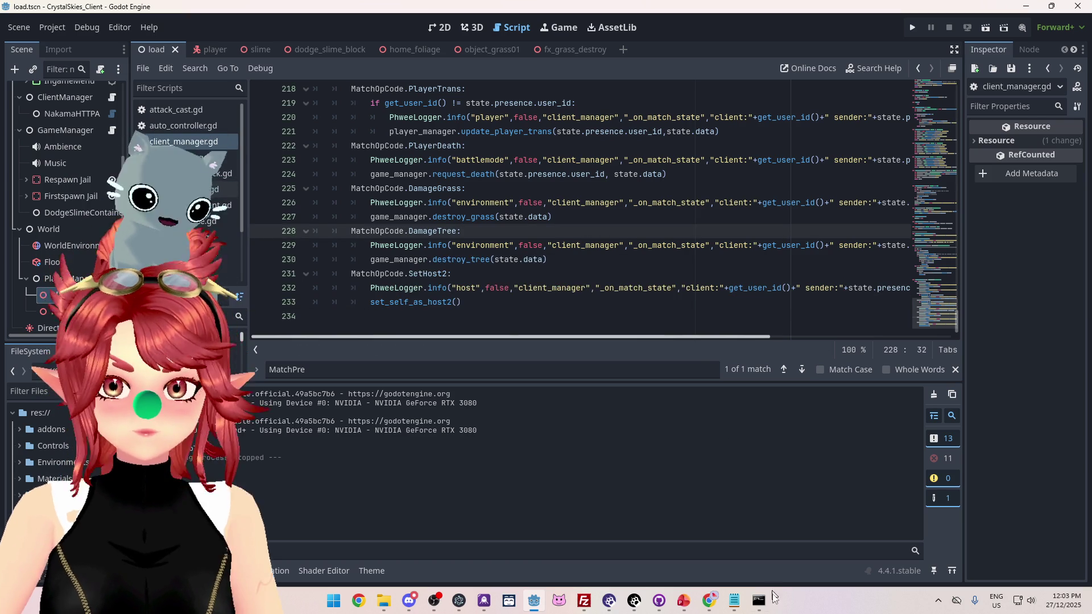
# Rerun npx tsc in Command Prompt and view the full compiler output
pyautogui.click(761, 598)
pyautogui.press('Up')
pyautogui.press('Return')
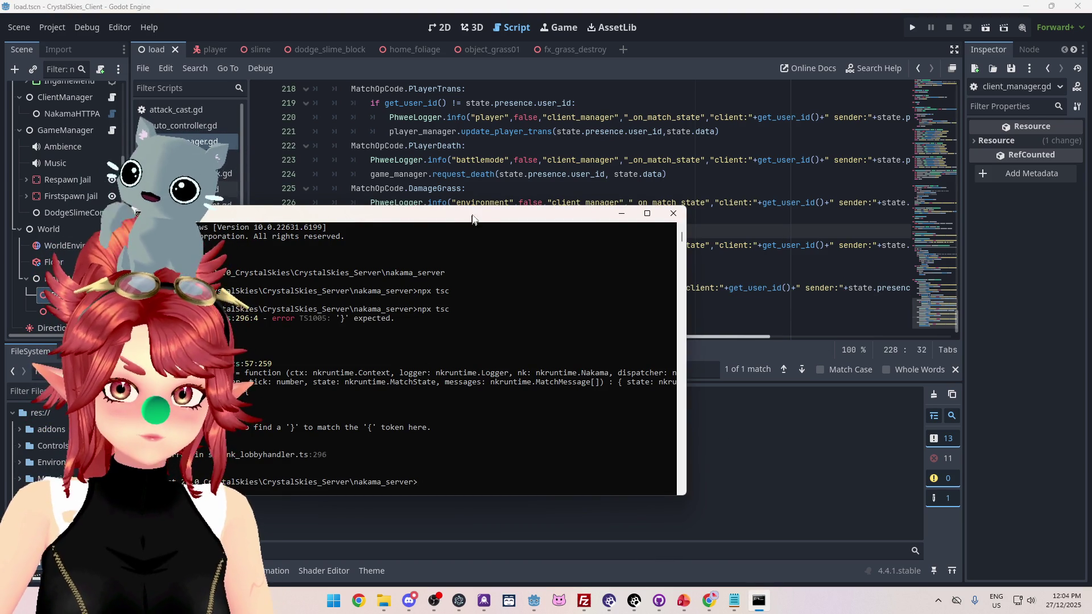
pyautogui.moveTo(341, 213); pyautogui.dragTo(477, 151)
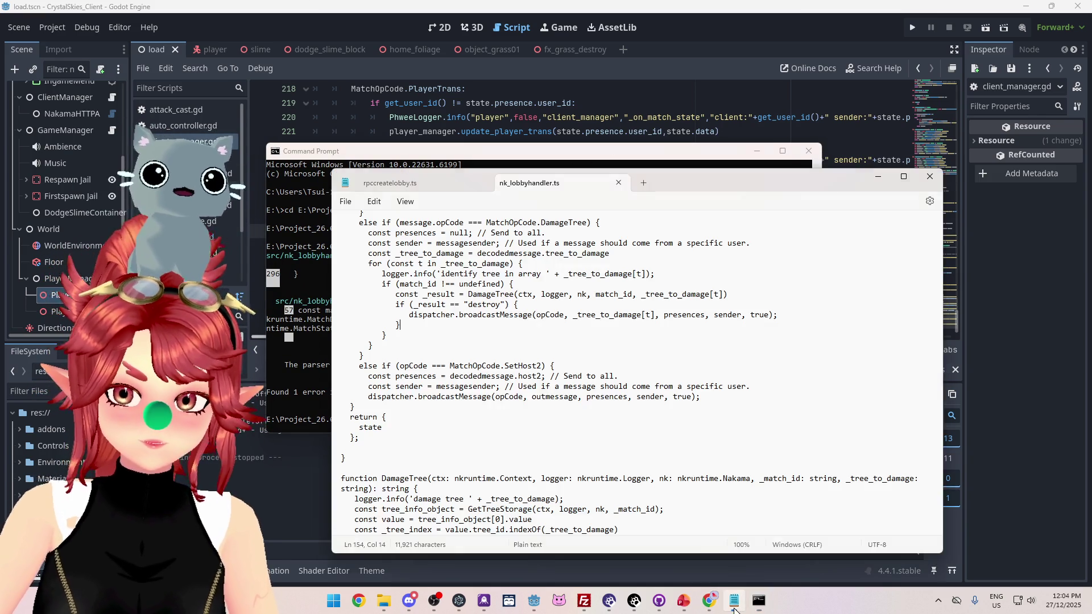
# Scroll nk_lobbyhandler.ts in Notepad down to the matchSignal and matchTerminate functions
pyautogui.click(734, 601)
pyautogui.scroll(-1, 629, 372)
pyautogui.scroll(-20, 629, 372)
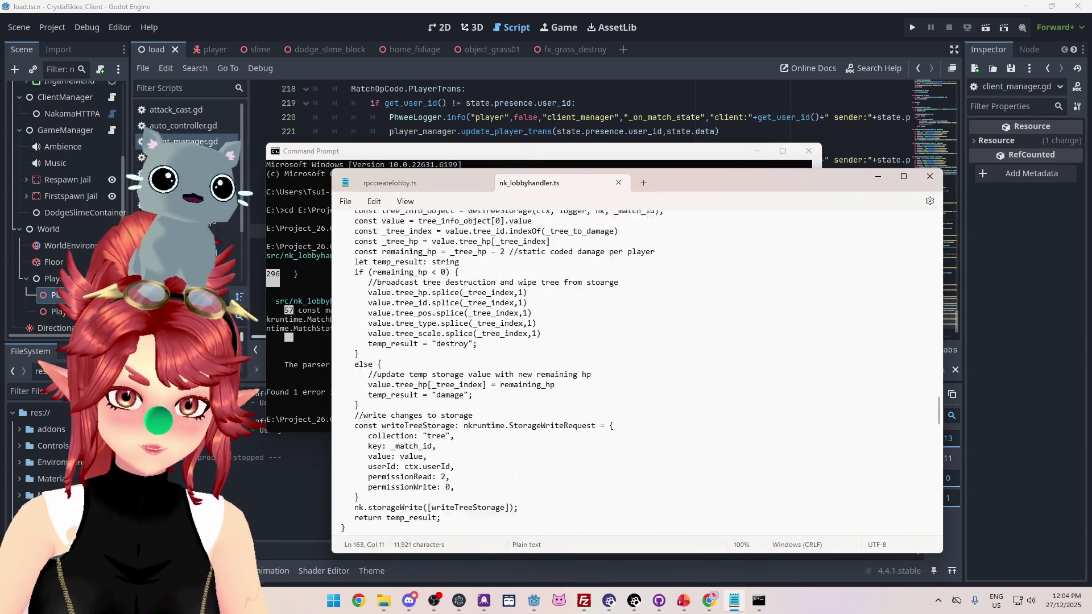
pyautogui.click(477, 422)
pyautogui.scroll(-15, 477, 422)
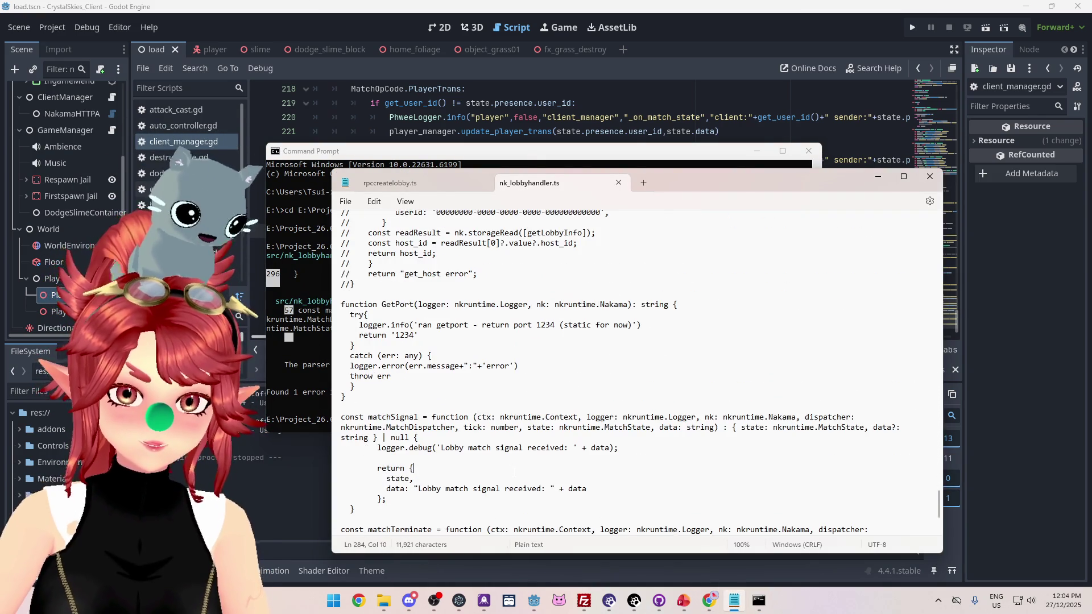
pyautogui.click(514, 473)
pyautogui.click(460, 521)
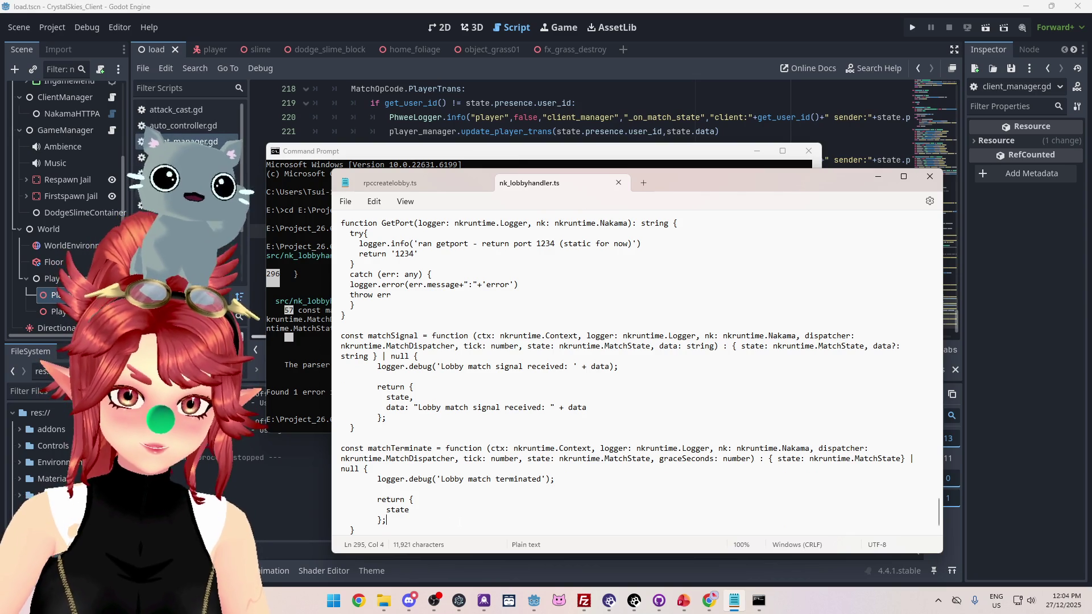
# Widen the Notepad window, review matchSignal and matchTerminate, then close nk_lobbyhandler.ts
pyautogui.moveTo(683, 176)
pyautogui.mouseDown()
pyautogui.moveTo(770, 295)
pyautogui.moveTo(764, 79)
pyautogui.mouseUp()
pyautogui.moveTo(719, 132); pyautogui.dragTo(719, 131)
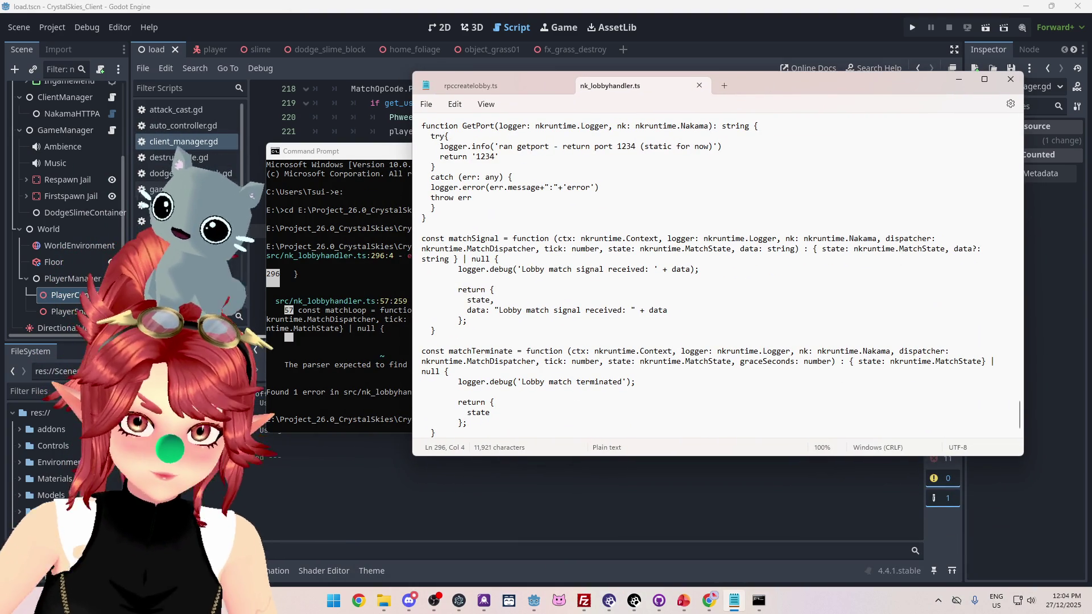
pyautogui.press('Up')
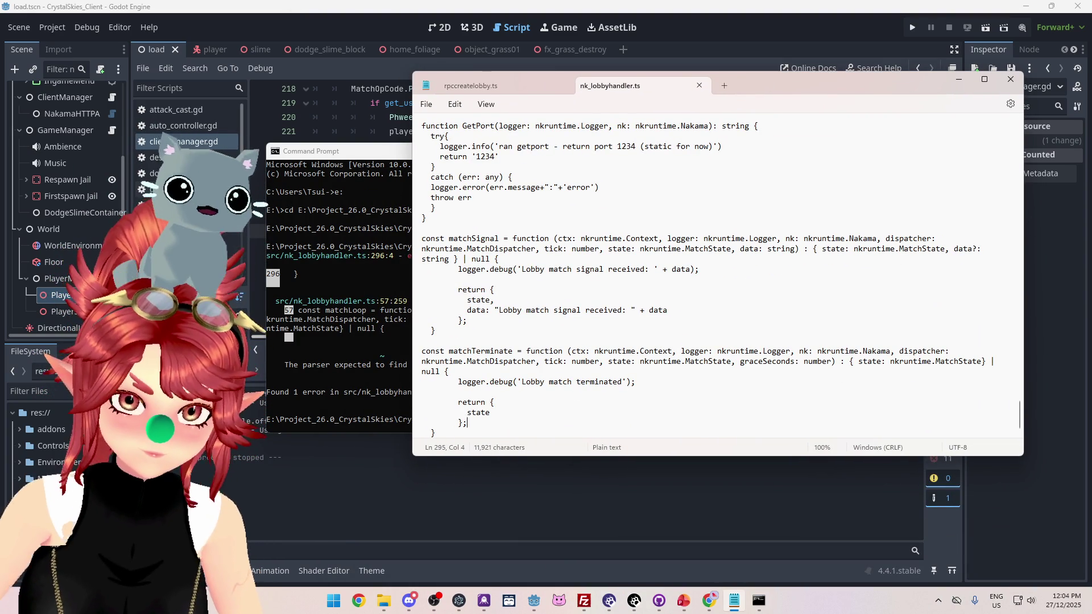
pyautogui.click(454, 372)
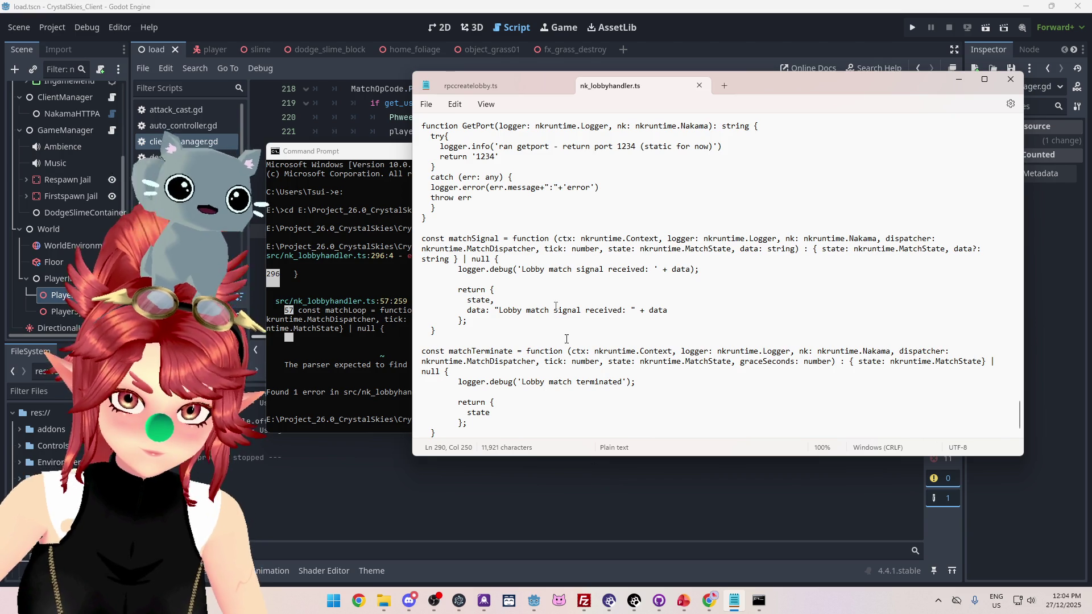
pyautogui.moveTo(409, 238); pyautogui.dragTo(224, 238)
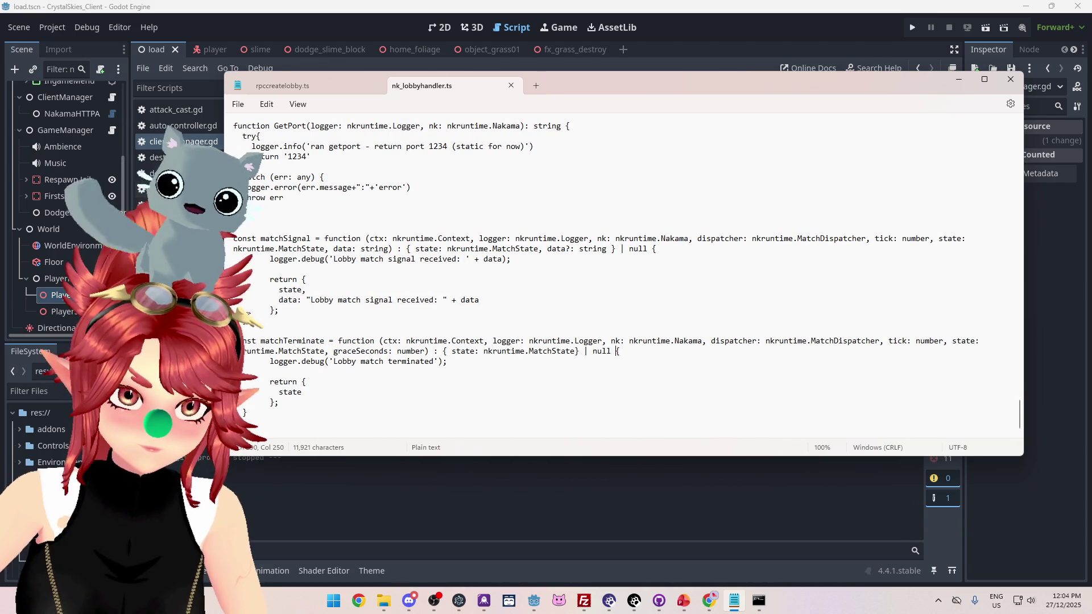
pyautogui.moveTo(282, 310); pyautogui.dragTo(252, 238)
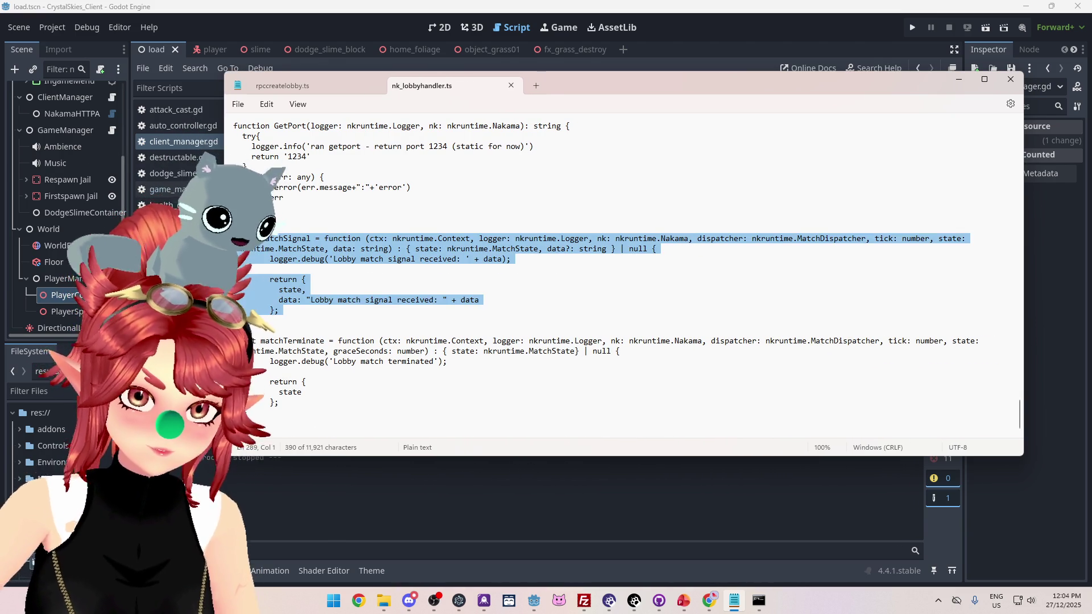
pyautogui.moveTo(278, 403)
pyautogui.mouseDown()
pyautogui.moveTo(250, 341)
pyautogui.moveTo(250, 177)
pyautogui.mouseUp()
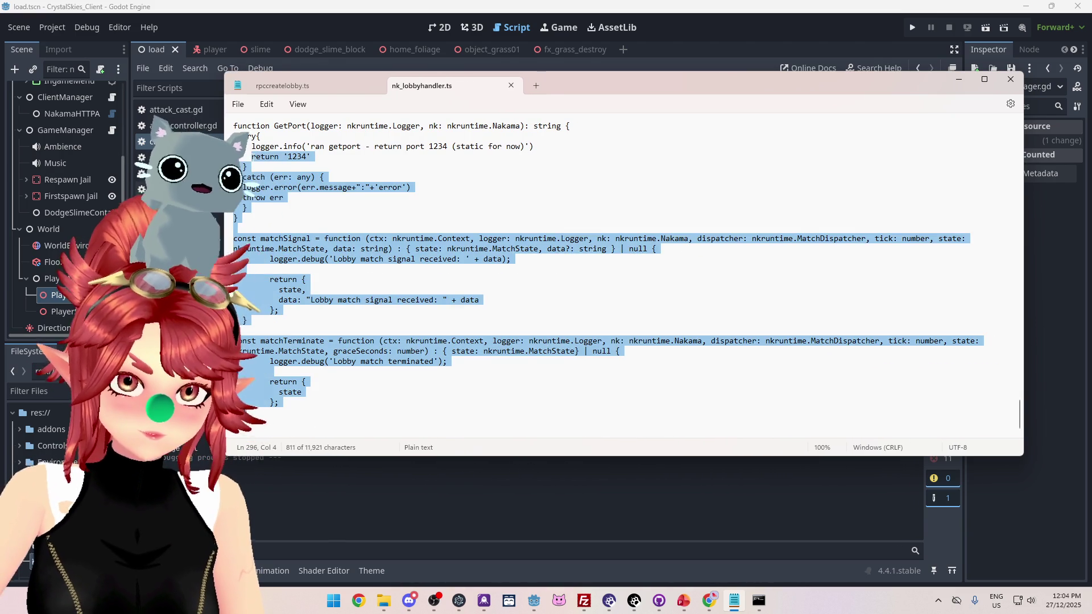
pyautogui.click(438, 238)
pyautogui.click(510, 85)
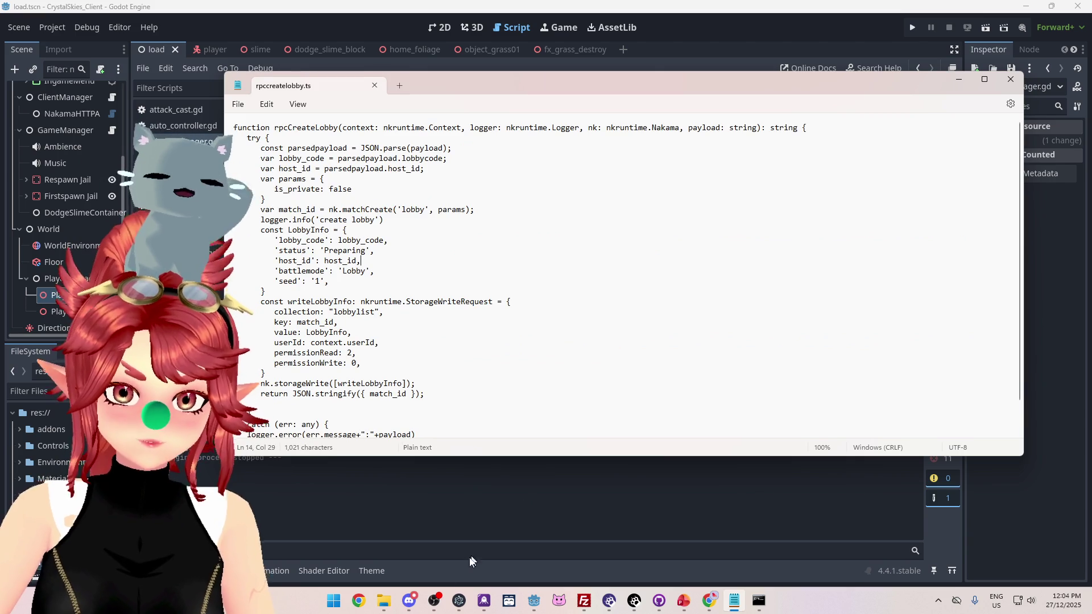
# Open nk_lobbyhandler.ts from the nakama_server src folder in Microsoft Visual Studio 2019
pyautogui.click(381, 605)
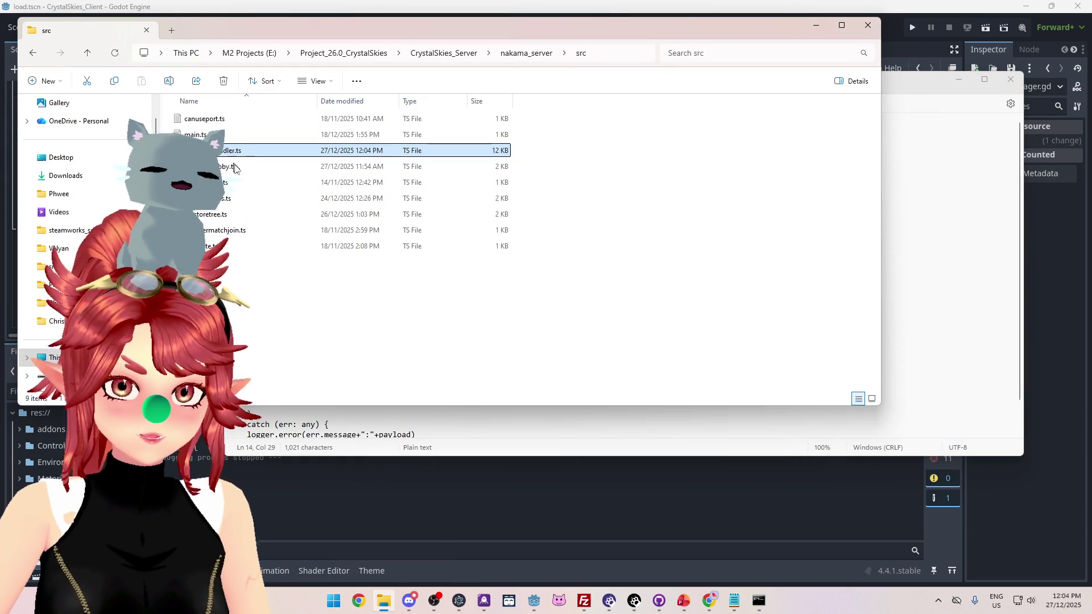
pyautogui.rightClick(230, 152)
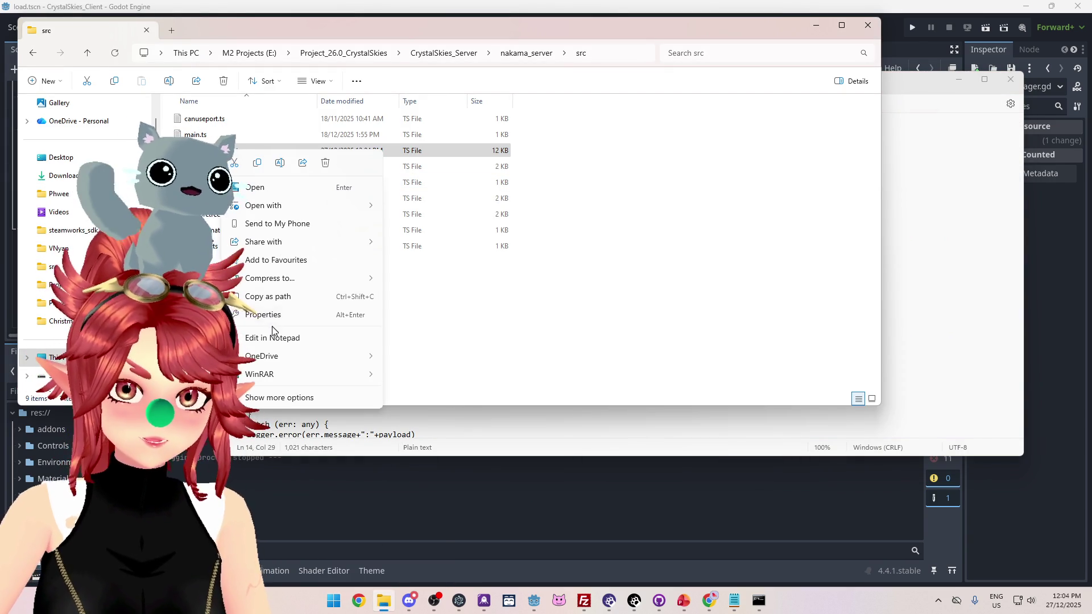
pyautogui.moveTo(277, 208)
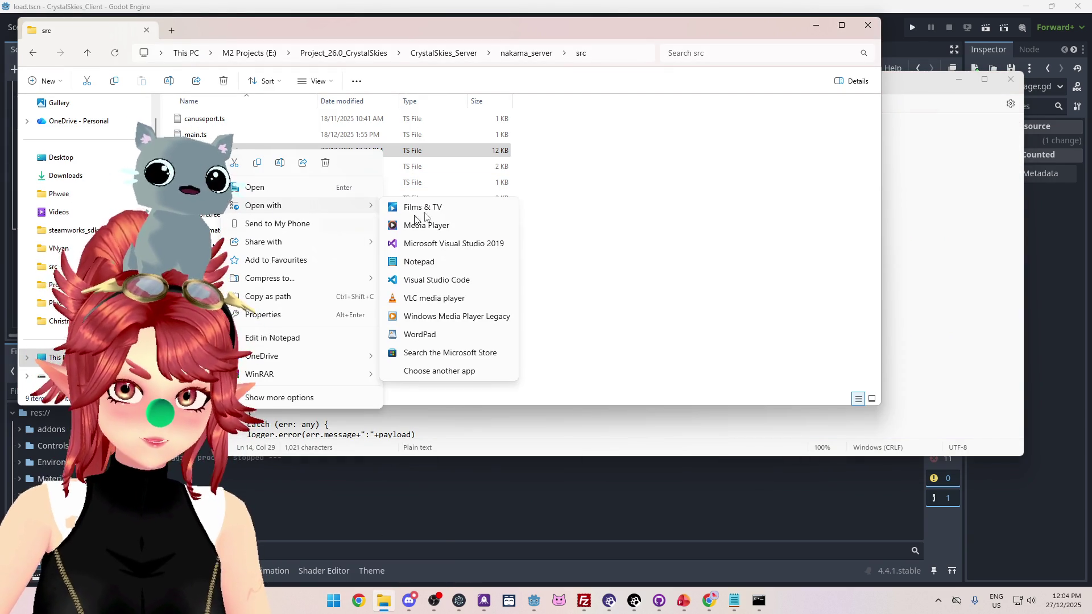
pyautogui.click(423, 245)
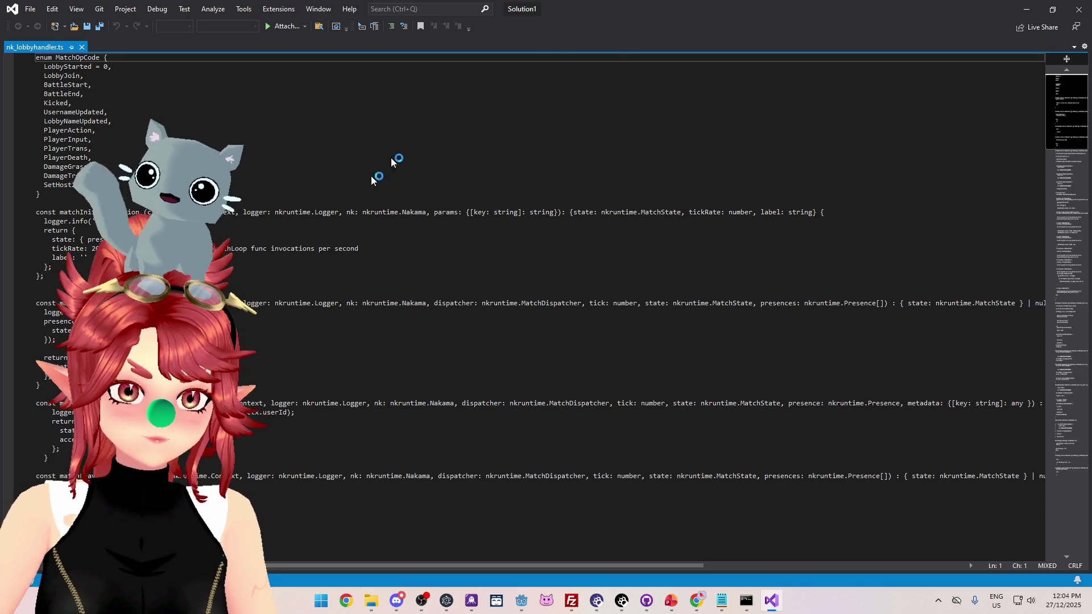
pyautogui.scroll(-7, 535, 307)
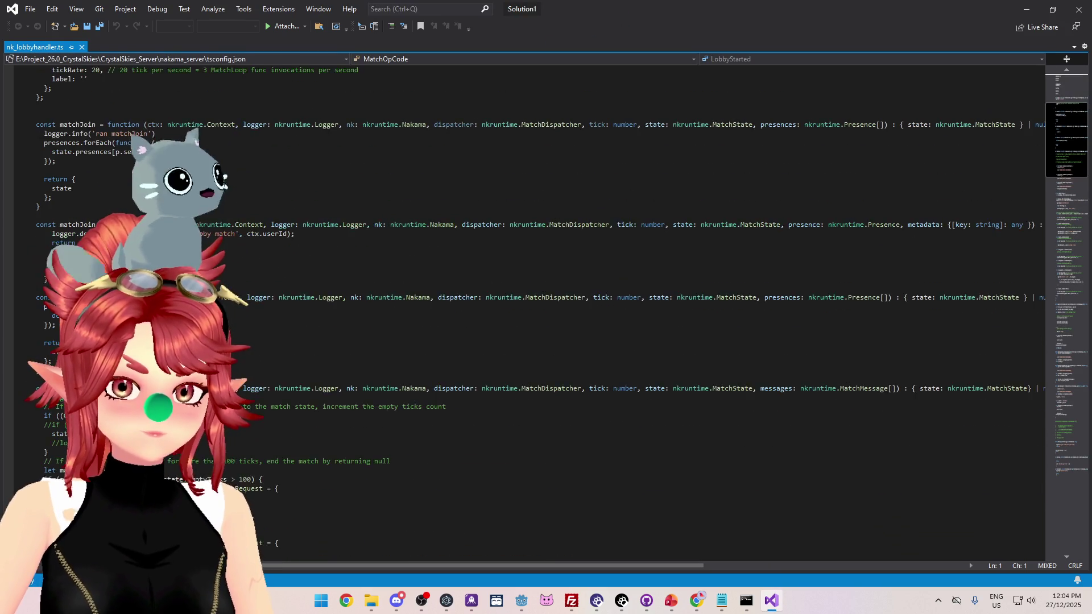
pyautogui.scroll(-15, 47, 197)
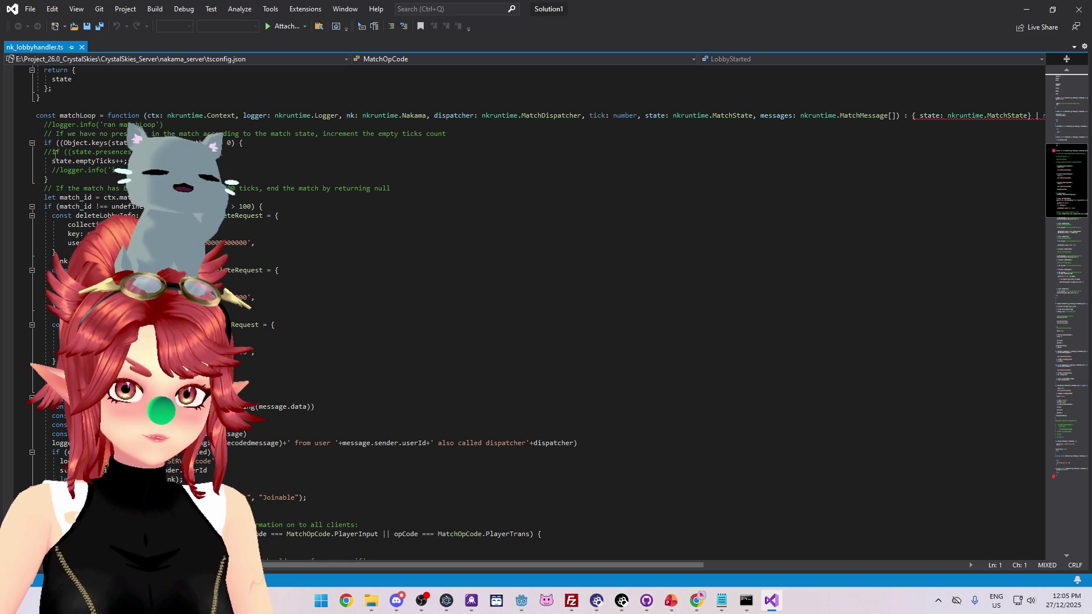
pyautogui.scroll(-10, 49, 188)
pyautogui.scroll(-18, 51, 179)
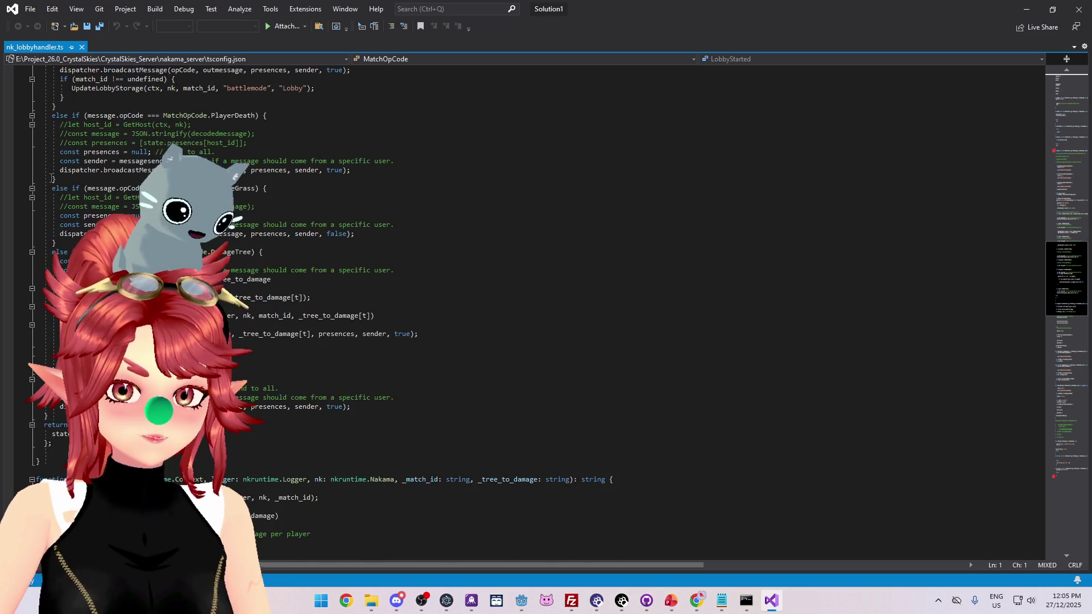
pyautogui.click(56, 350)
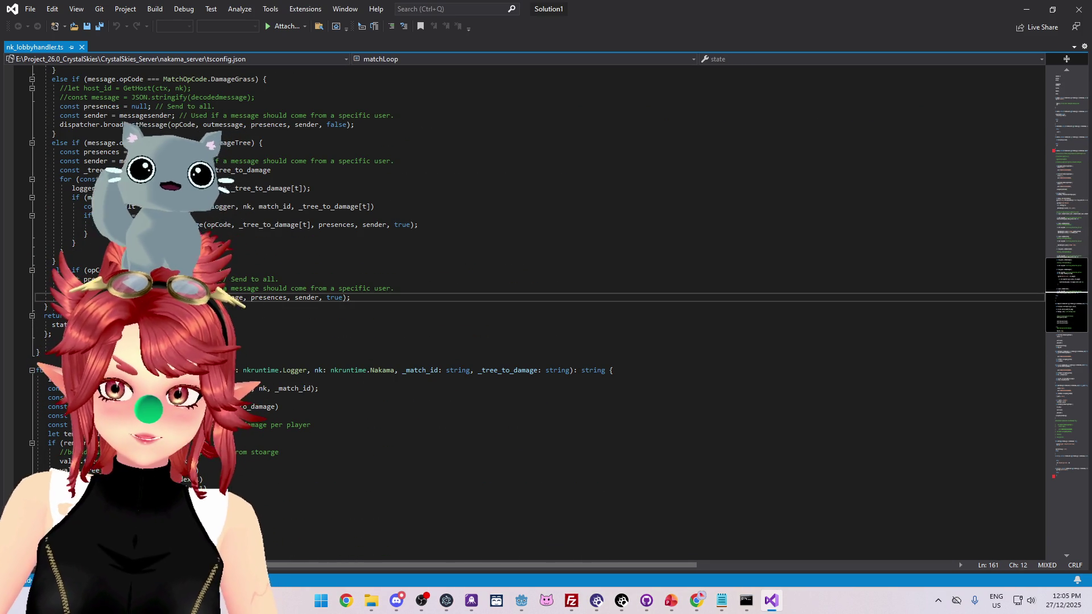
pyautogui.scroll(-13, 56, 349)
pyautogui.scroll(-20, 53, 345)
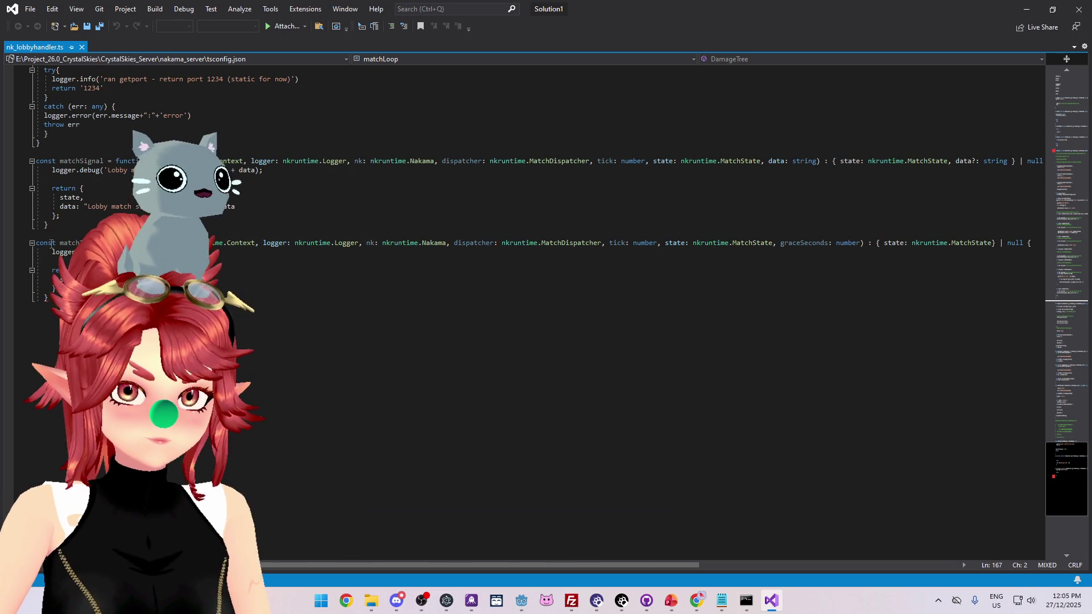
pyautogui.click(46, 296)
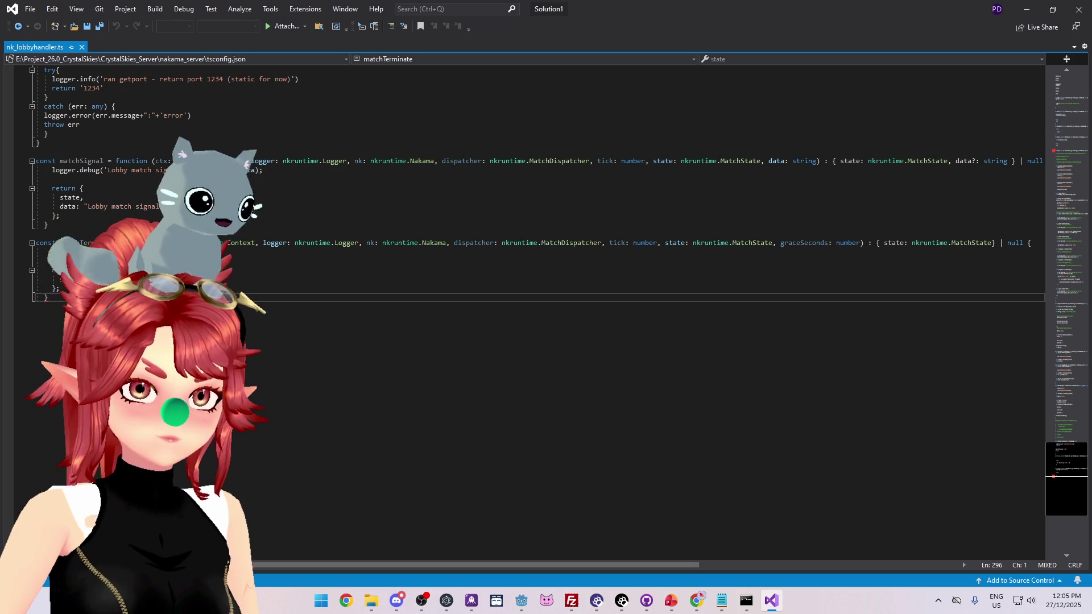
pyautogui.press('Delete')
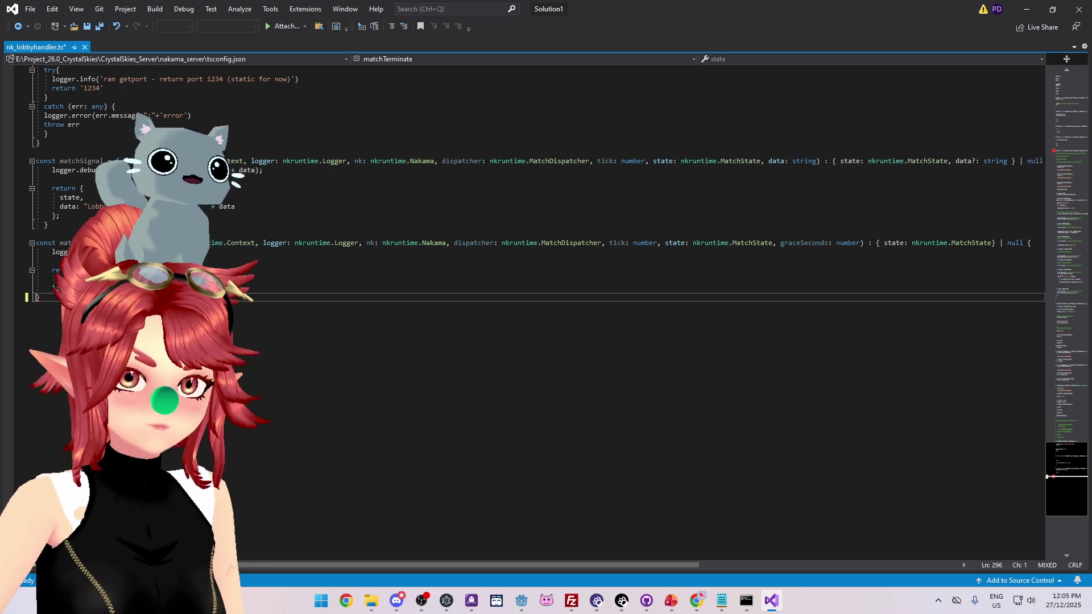
pyautogui.hotkey('ctrl', 's')
pyautogui.hotkey('ctrl', 'z')
pyautogui.scroll(20, 529, 307)
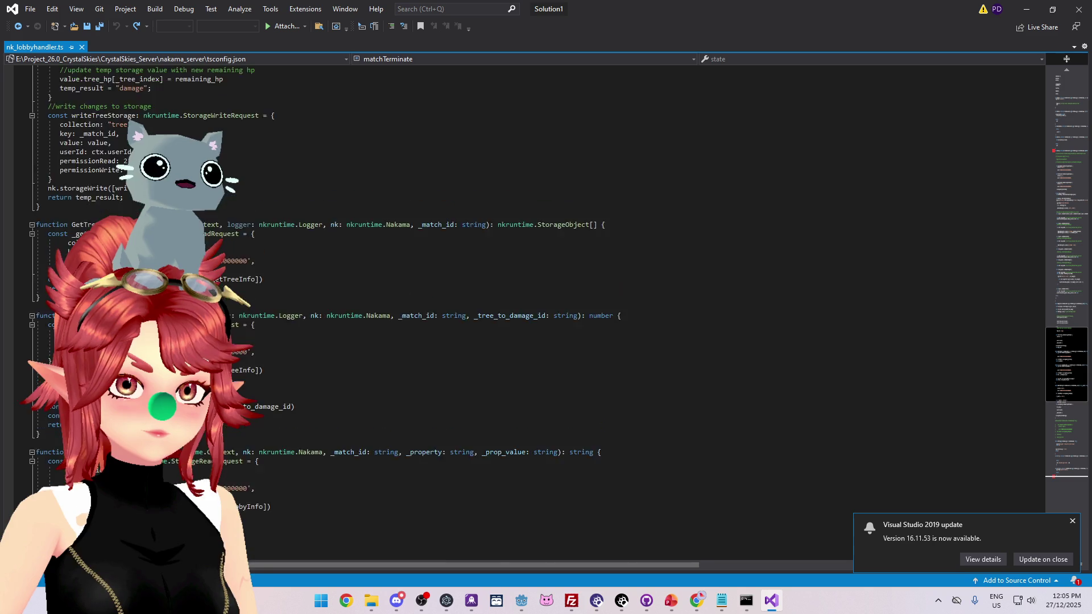
pyautogui.scroll(20, 529, 307)
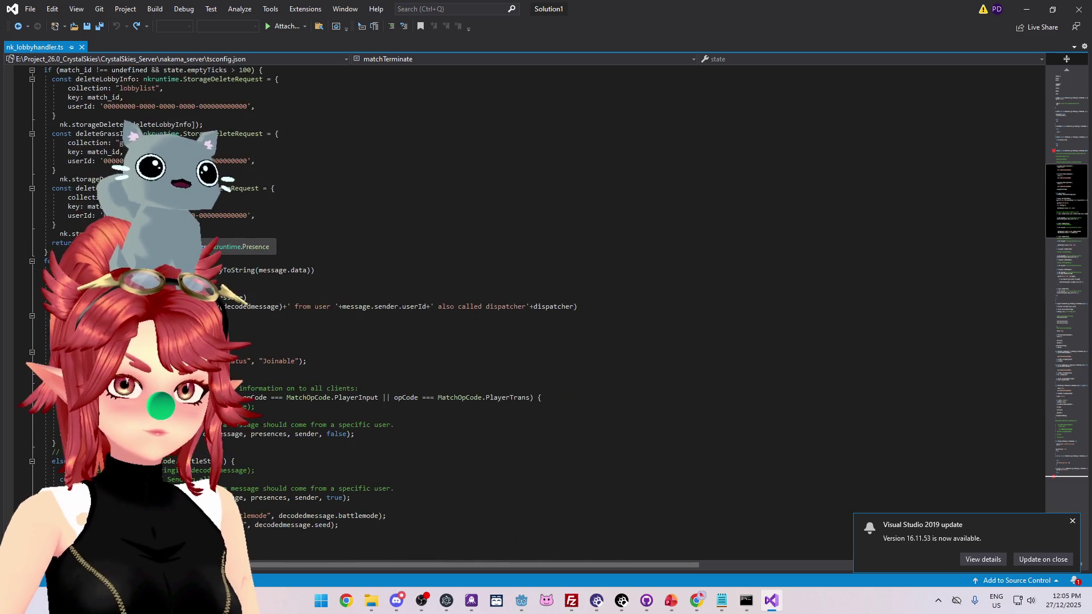
pyautogui.scroll(8, 73, 215)
pyautogui.scroll(-20, 42, 227)
pyautogui.scroll(-2, 41, 228)
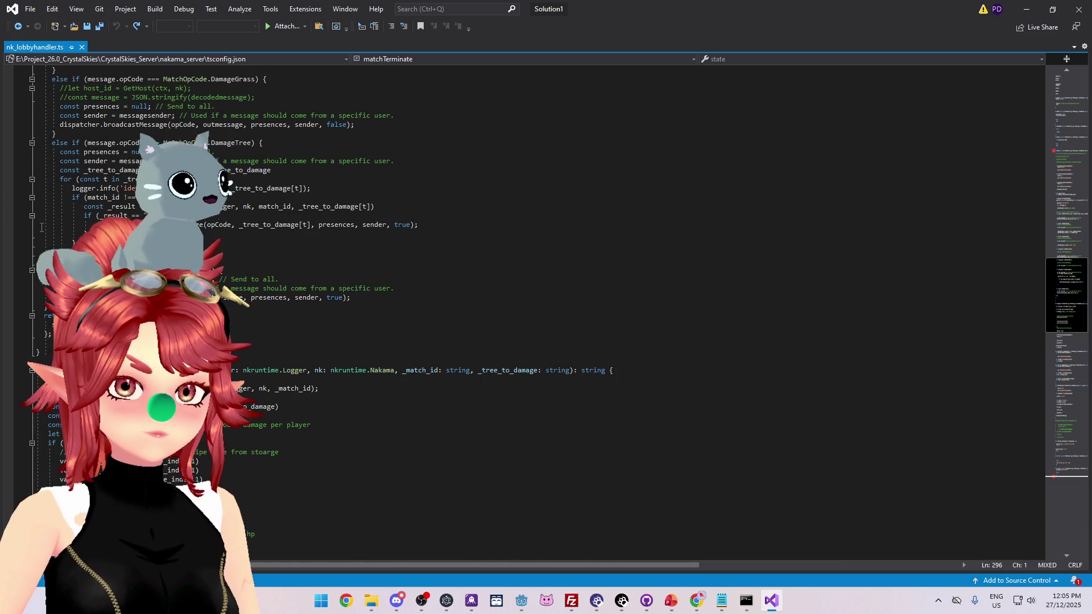
pyautogui.click(38, 352)
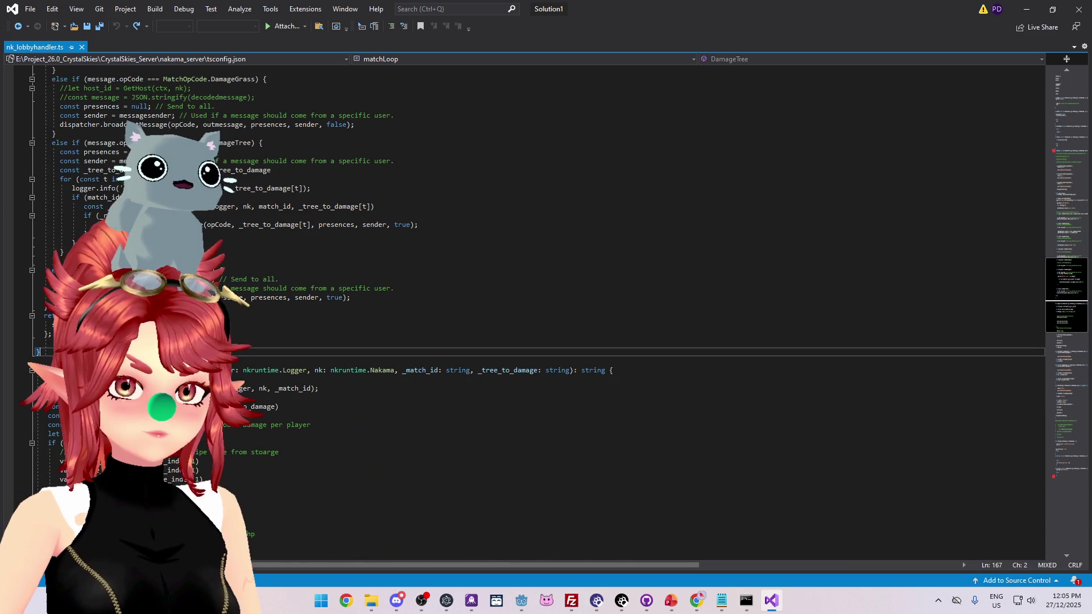
pyautogui.scroll(12, 66, 221)
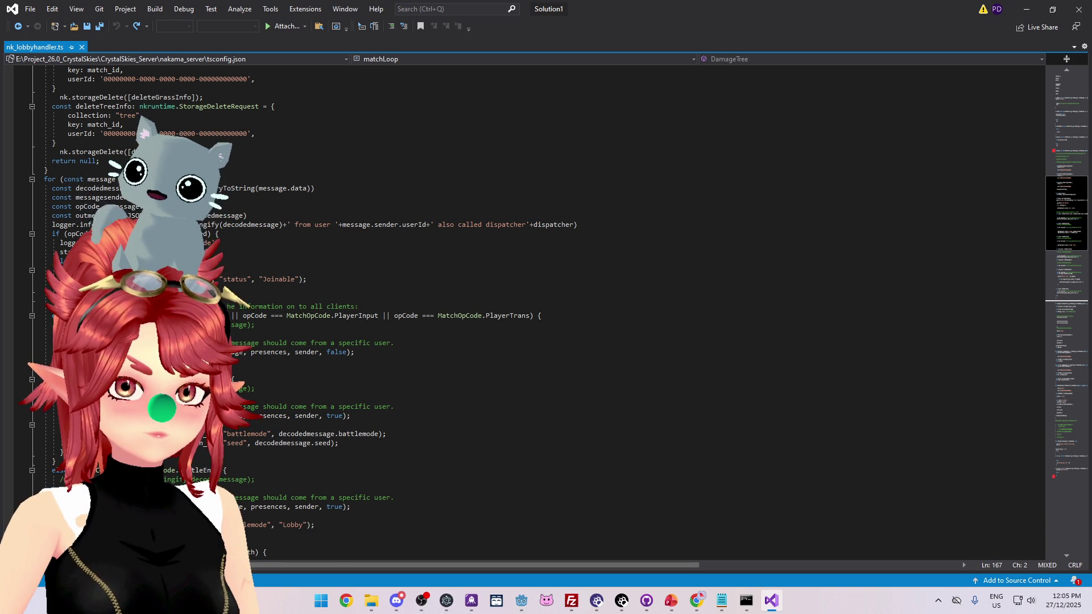
pyautogui.scroll(-4, 512, 307)
pyautogui.scroll(-8, 512, 307)
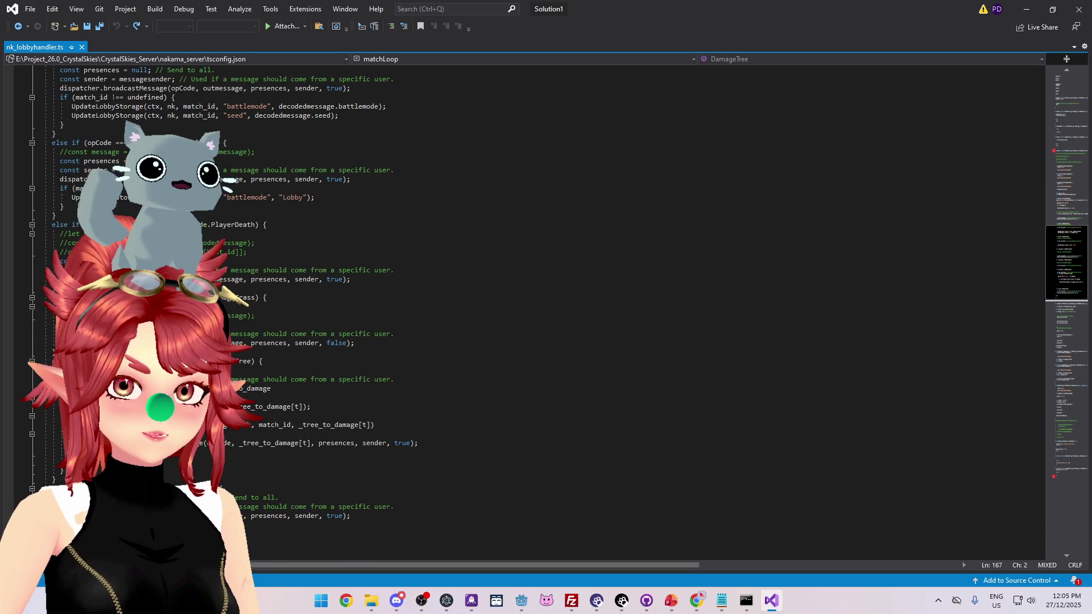
pyautogui.scroll(-2, 512, 307)
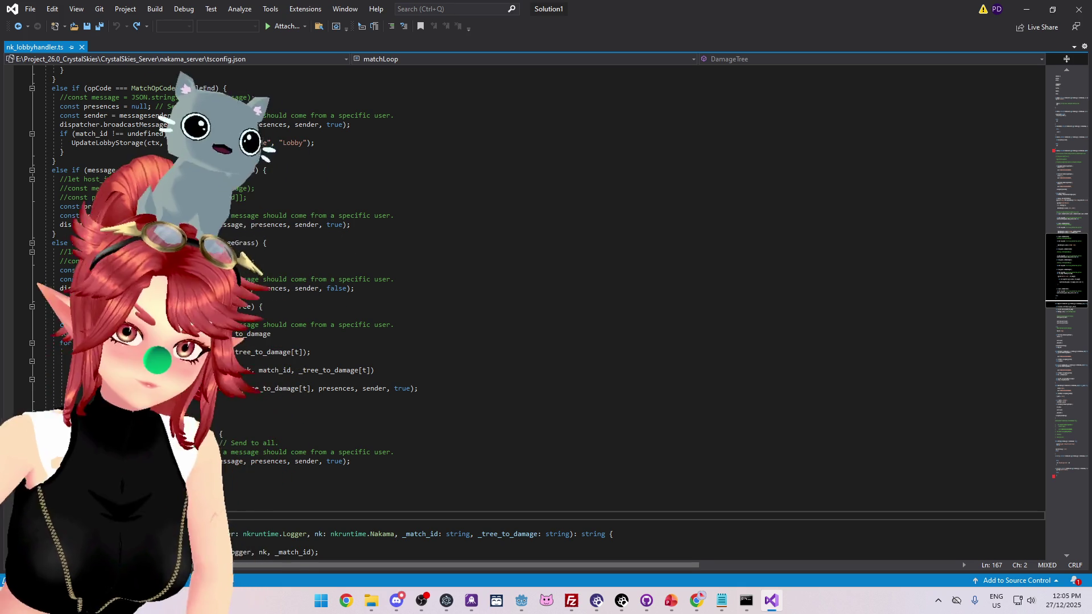
pyautogui.click(57, 470)
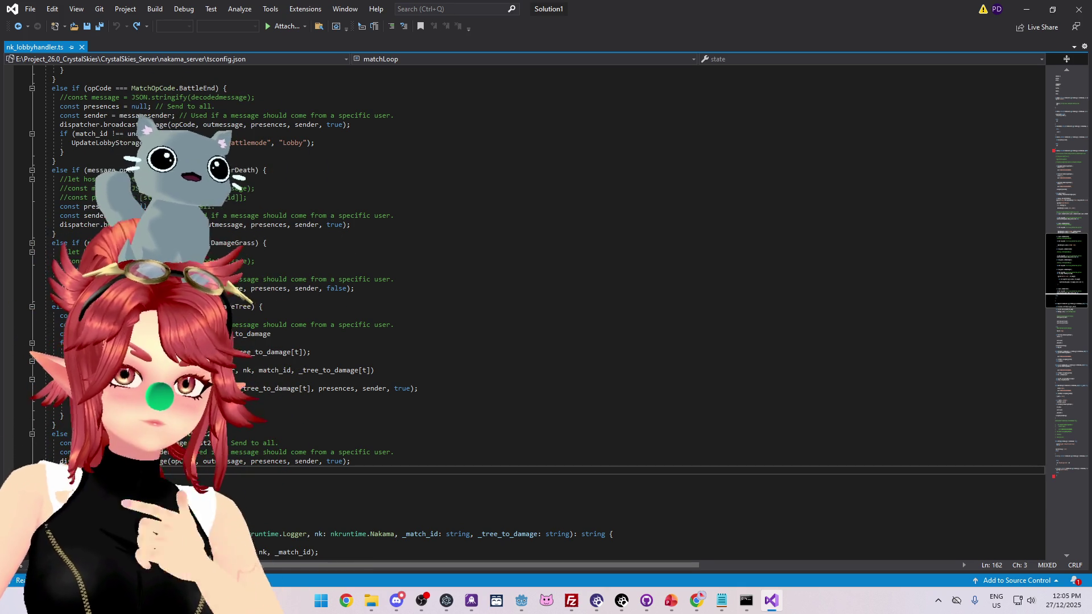
pyautogui.write('}')
pyautogui.hotkey('ctrl', 'y')
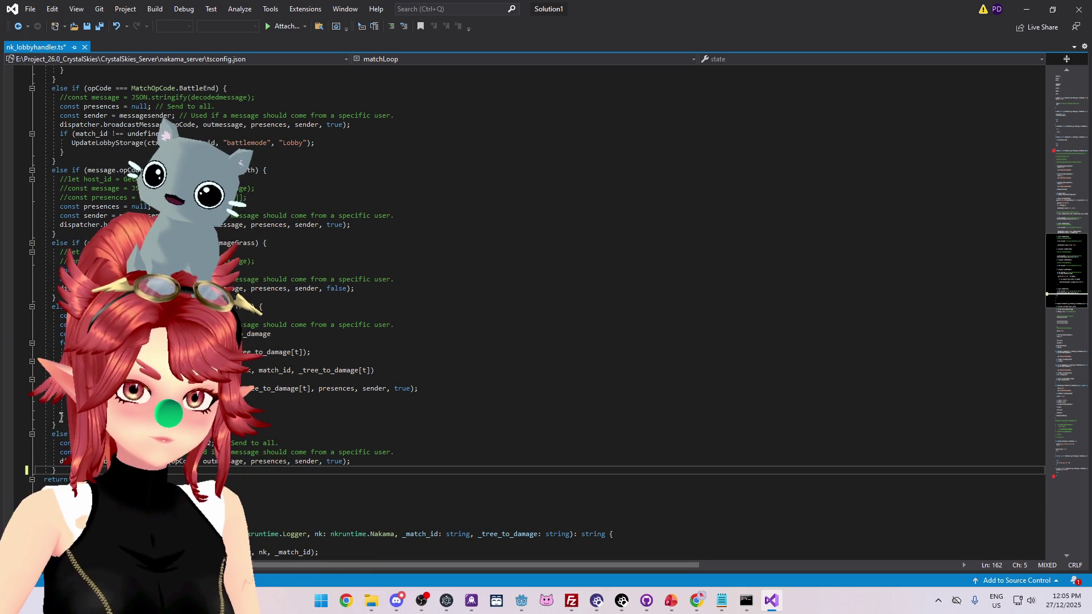
pyautogui.scroll(-1, 56, 478)
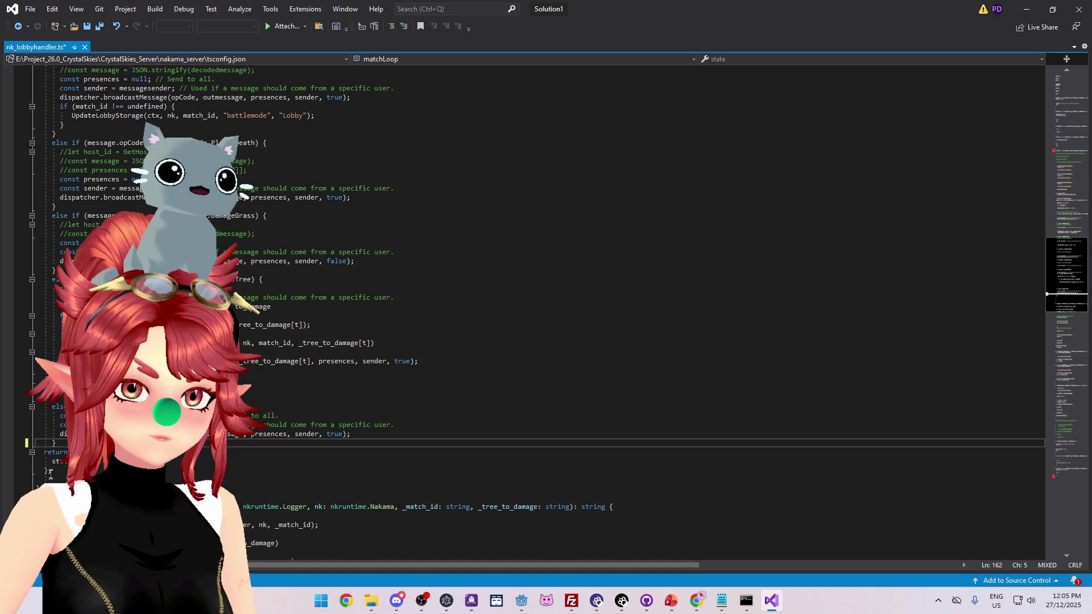
pyautogui.click(43, 488)
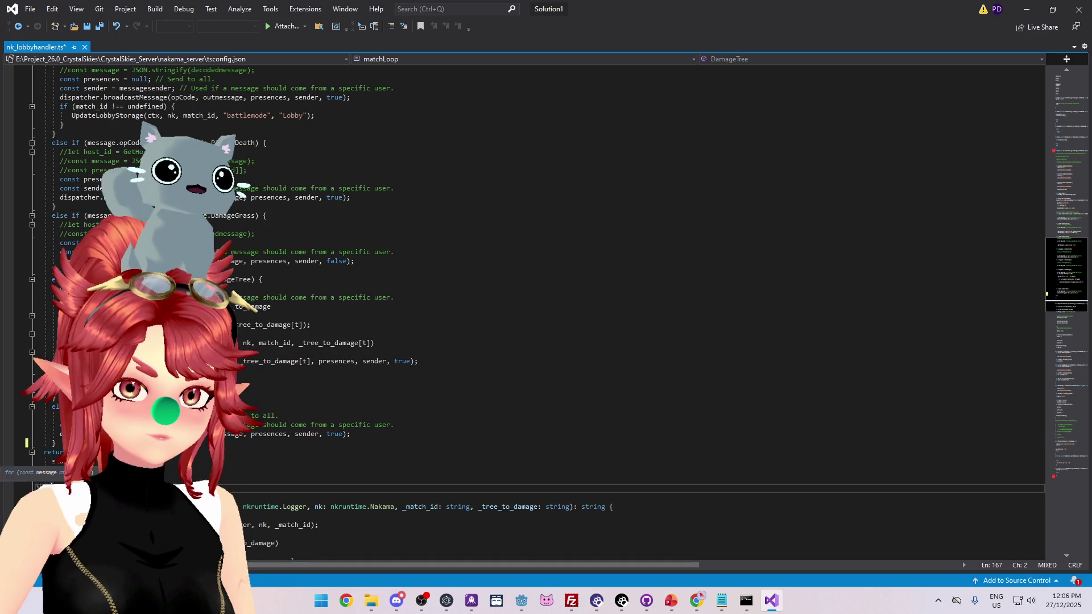
pyautogui.click(52, 480)
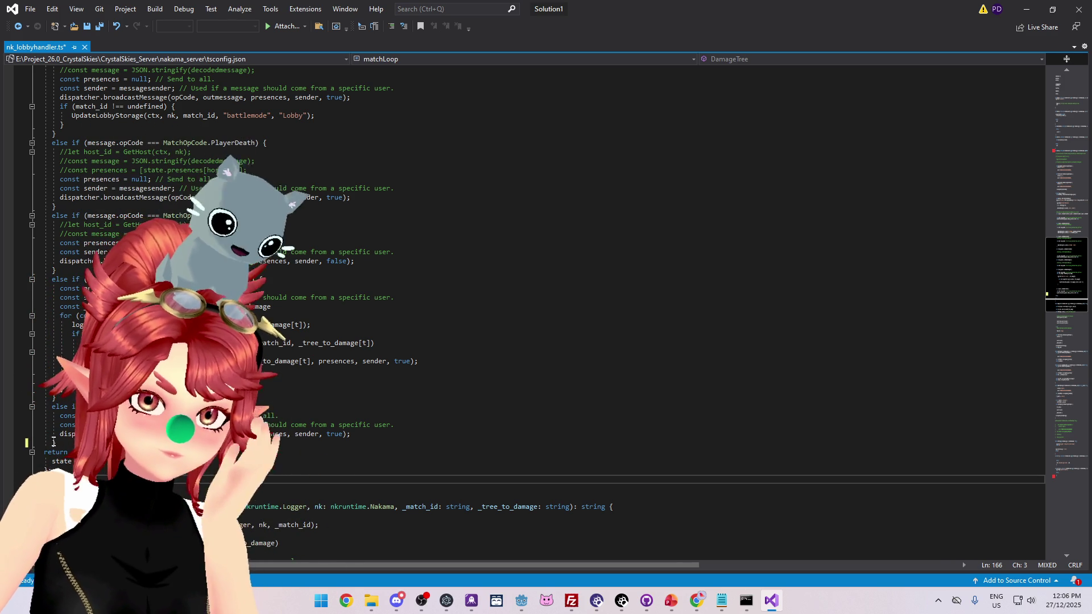
pyautogui.scroll(20, 45, 426)
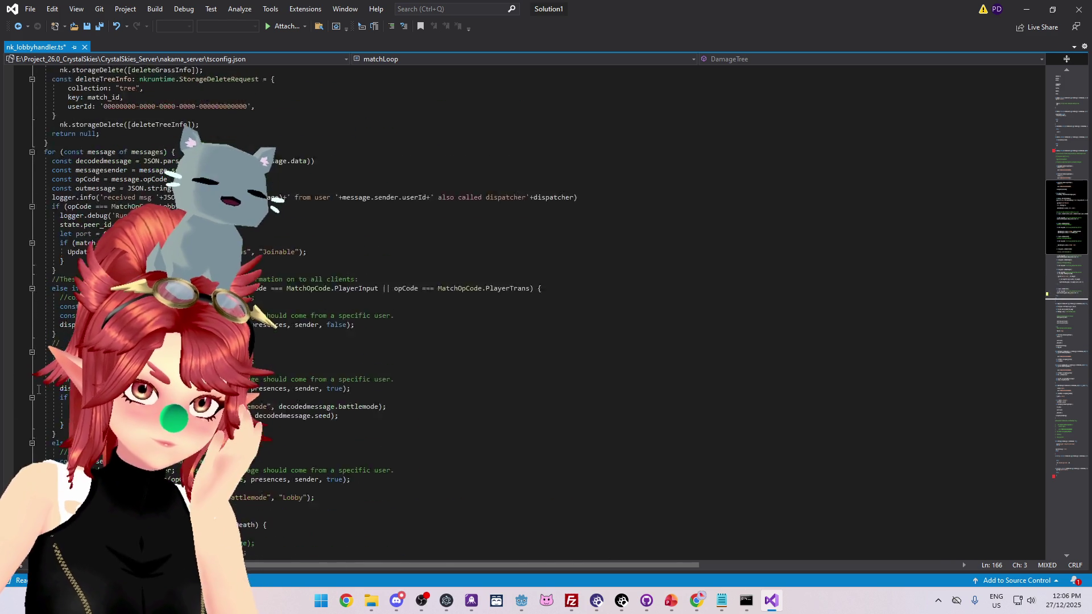
pyautogui.scroll(3, 38, 389)
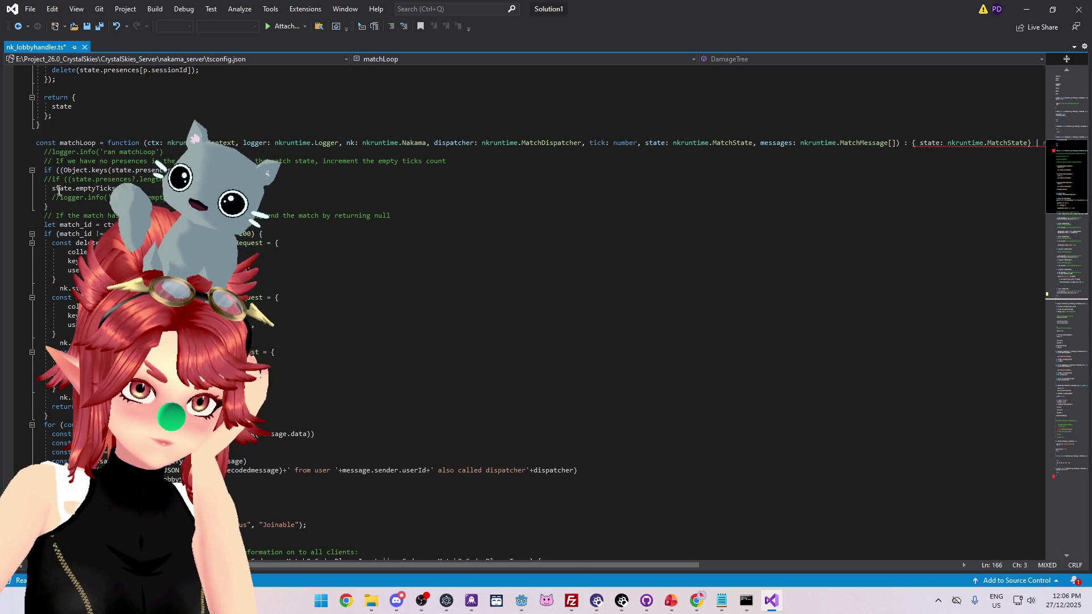
pyautogui.scroll(2, 37, 164)
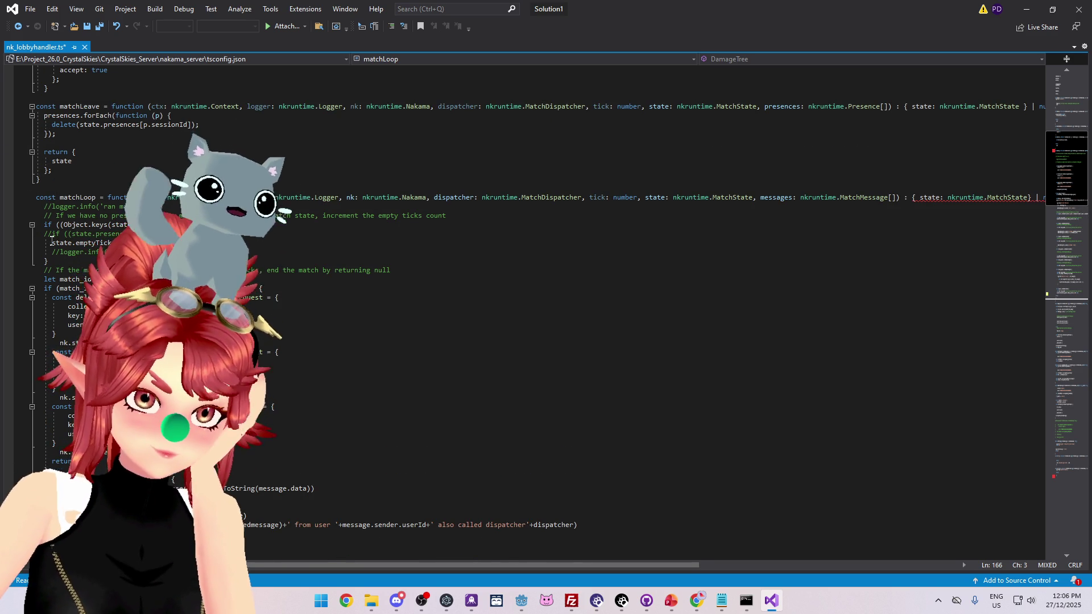
pyautogui.scroll(-1, 49, 262)
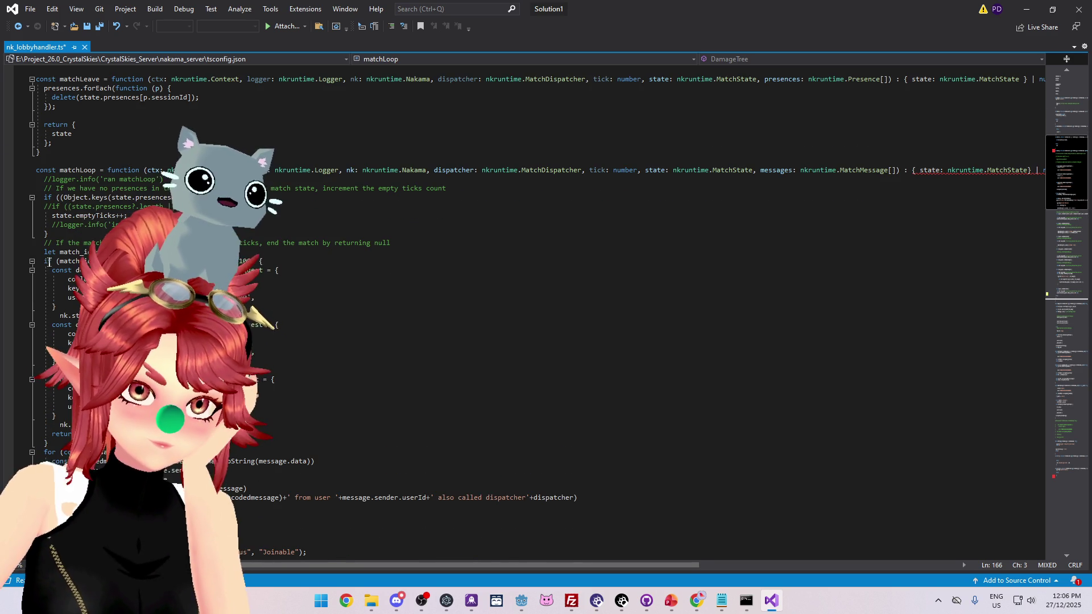
pyautogui.scroll(-1, 52, 229)
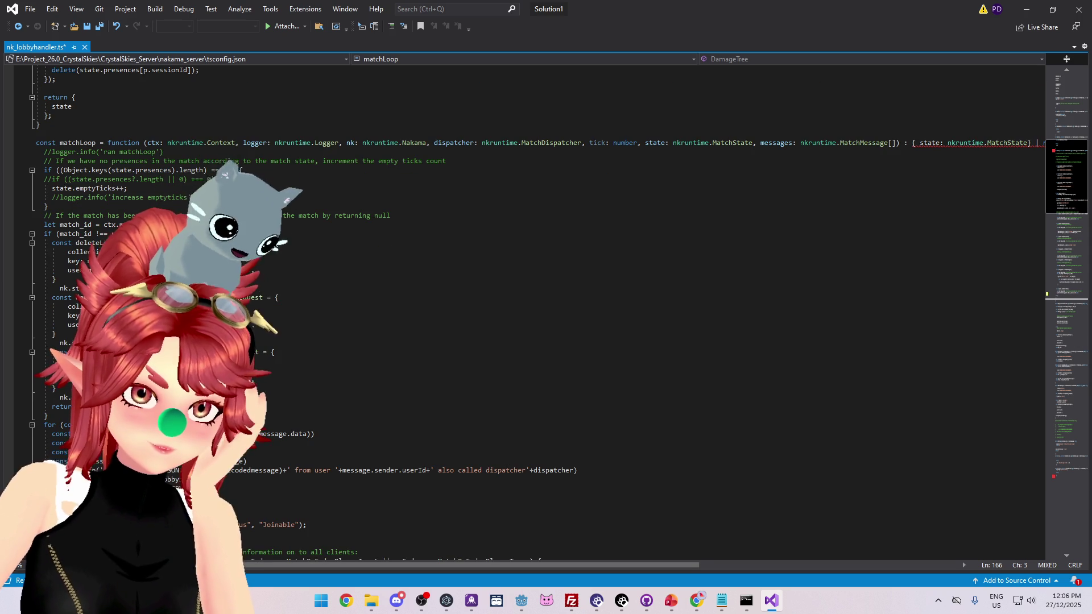
pyautogui.scroll(-4, 45, 244)
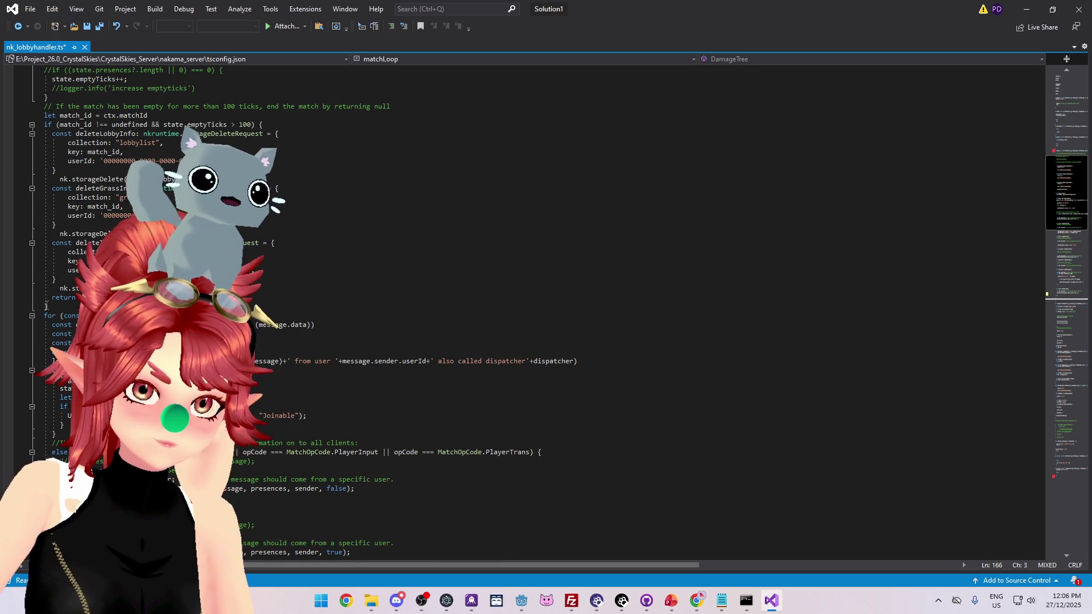
pyautogui.scroll(-4, 46, 306)
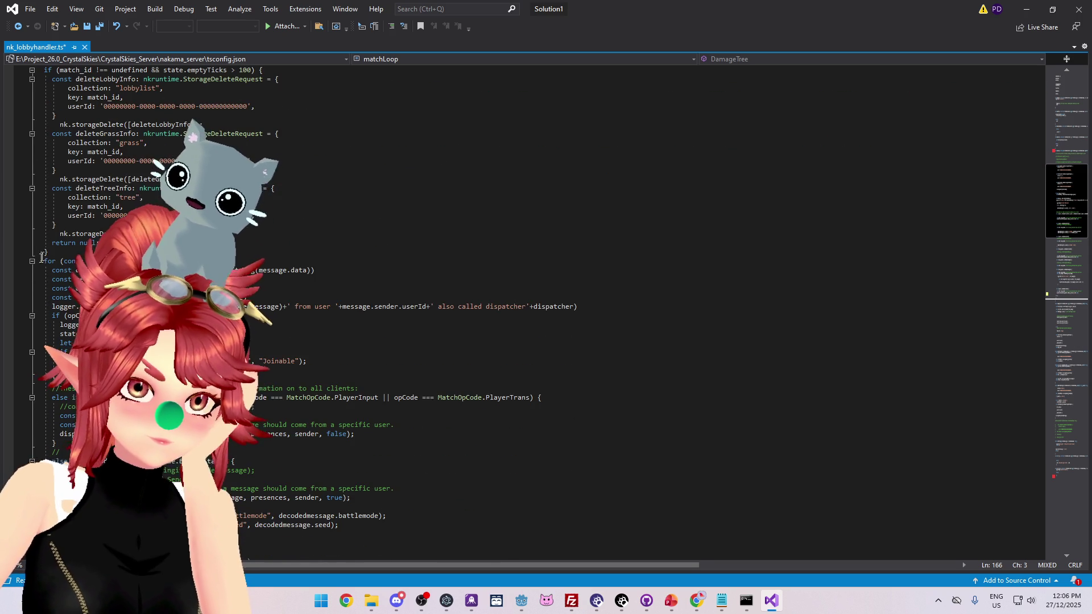
pyautogui.scroll(-3, 43, 206)
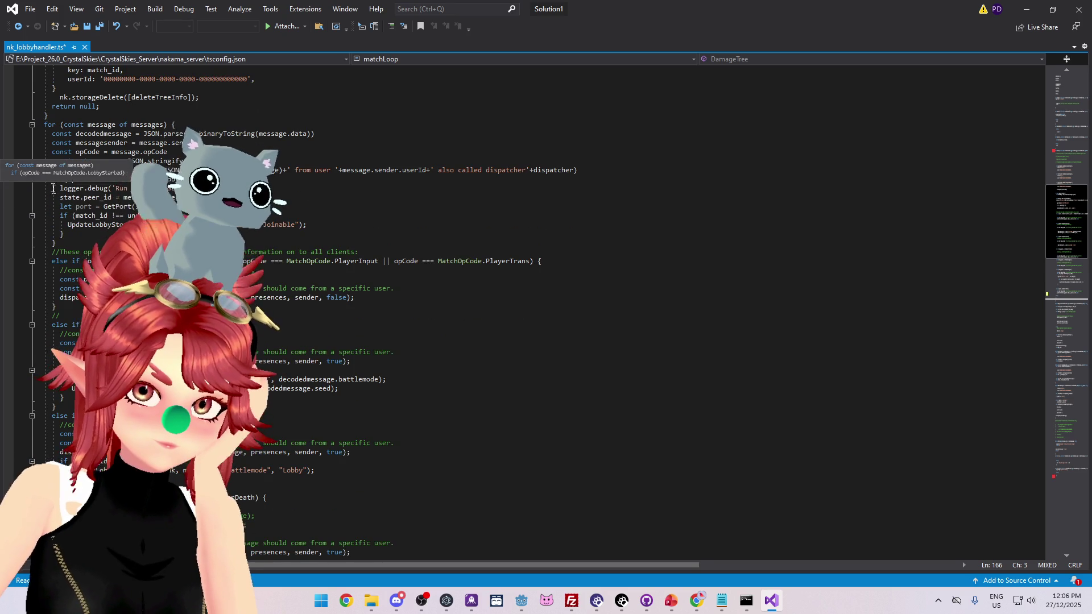
pyautogui.scroll(-1, 55, 199)
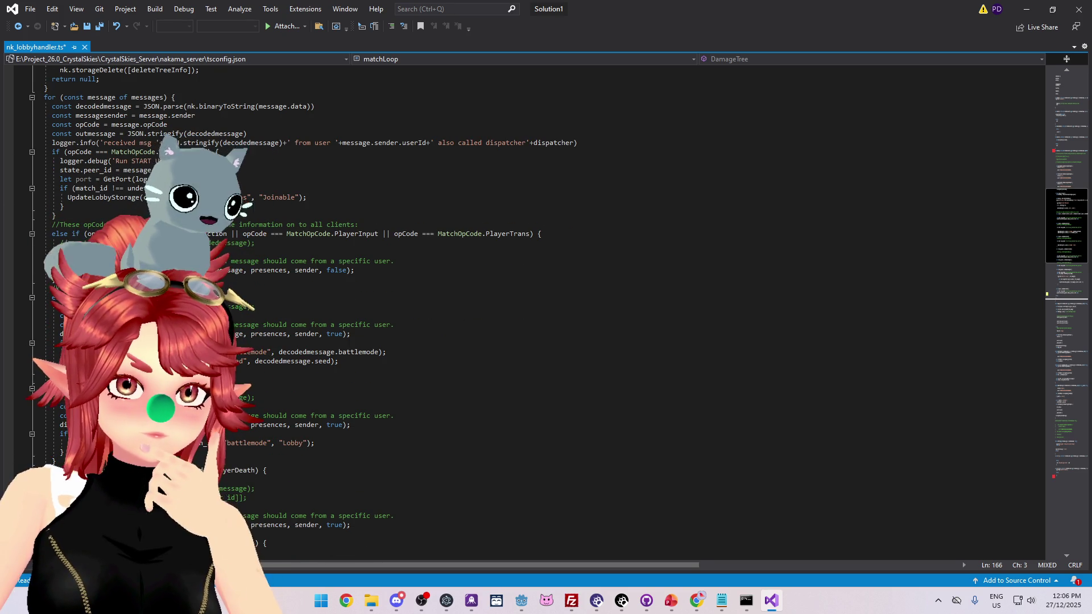
pyautogui.scroll(-10, 44, 275)
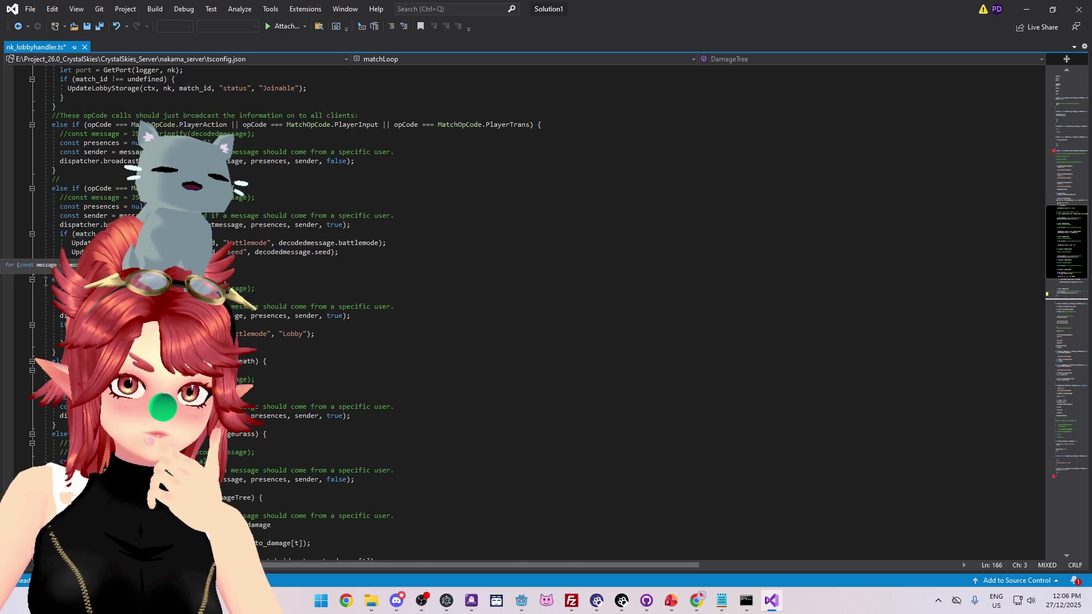
pyautogui.scroll(-2, 46, 281)
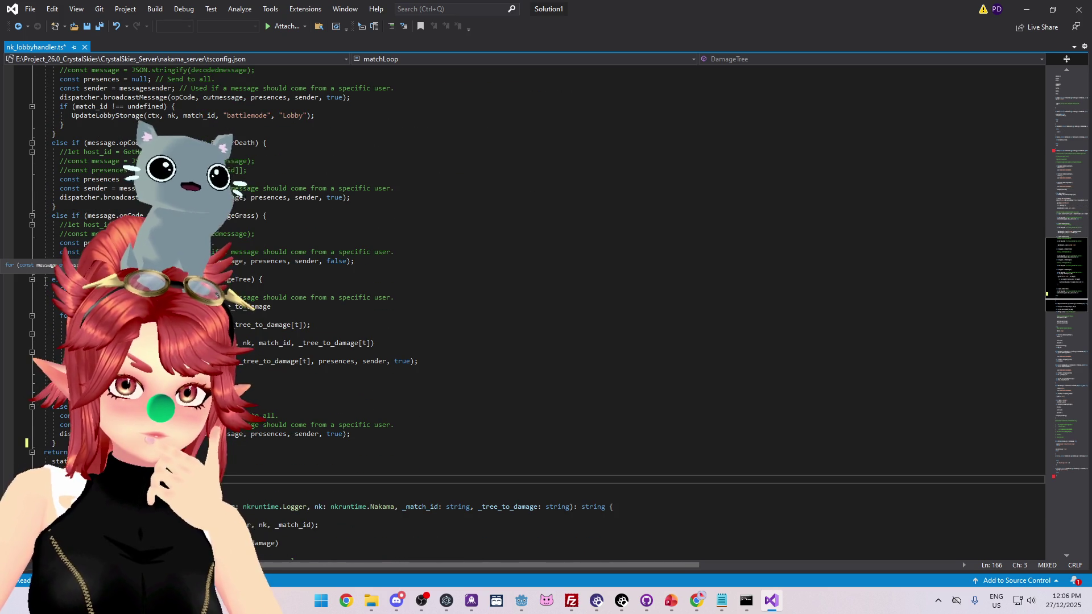
pyautogui.scroll(-2, 46, 281)
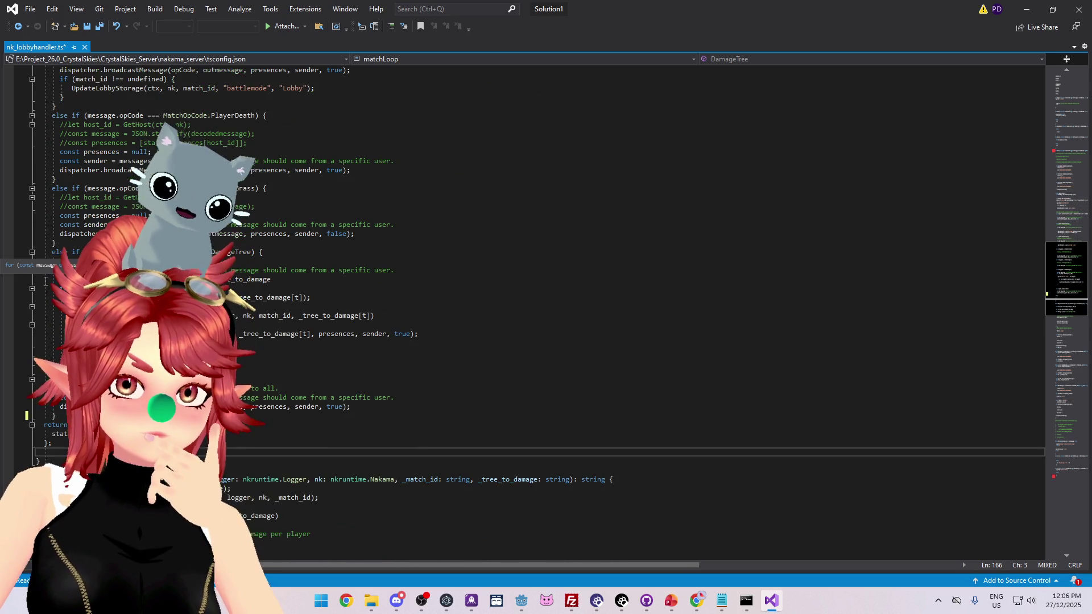
pyautogui.scroll(-2, 45, 281)
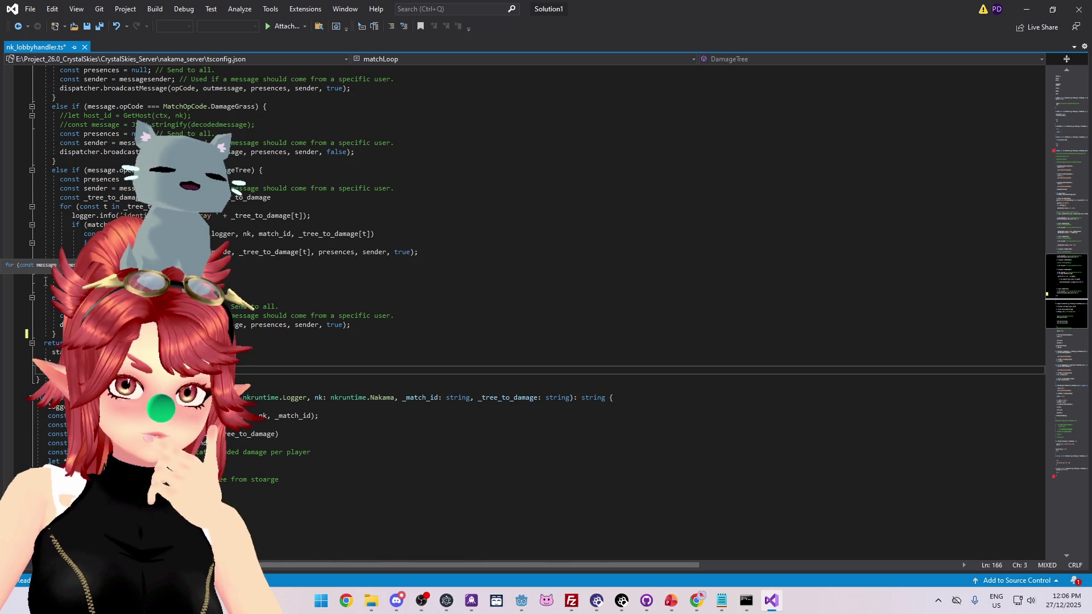
pyautogui.scroll(-2, 45, 281)
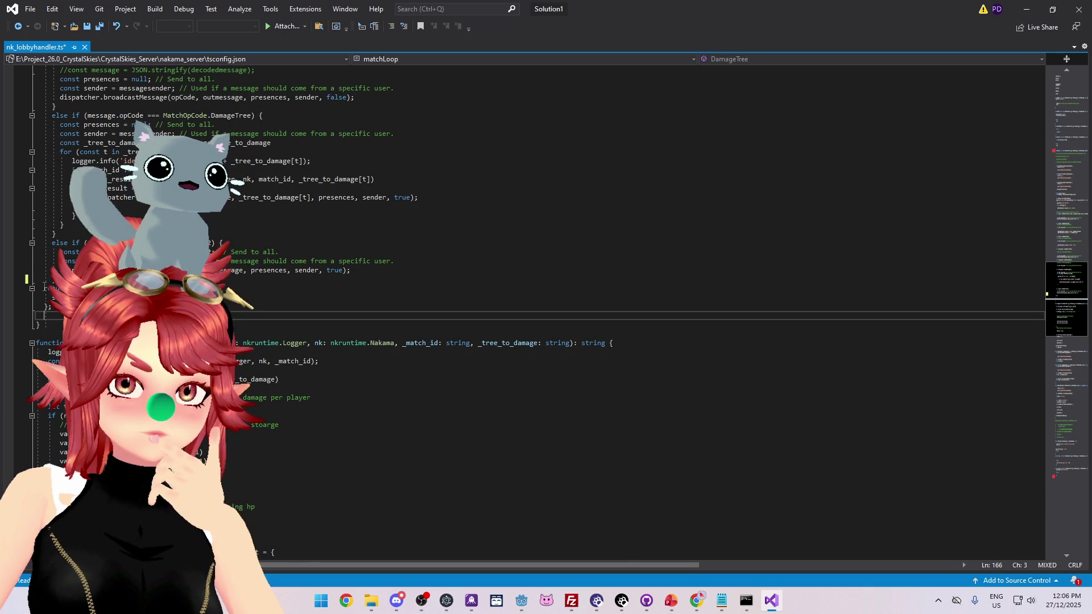
pyautogui.scroll(20, 45, 285)
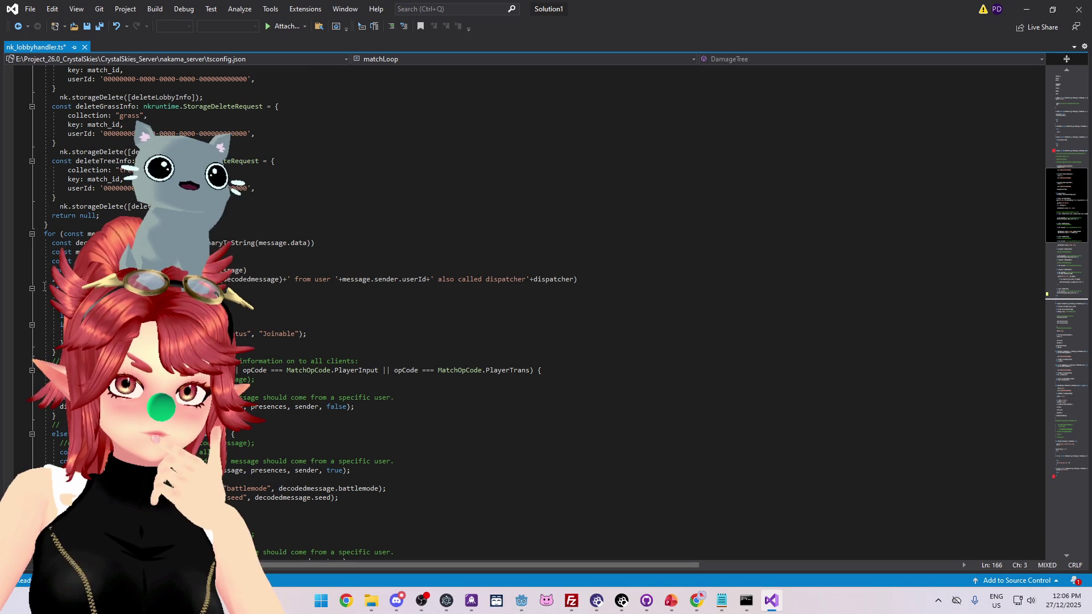
pyautogui.scroll(-20, 45, 285)
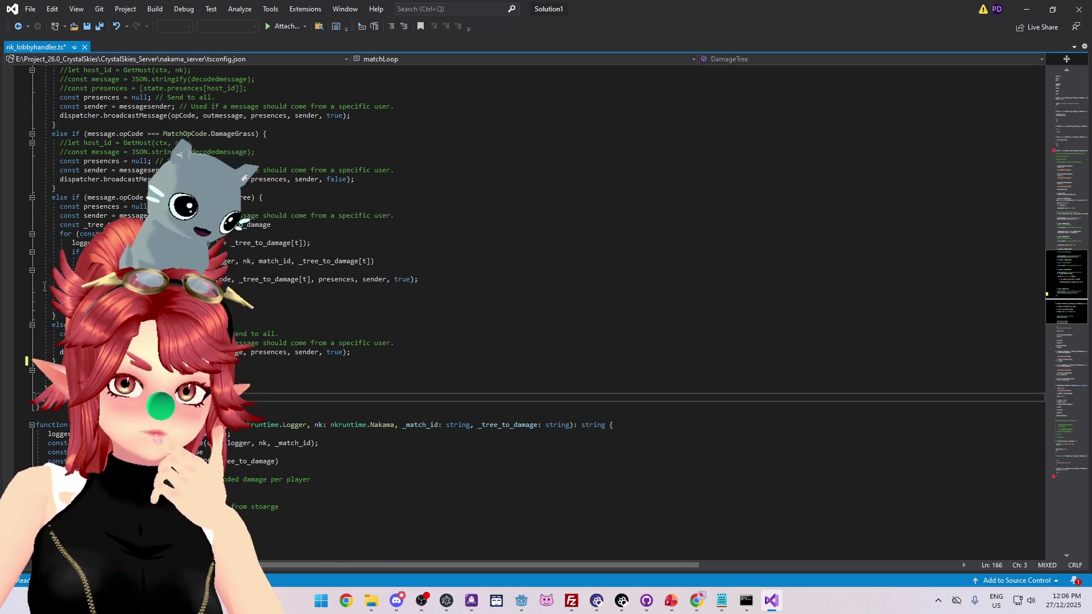
pyautogui.scroll(-3, 44, 286)
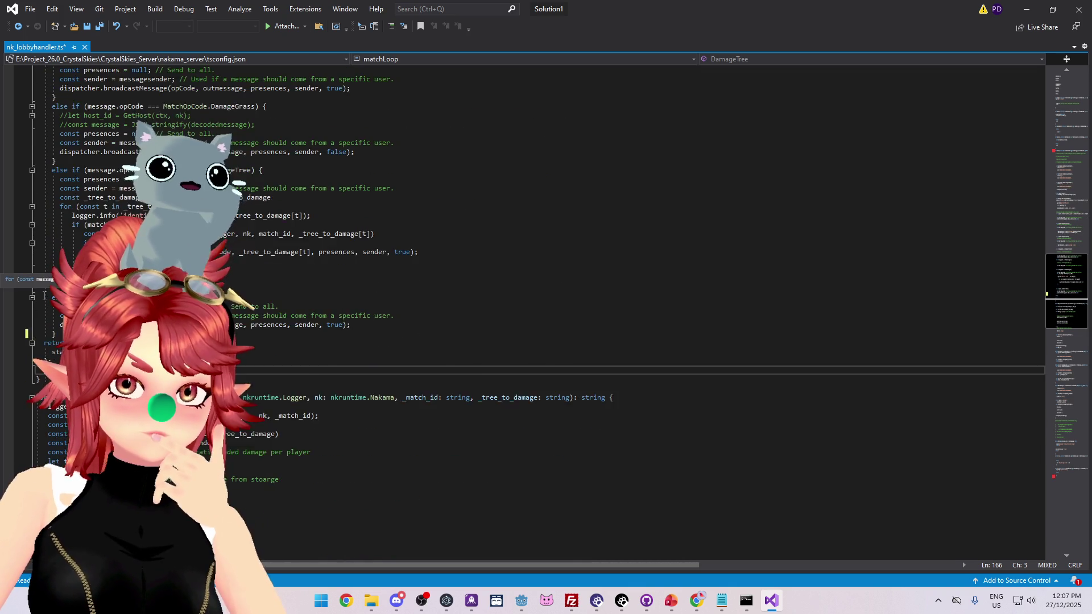
# Check the indentation between the end of matchLoop and the start of DamageTree
pyautogui.click(37, 324)
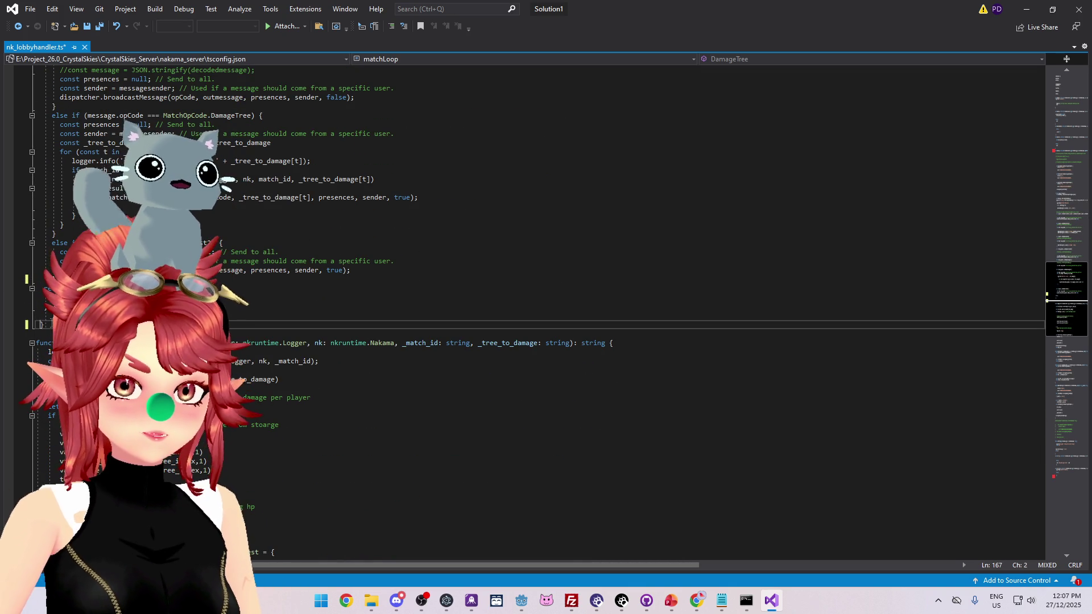
pyautogui.press('Up')
pyautogui.press('Down')
pyautogui.click(65, 342)
pyautogui.press('Up')
pyautogui.scroll(-10, 529, 313)
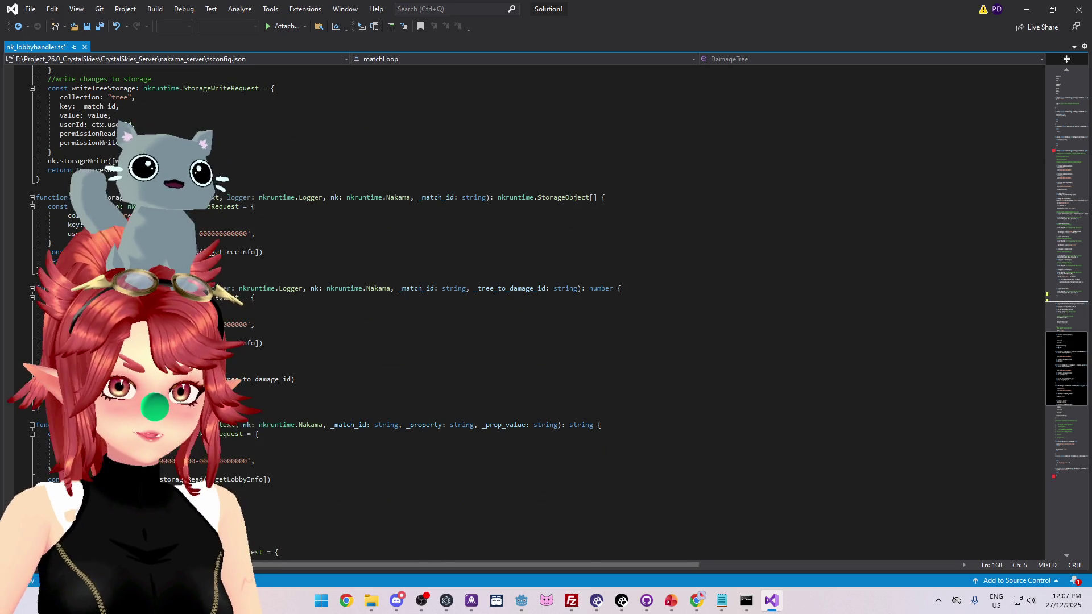
pyautogui.scroll(-18, 529, 313)
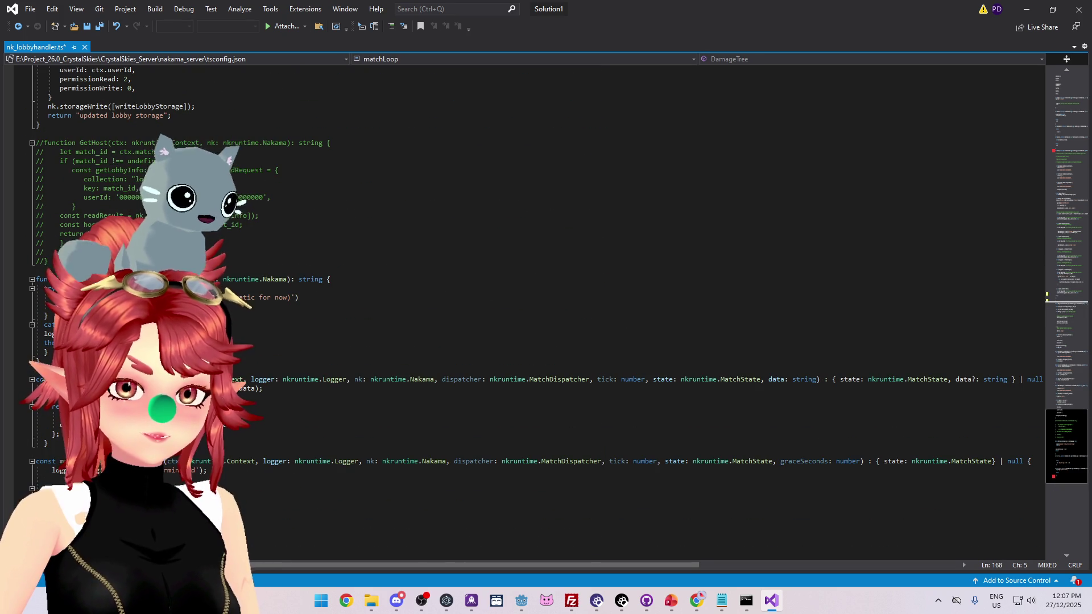
# Delete the blank lines in matchTerminate and format the whole document with Ctrl+K, Ctrl+D
pyautogui.click(44, 515)
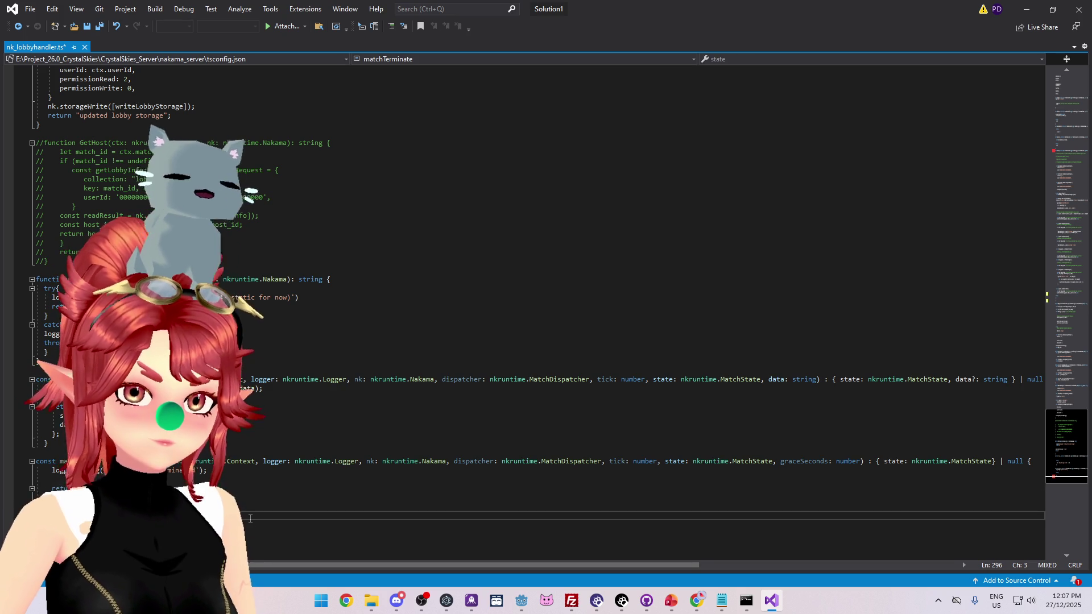
pyautogui.click(81, 497)
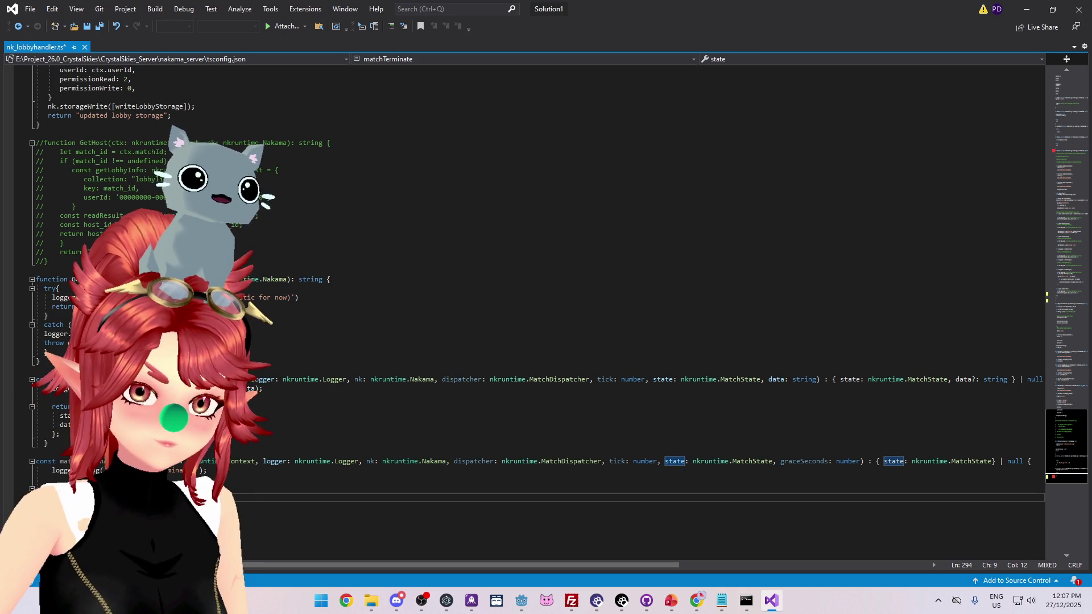
pyautogui.press('BackSpace')
pyautogui.press('BackSpace')
pyautogui.press('BackSpace')
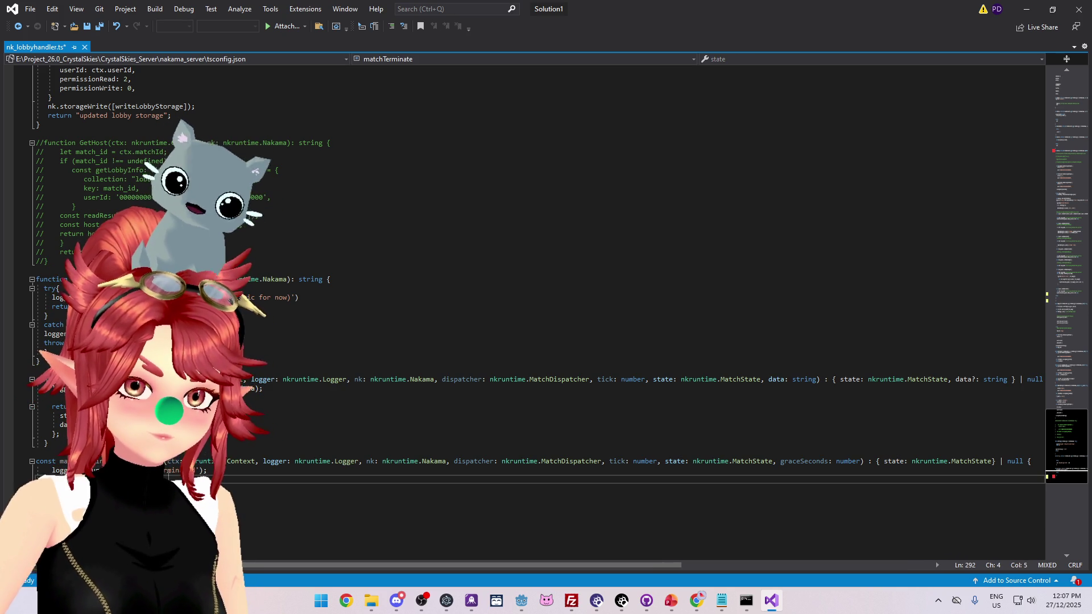
pyautogui.press('BackSpace')
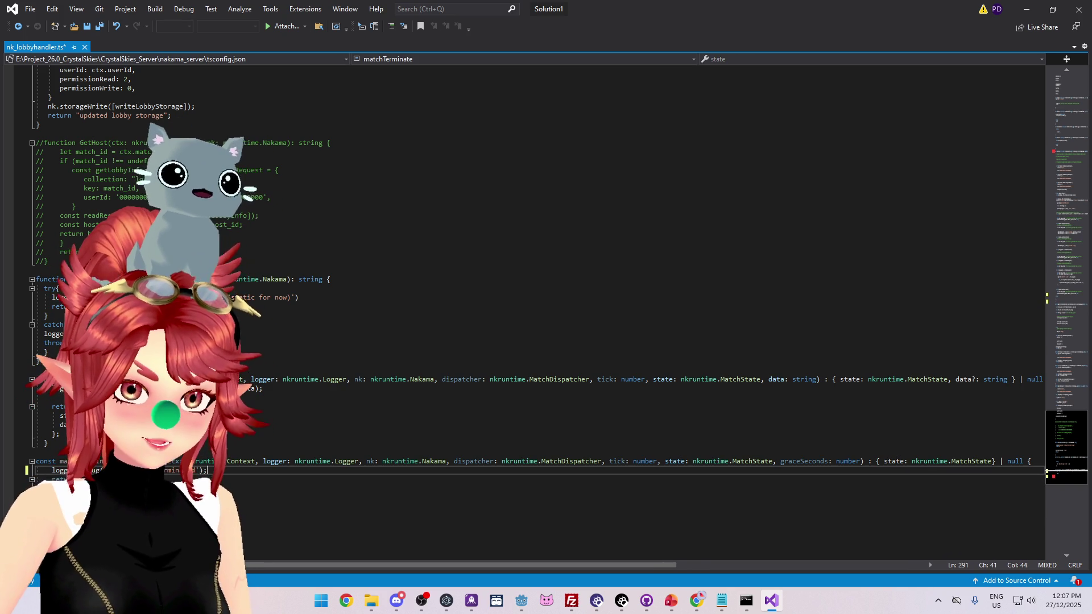
pyautogui.click(39, 507)
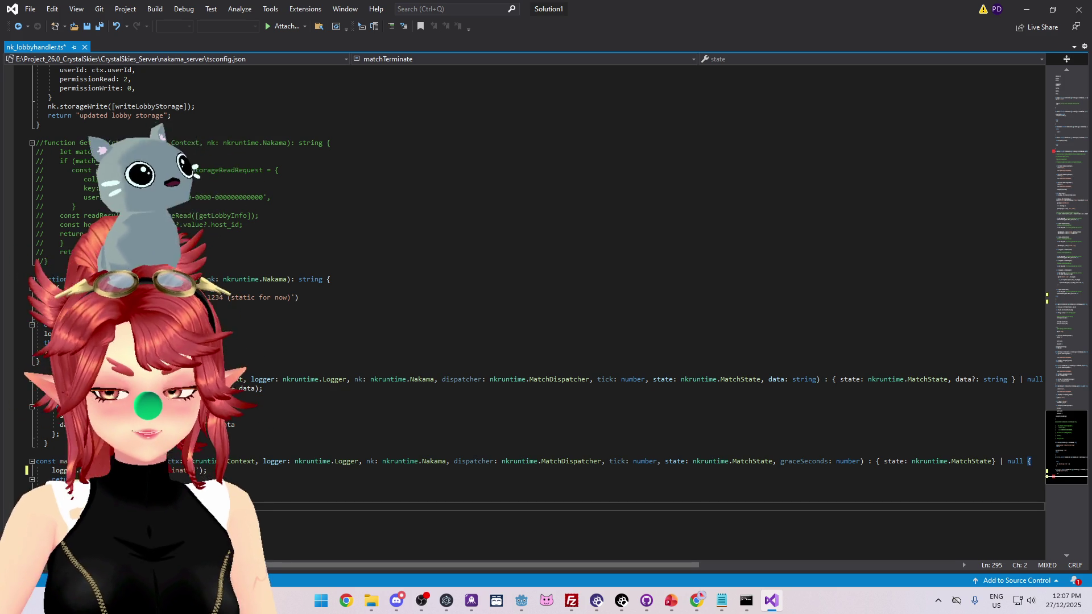
pyautogui.hotkey('ctrl', 'k')
pyautogui.hotkey('ctrl', 'd')
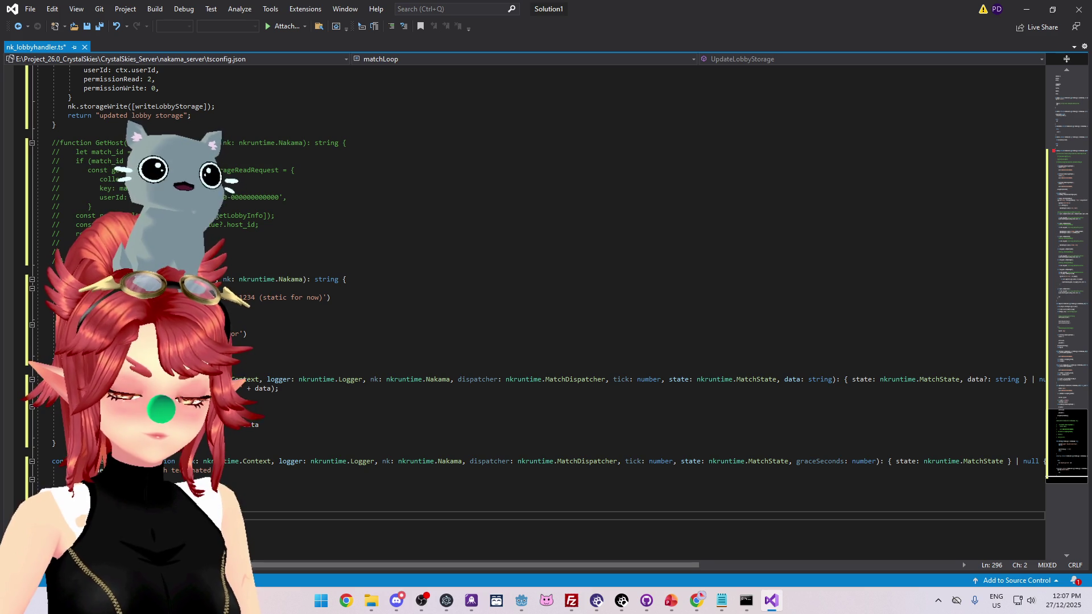
pyautogui.scroll(20, 528, 284)
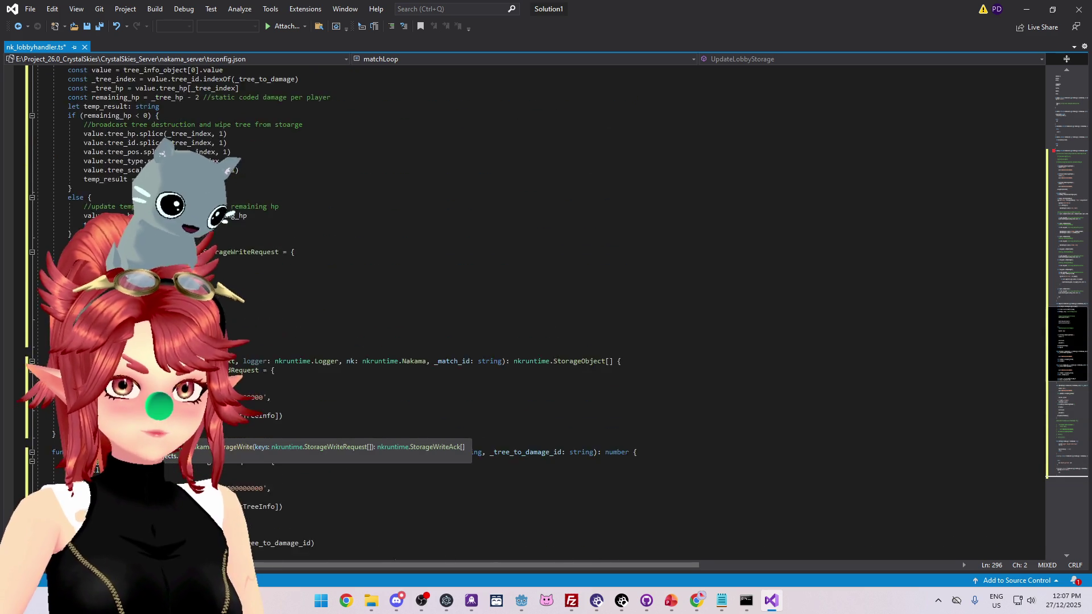
pyautogui.scroll(20, 529, 284)
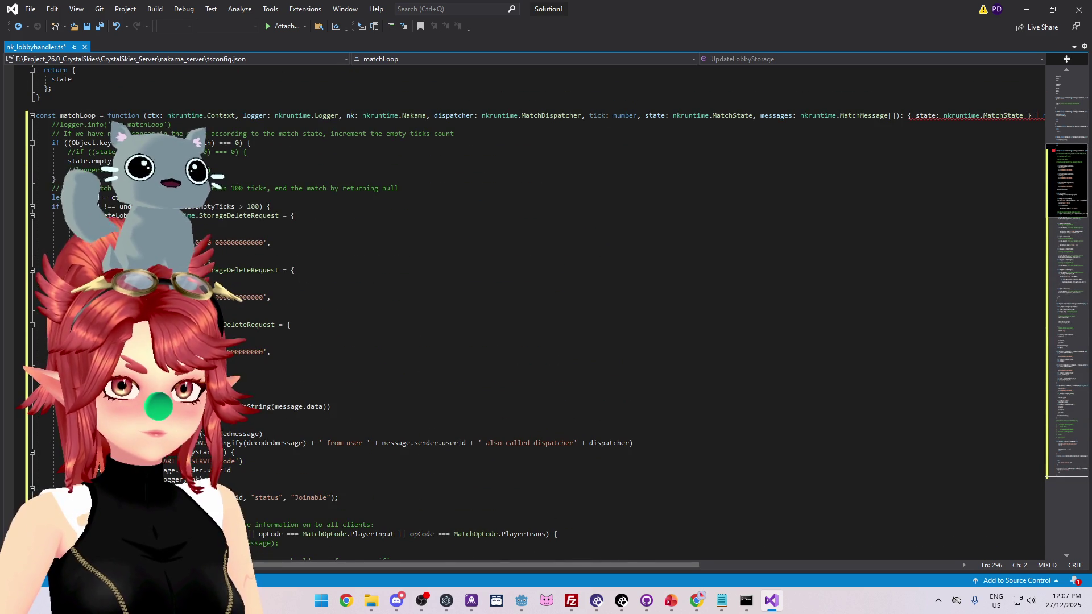
pyautogui.scroll(-20, 529, 284)
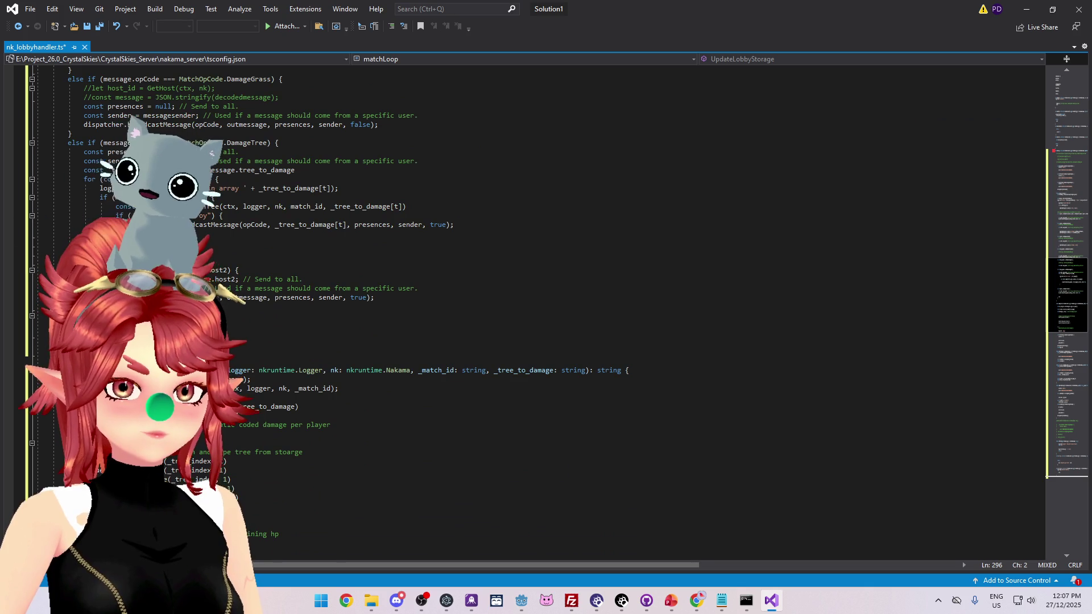
pyautogui.scroll(20, 529, 284)
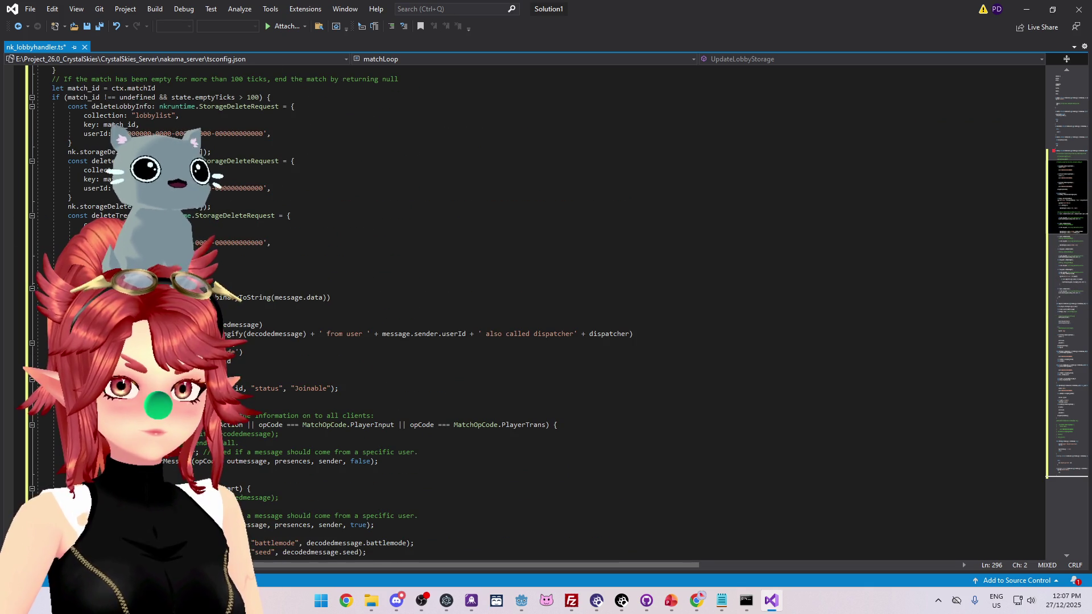
pyautogui.scroll(-20, 528, 284)
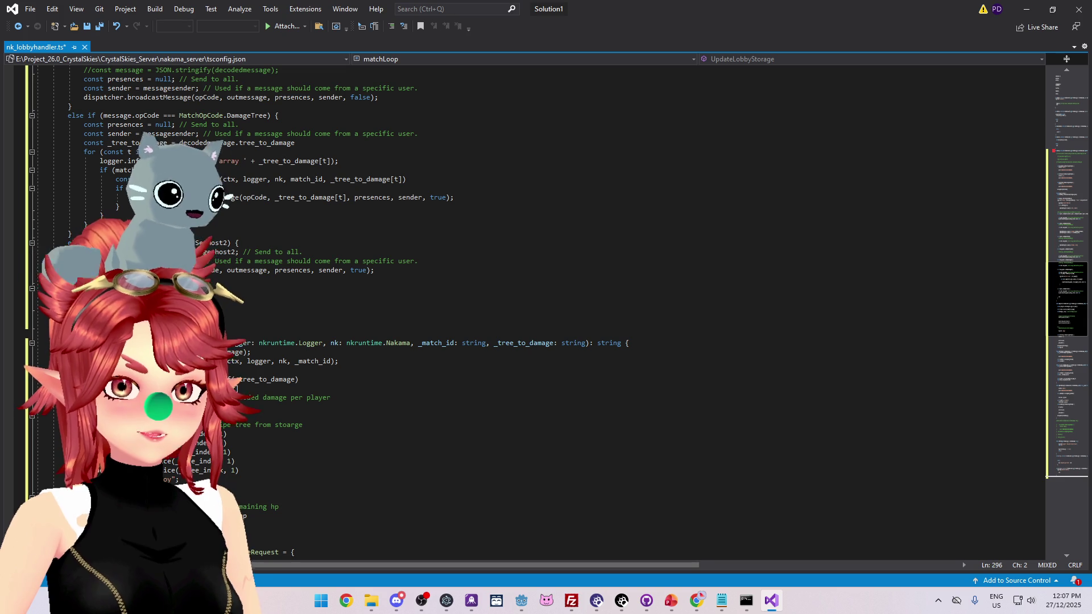
pyautogui.scroll(20, 528, 284)
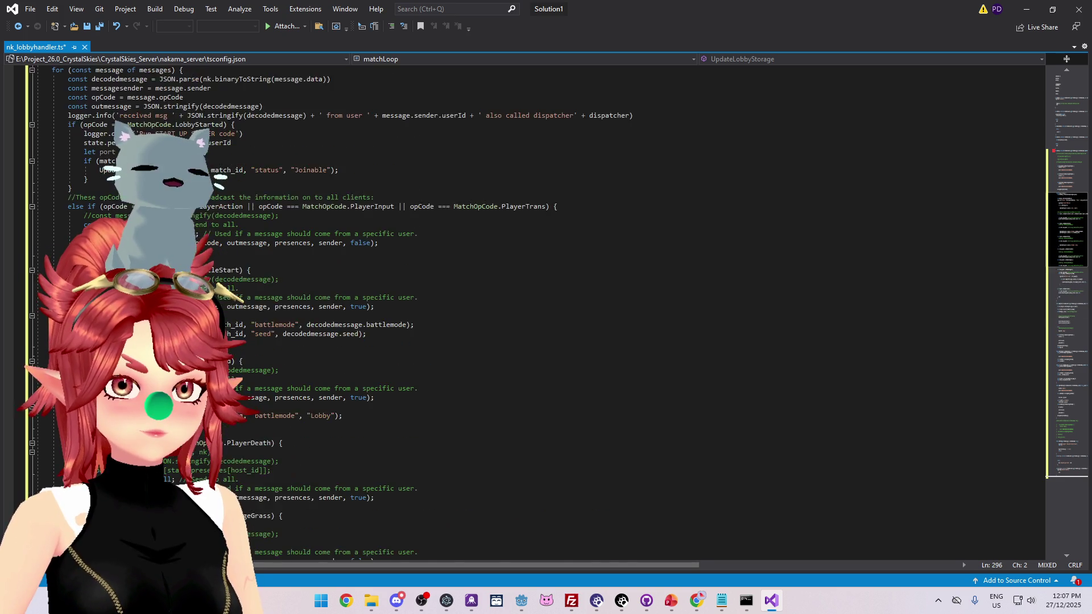
pyautogui.scroll(-20, 529, 284)
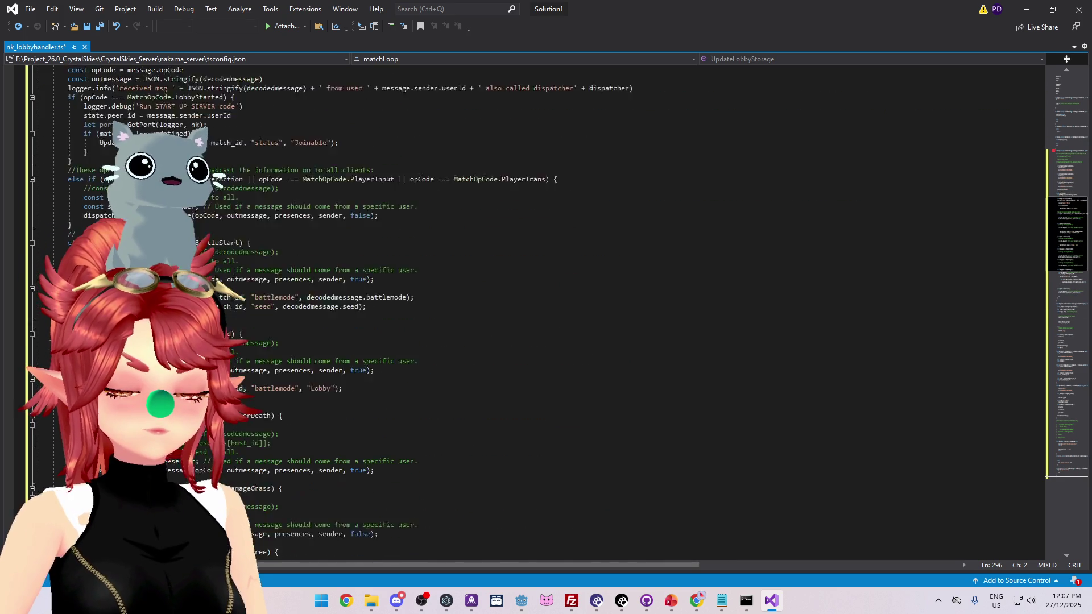
pyautogui.scroll(-14, 529, 285)
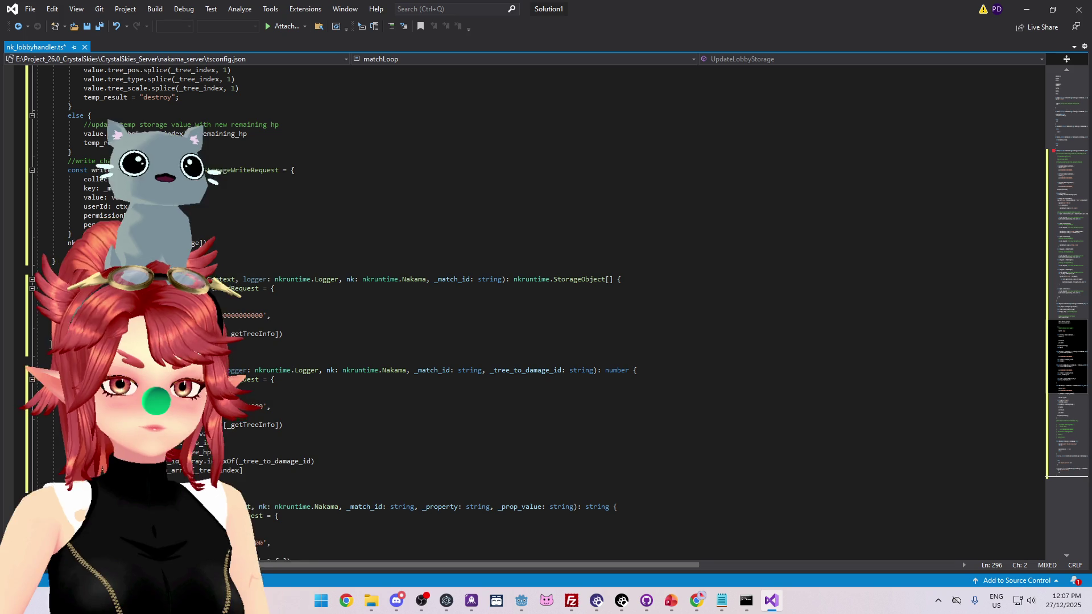
pyautogui.scroll(20, 51, 344)
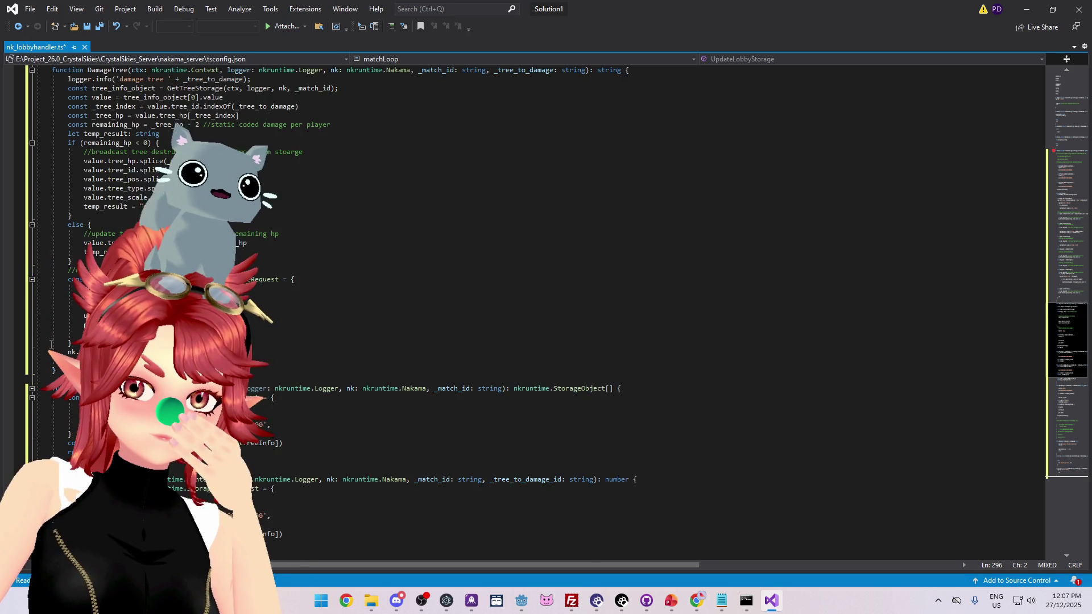
pyautogui.scroll(17, 51, 344)
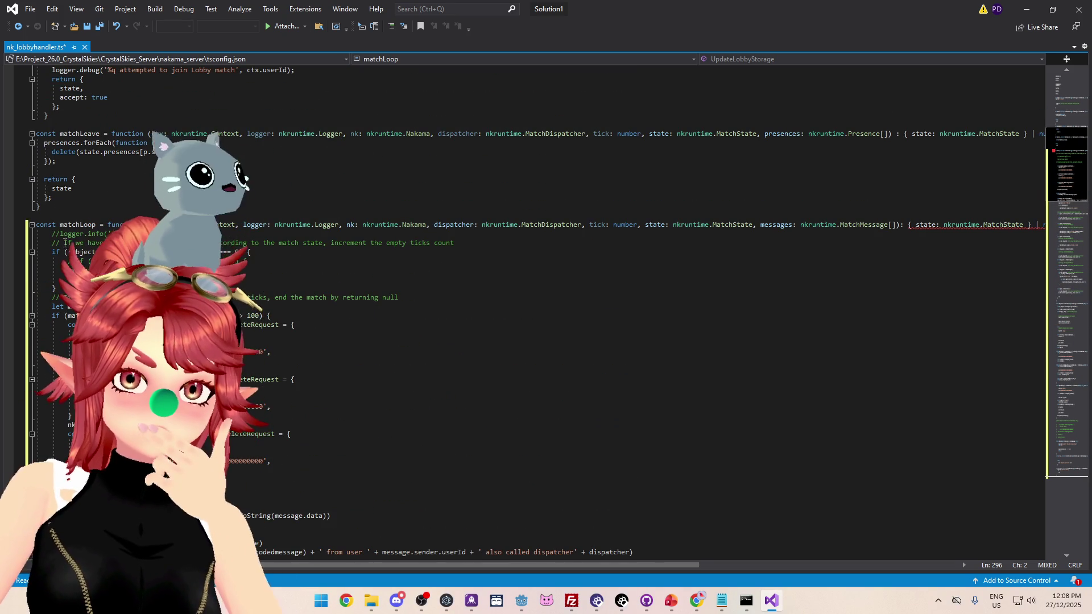
pyautogui.scroll(-18, 59, 247)
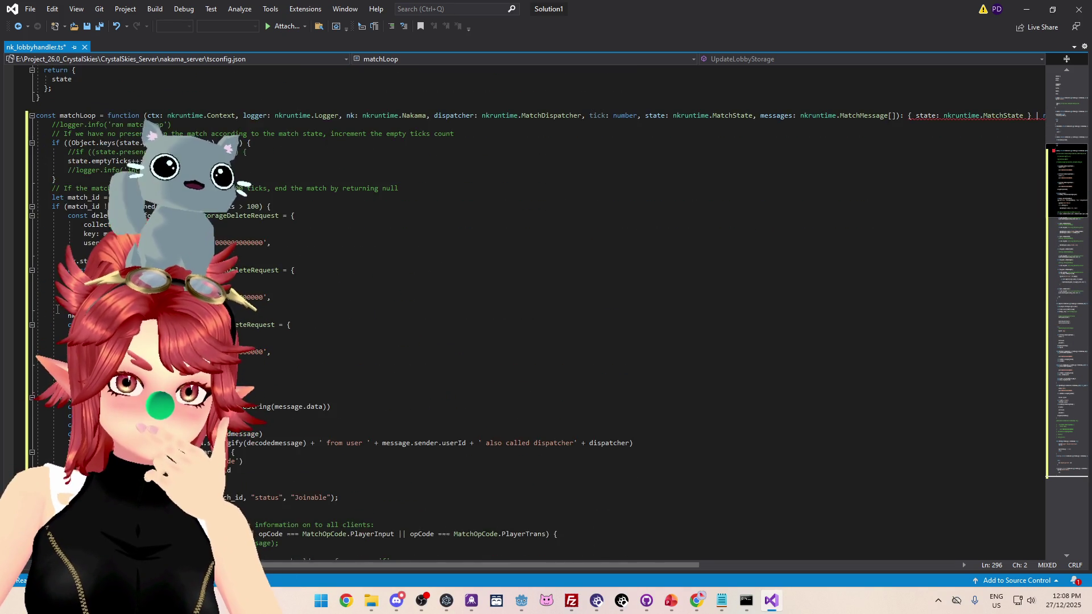
pyautogui.scroll(-5, 53, 349)
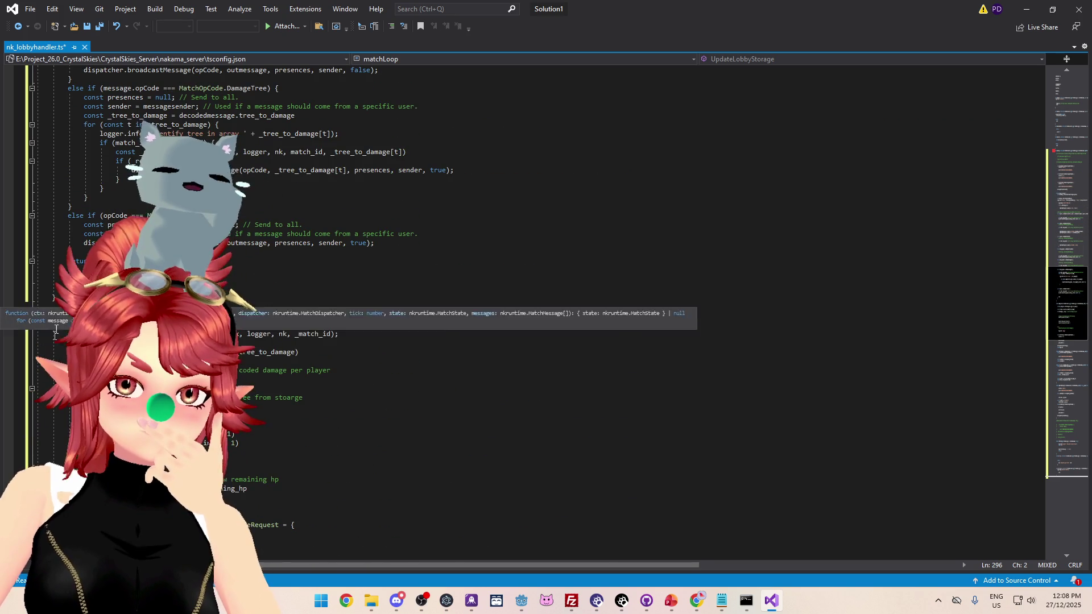
pyautogui.scroll(-16, 64, 319)
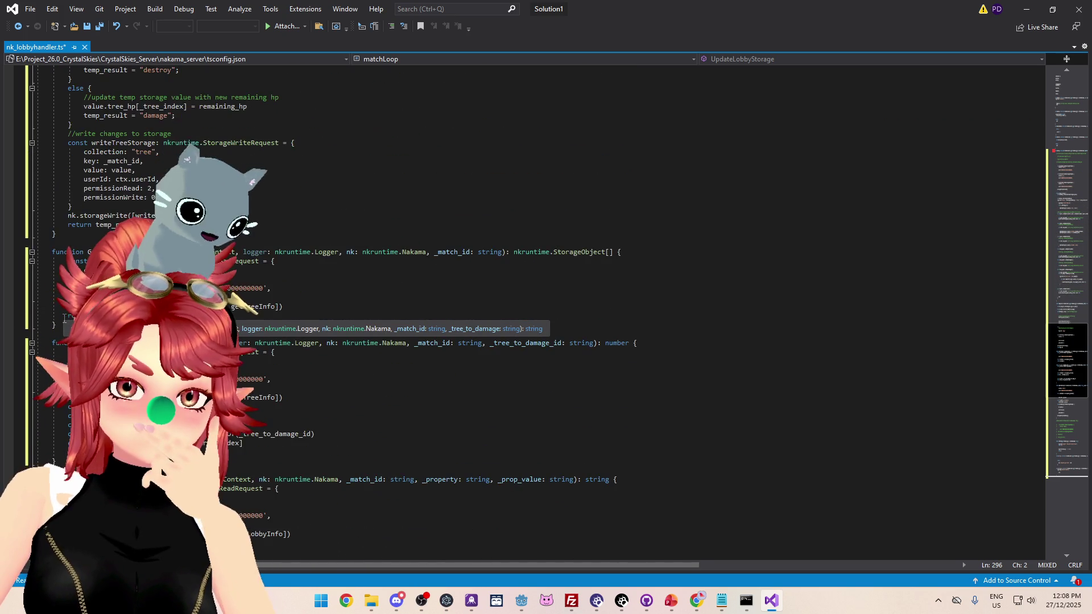
pyautogui.scroll(-7, 64, 319)
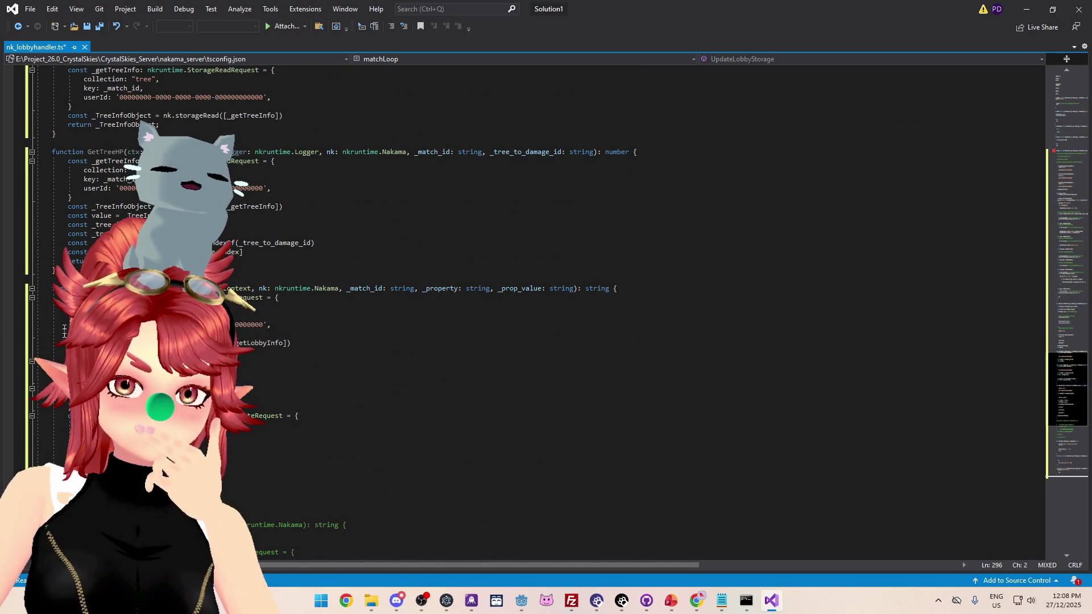
pyautogui.scroll(-12, 60, 461)
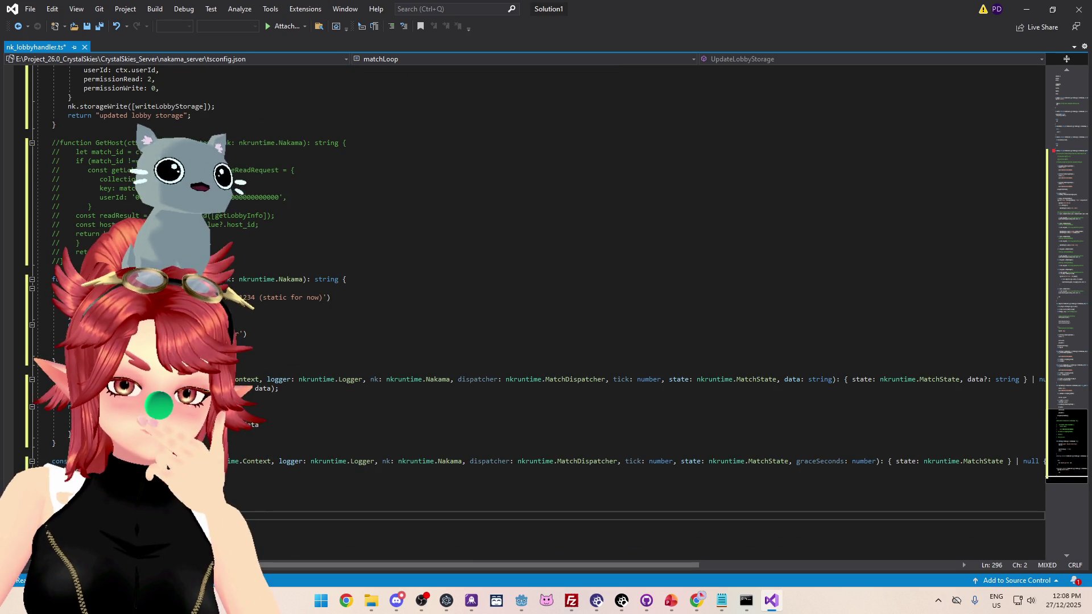
# Select the block from matchTerminate up to UpdateLobbyStorage and outdent it one level
pyautogui.click(72, 461)
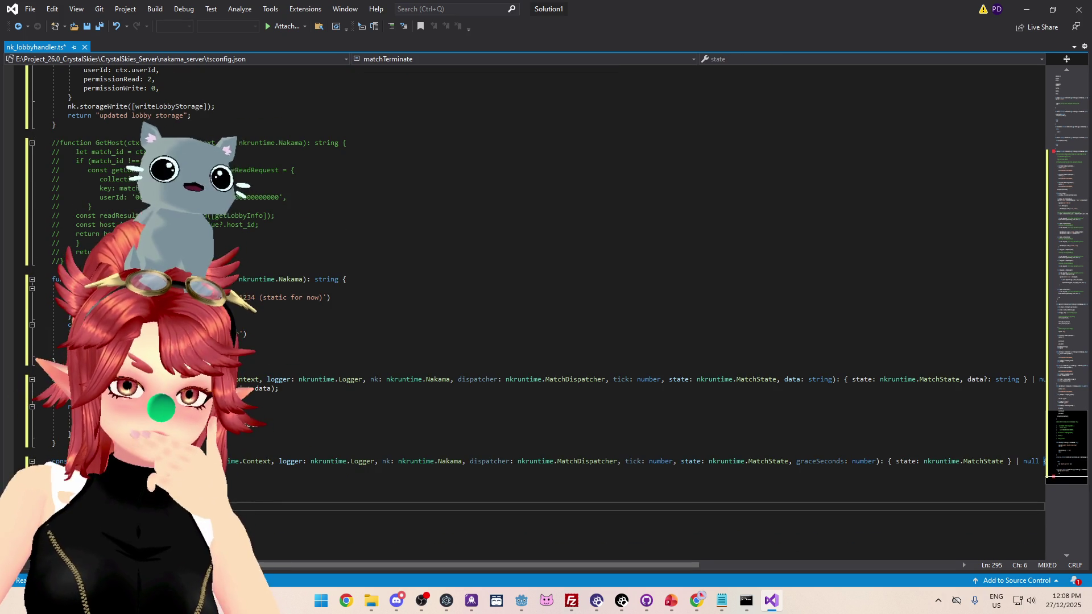
pyautogui.hotkey('shift', 'Up')
pyautogui.hotkey('shift', 'Up')
pyautogui.hotkey('shift', 'Up')
pyautogui.hotkey('shift', 'Home')
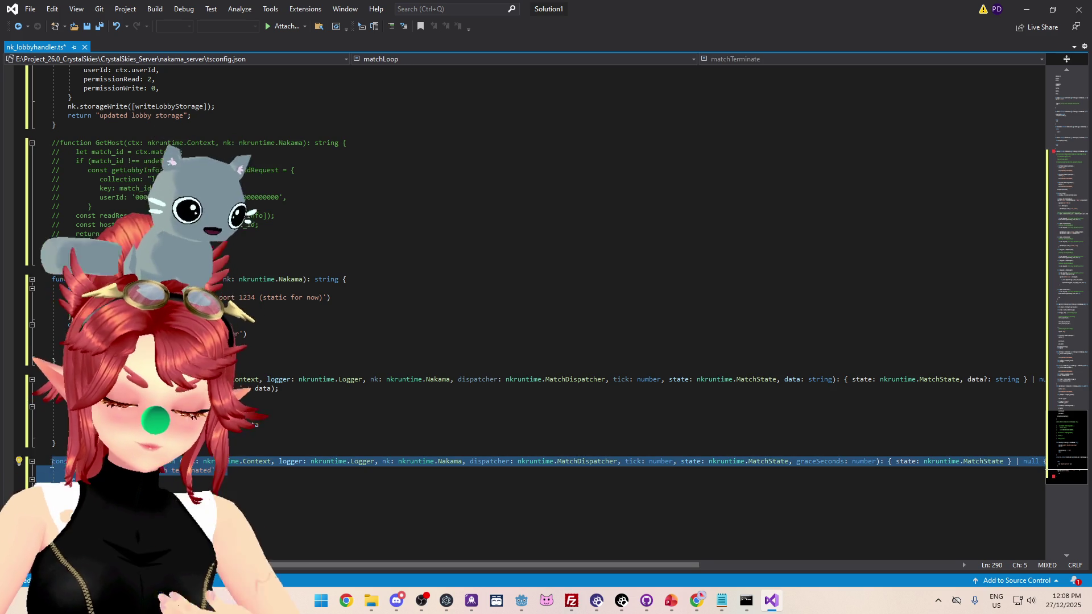
pyautogui.hotkey('shift', 'Up')
pyautogui.hotkey('shift', 'Up')
pyautogui.hotkey('shift', 'Up')
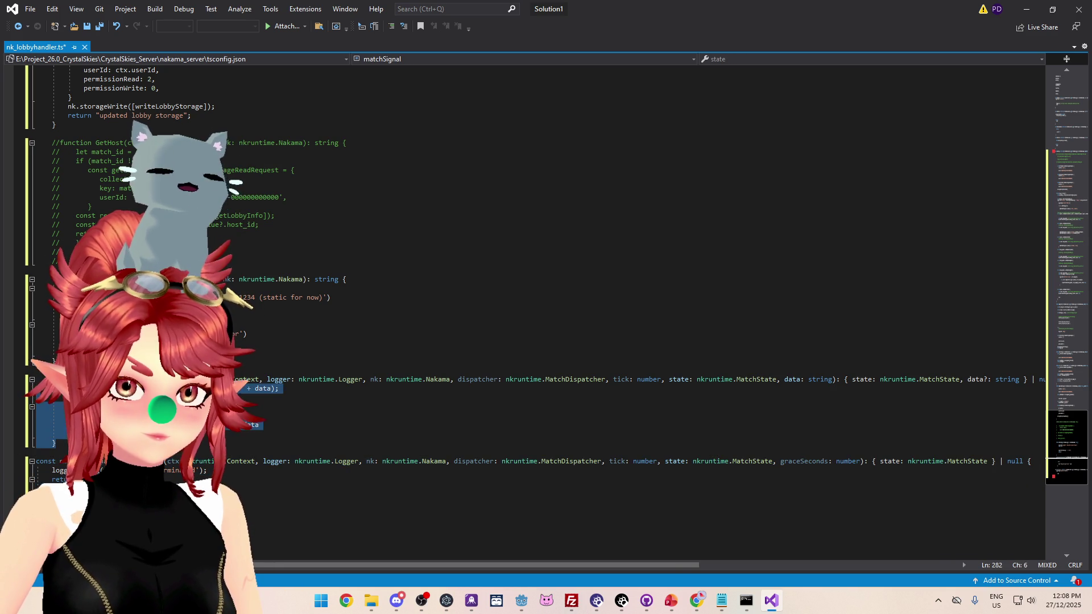
pyautogui.hotkey('shift', 'Up')
pyautogui.hotkey('shift', 'Up')
pyautogui.hotkey('shift', 'Up')
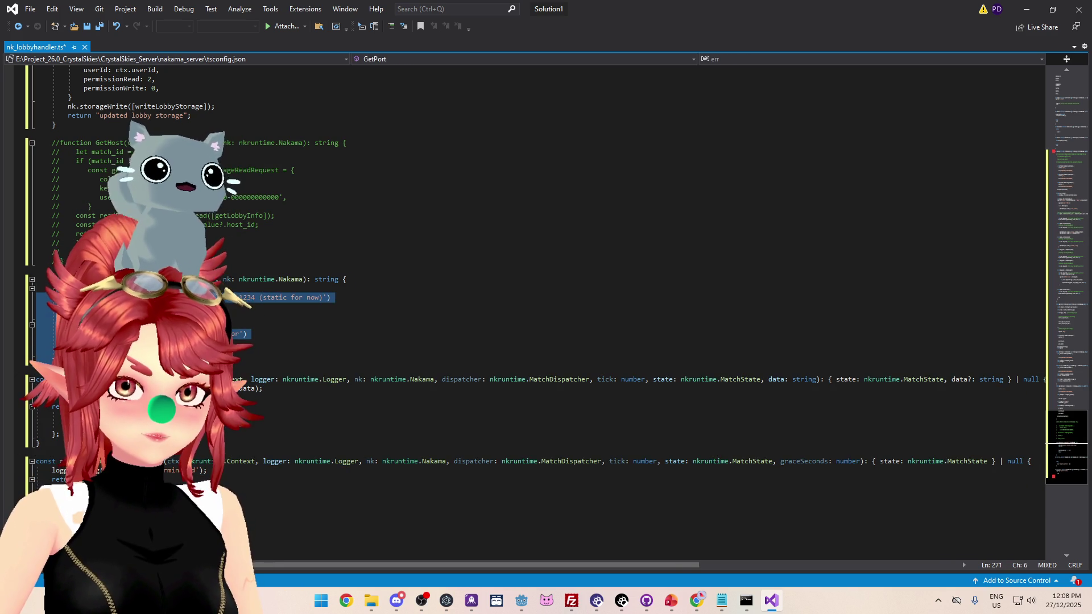
pyautogui.scroll(4, 68, 246)
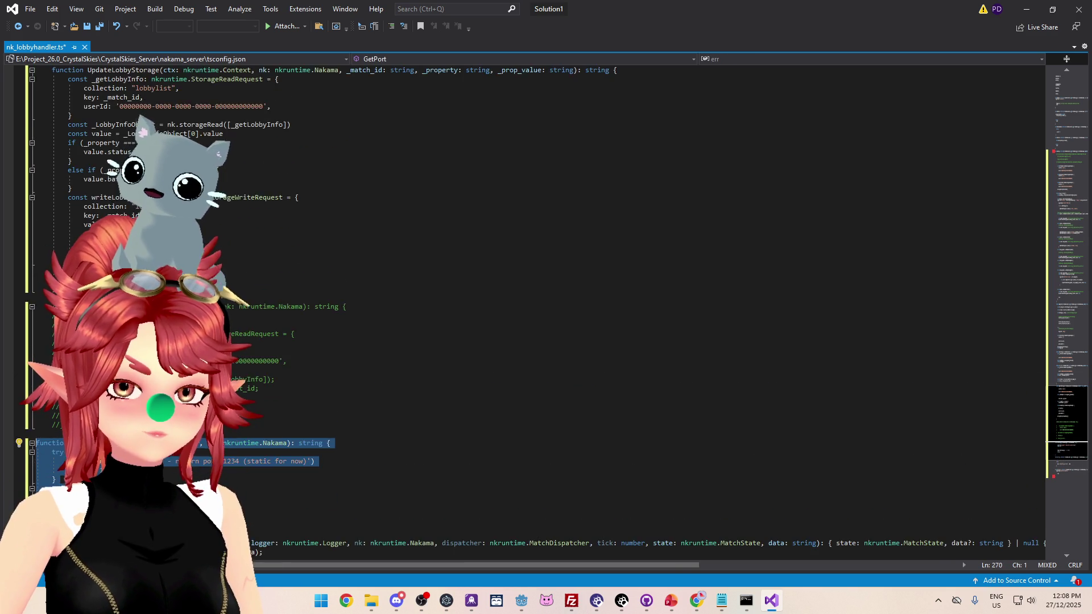
pyautogui.scroll(1, 58, 209)
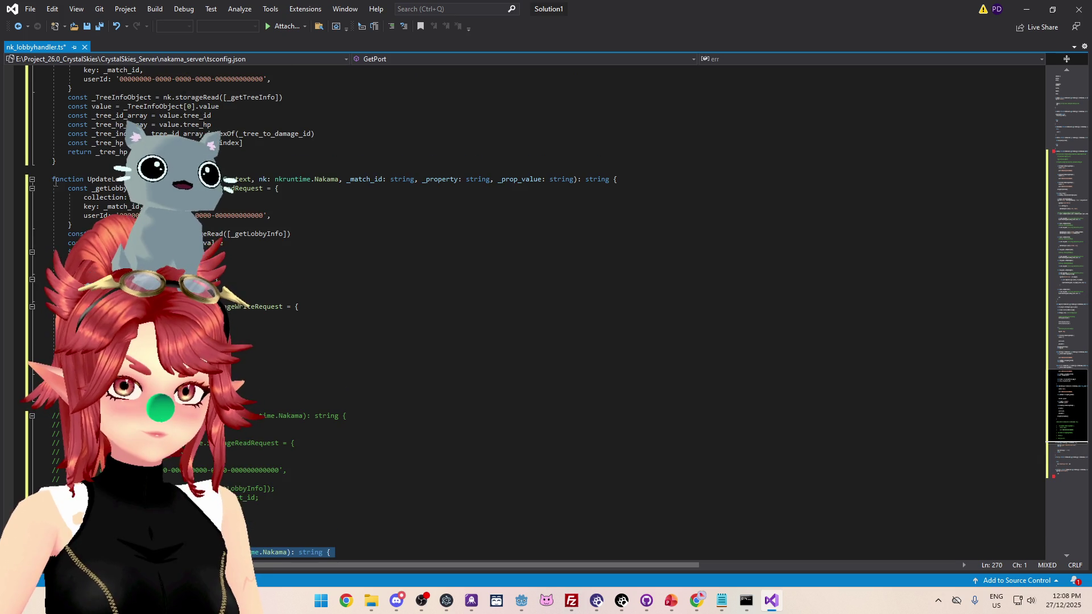
pyautogui.keyDown('shift'); pyautogui.click(55, 182); pyautogui.keyUp('shift')
pyautogui.hotkey('shift', 'Tab')
# Outdent the GetTreeHP, GetTreeStorage and DamageTree function blocks one level each
pyautogui.scroll(8, 535, 307)
pyautogui.moveTo(36, 379); pyautogui.dragTo(56, 261)
pyautogui.hotkey('shift', 'Tab')
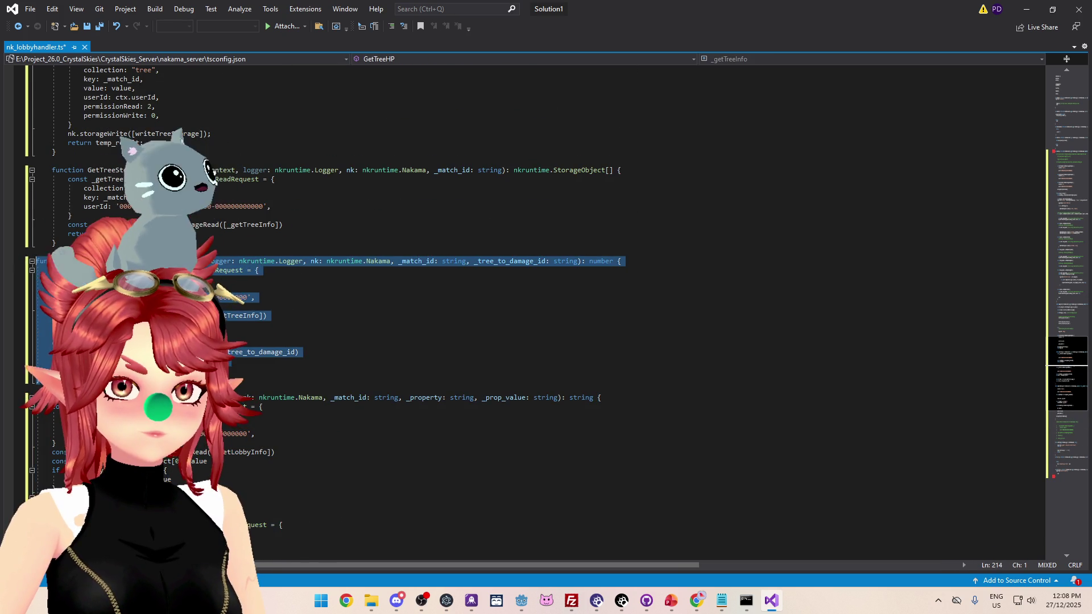
pyautogui.scroll(3, 534, 307)
pyautogui.moveTo(36, 324)
pyautogui.mouseDown()
pyautogui.moveTo(57, 261)
pyautogui.moveTo(36, 252)
pyautogui.mouseUp()
pyautogui.scroll(3, 36, 252)
pyautogui.scroll(5, 534, 307)
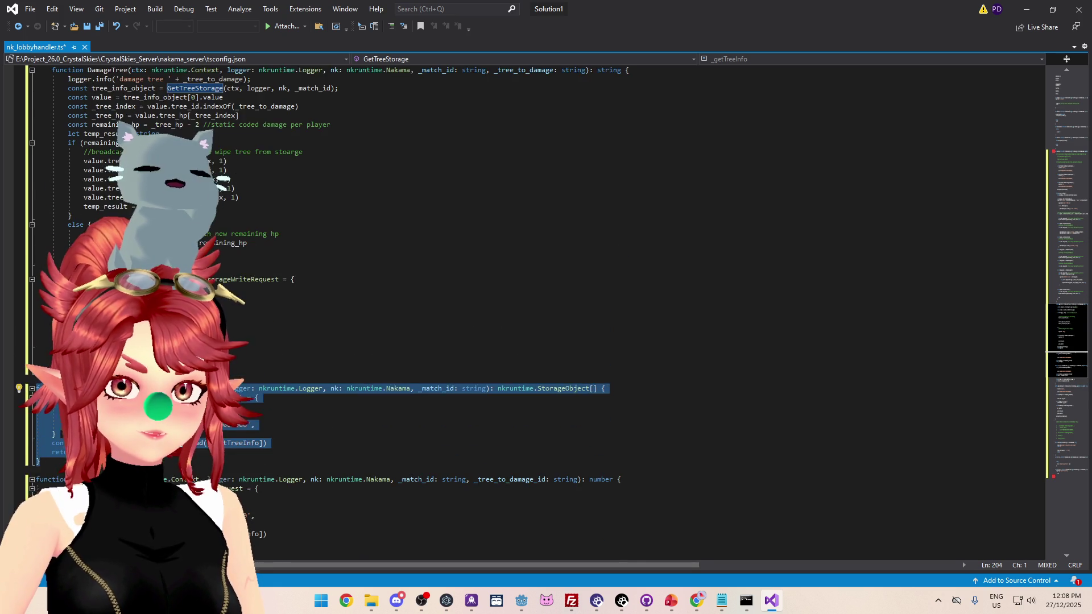
pyautogui.moveTo(55, 152); pyautogui.dragTo(57, 452)
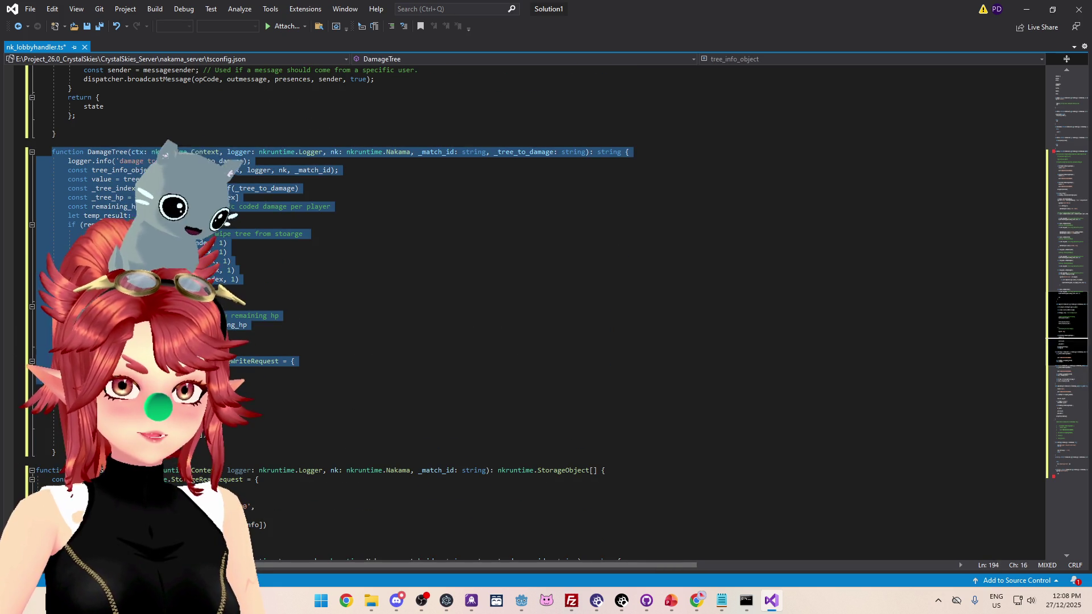
pyautogui.hotkey('shift', 'Tab')
pyautogui.scroll(5, 56, 452)
pyautogui.scroll(13, 534, 307)
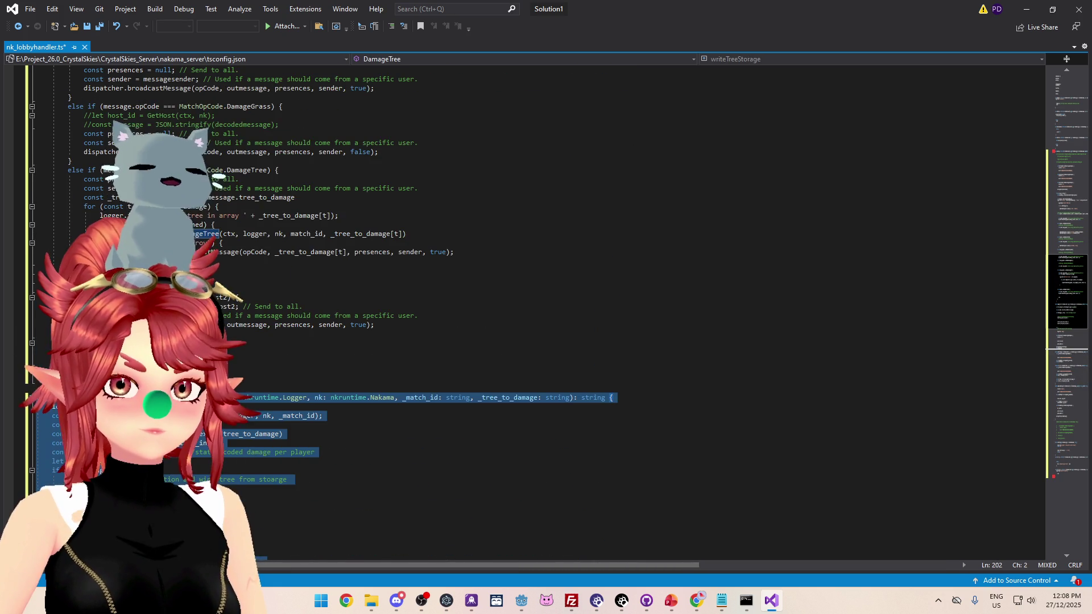
pyautogui.scroll(15, 534, 307)
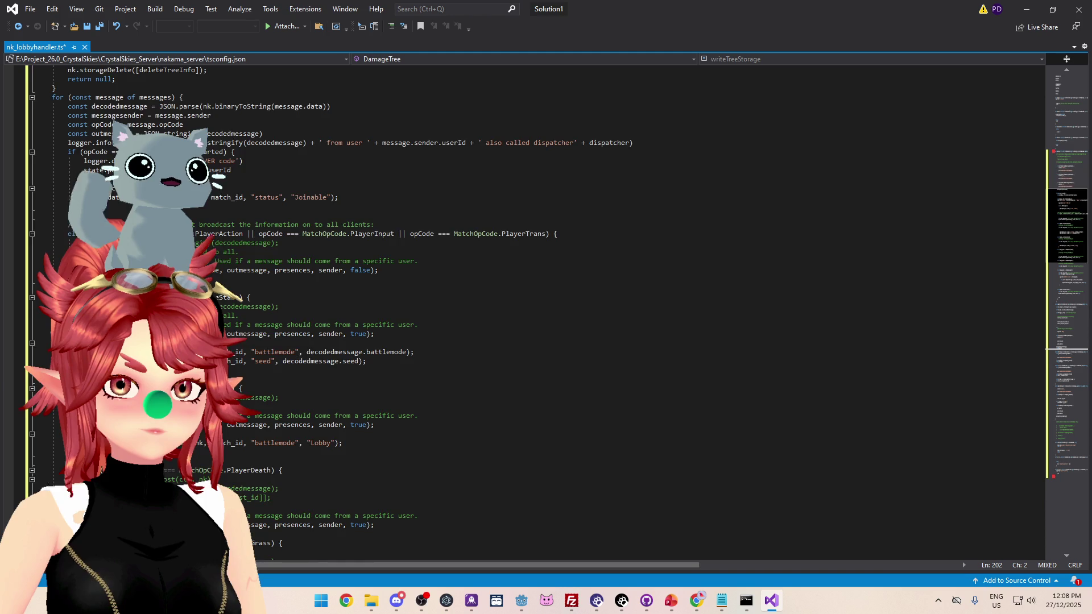
pyautogui.scroll(-20, 535, 307)
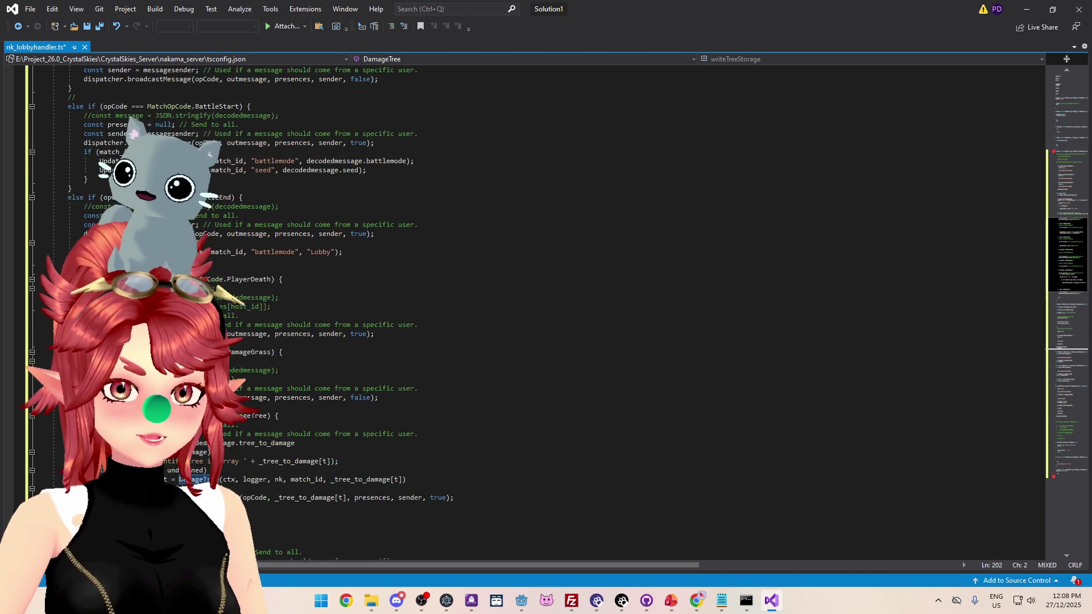
# Adjust the closing brace lines around line 167, removing the auto-indent on the new line
pyautogui.click(56, 380)
pyautogui.scroll(20, 56, 352)
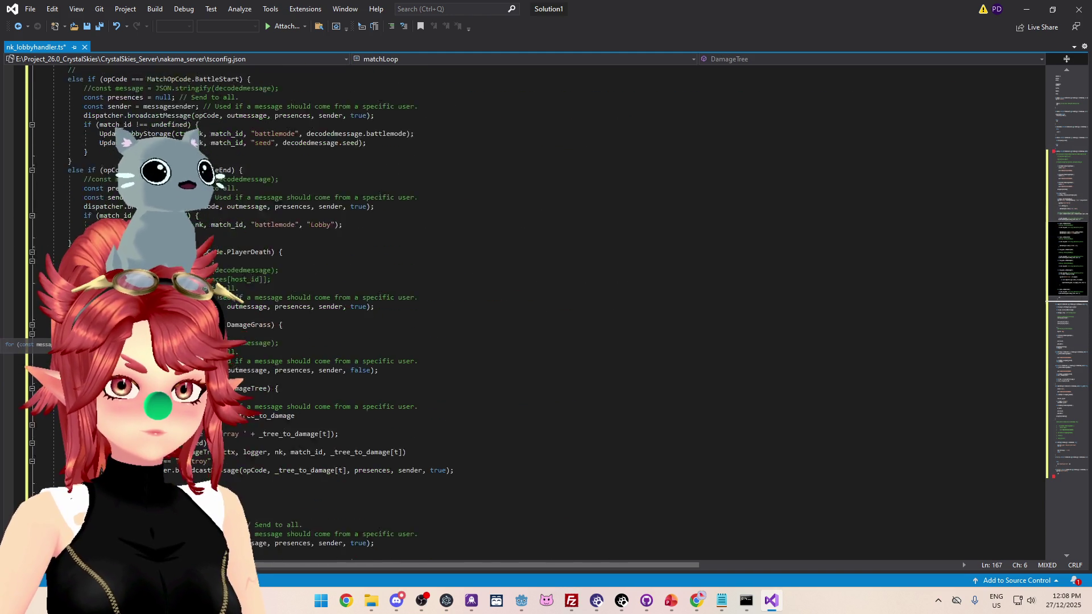
pyautogui.scroll(3, 56, 352)
pyautogui.scroll(-20, 55, 353)
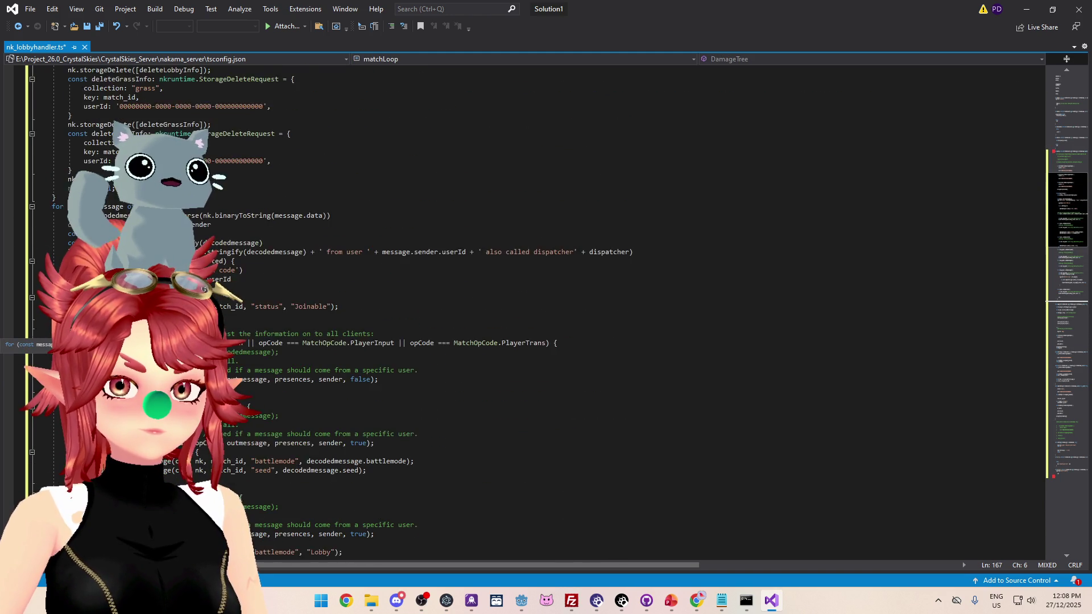
pyautogui.press('Return')
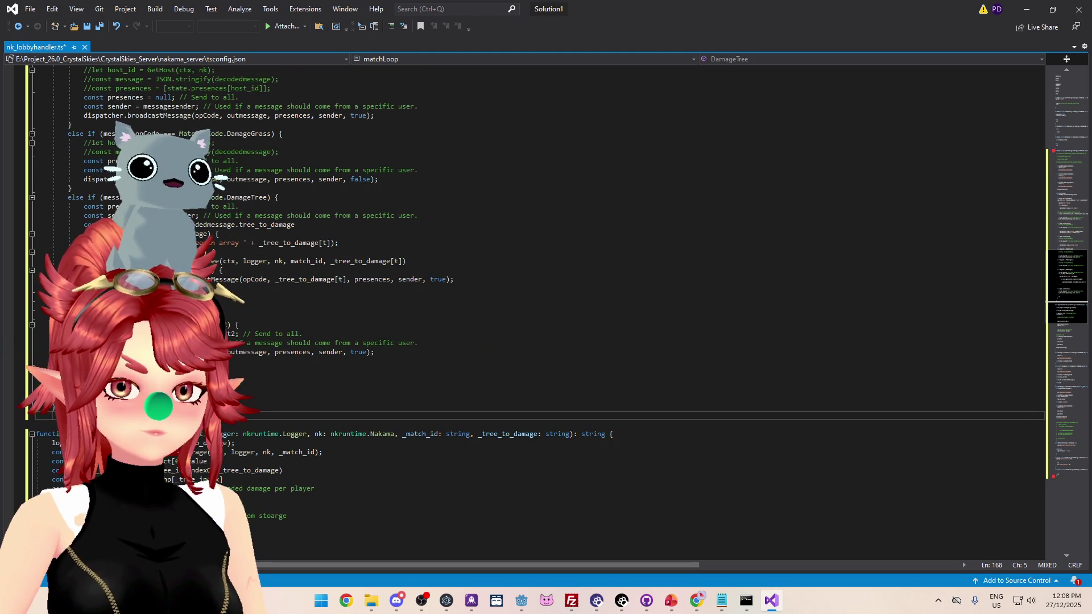
pyautogui.press('BackSpace')
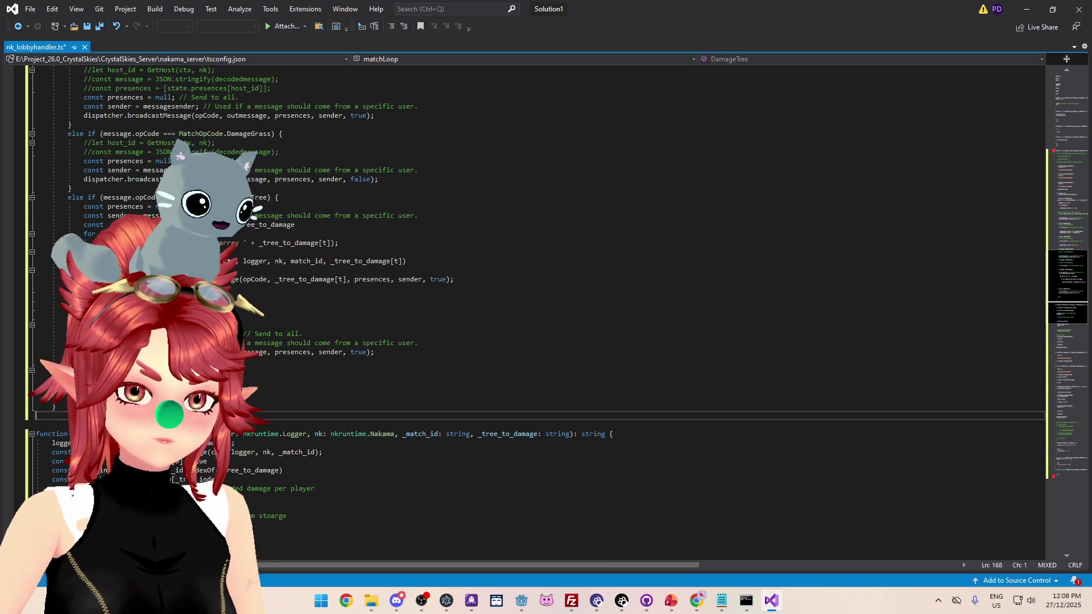
pyautogui.write('}')
pyautogui.click(58, 407)
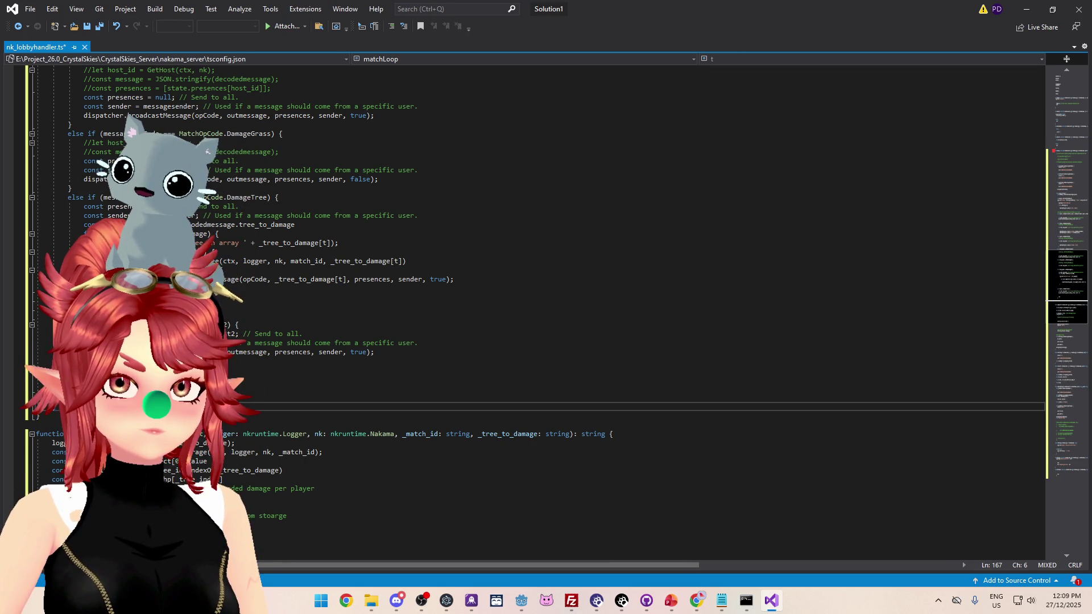
pyautogui.scroll(4, 71, 409)
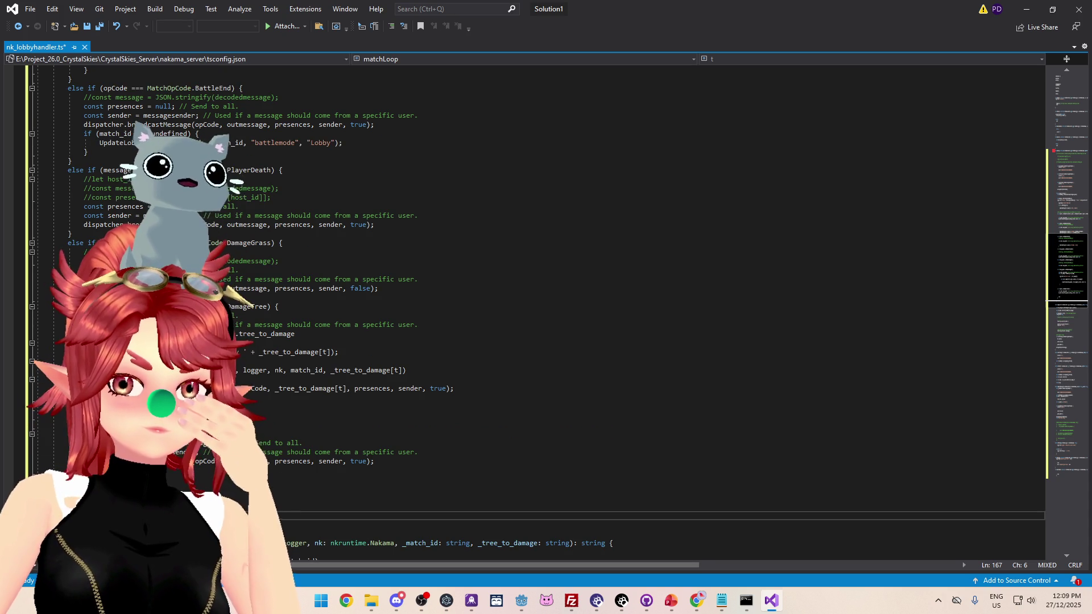
pyautogui.scroll(10, 71, 408)
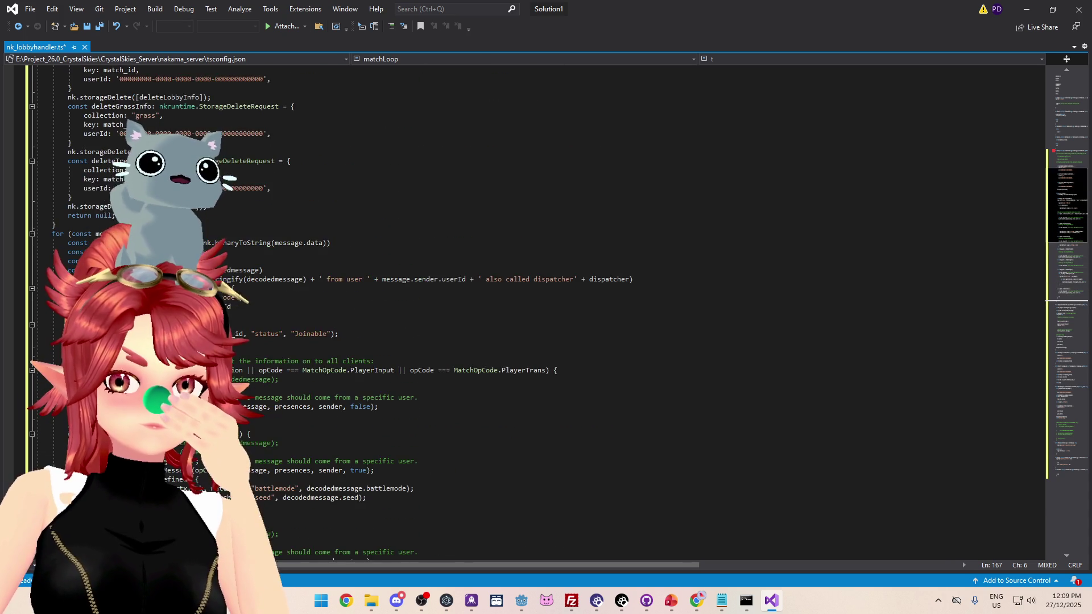
pyautogui.scroll(-12, 71, 408)
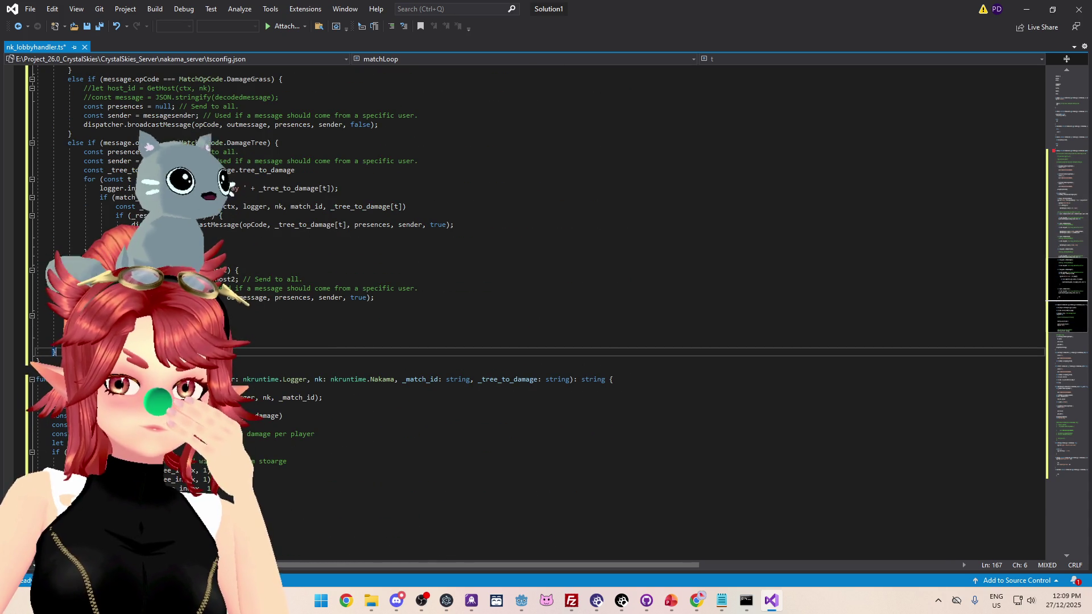
pyautogui.click(76, 334)
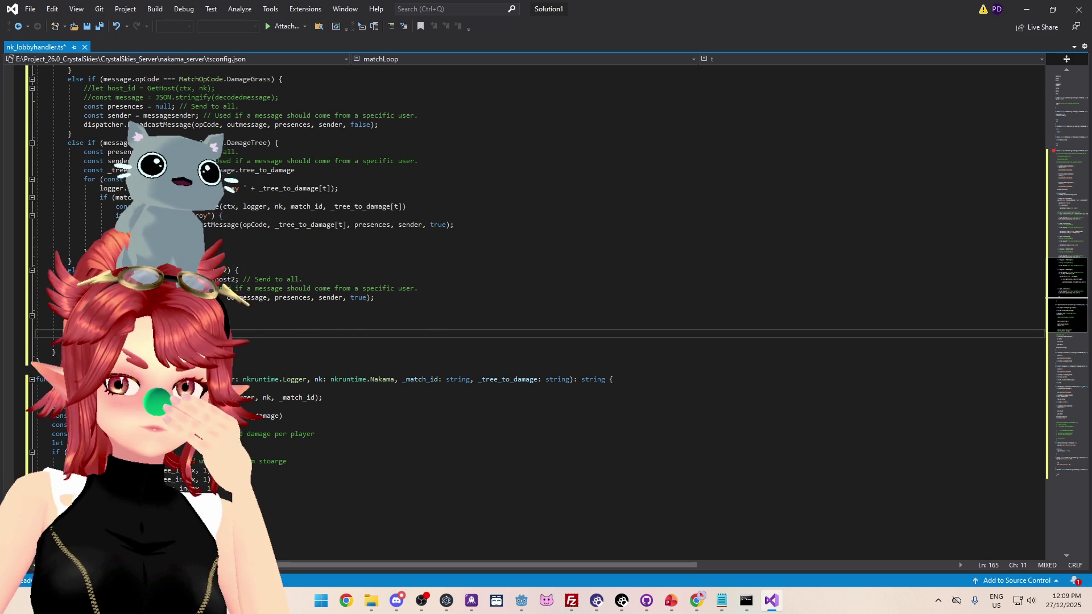
pyautogui.scroll(10, 58, 353)
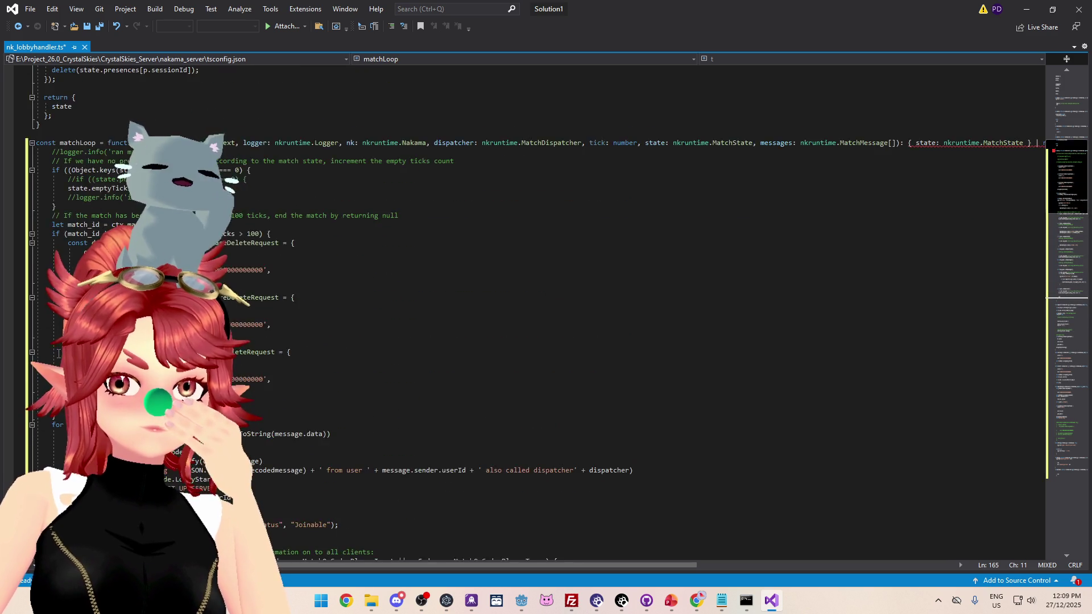
pyautogui.scroll(5, 58, 353)
# Save nk_lobbyhandler.ts
pyautogui.hotkey('ctrl', 's')
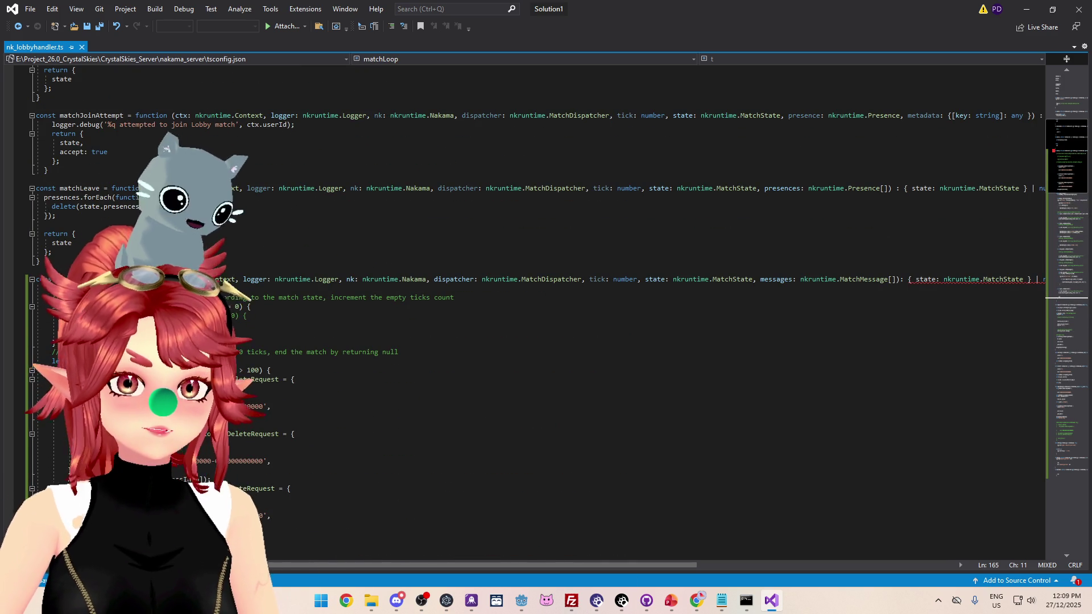
pyautogui.scroll(4, 58, 353)
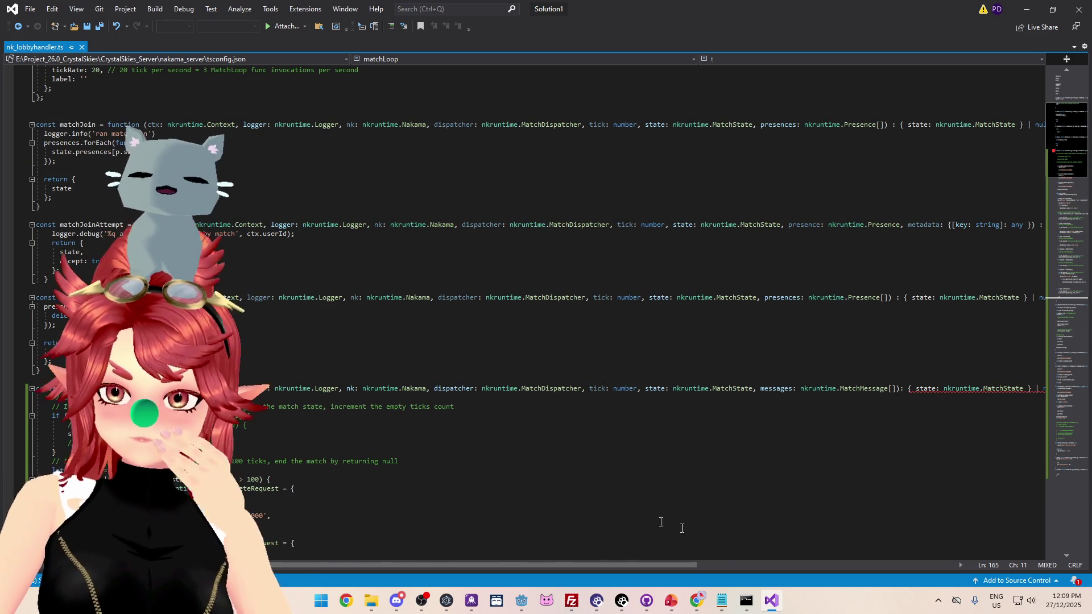
pyautogui.click(746, 601)
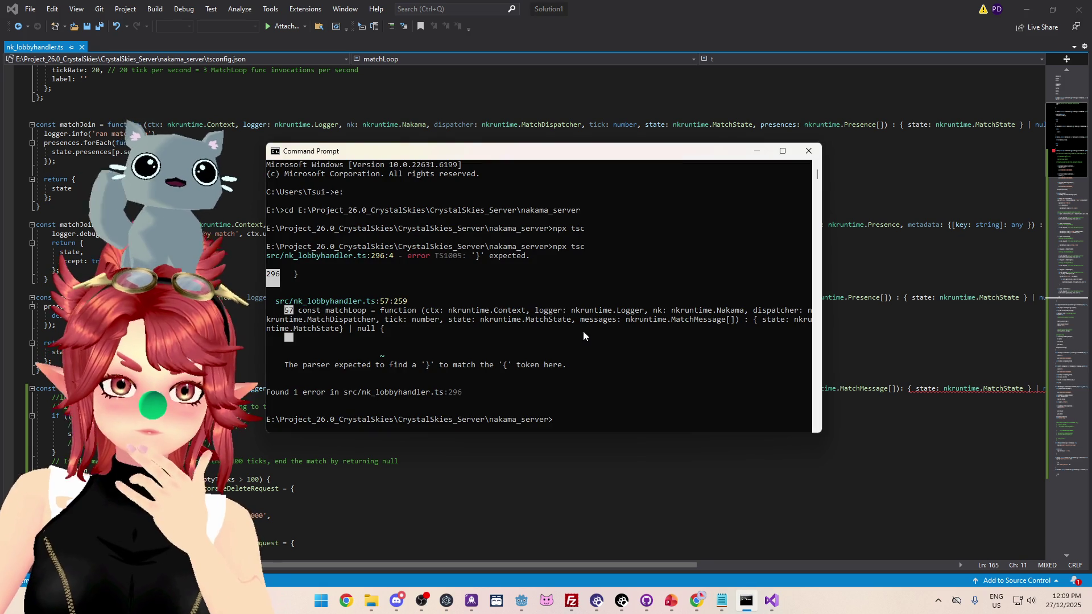
# Rerun npx tsc and read the TS2366 missing-return error for matchLoop at line 57
pyautogui.press('Up')
pyautogui.press('Return')
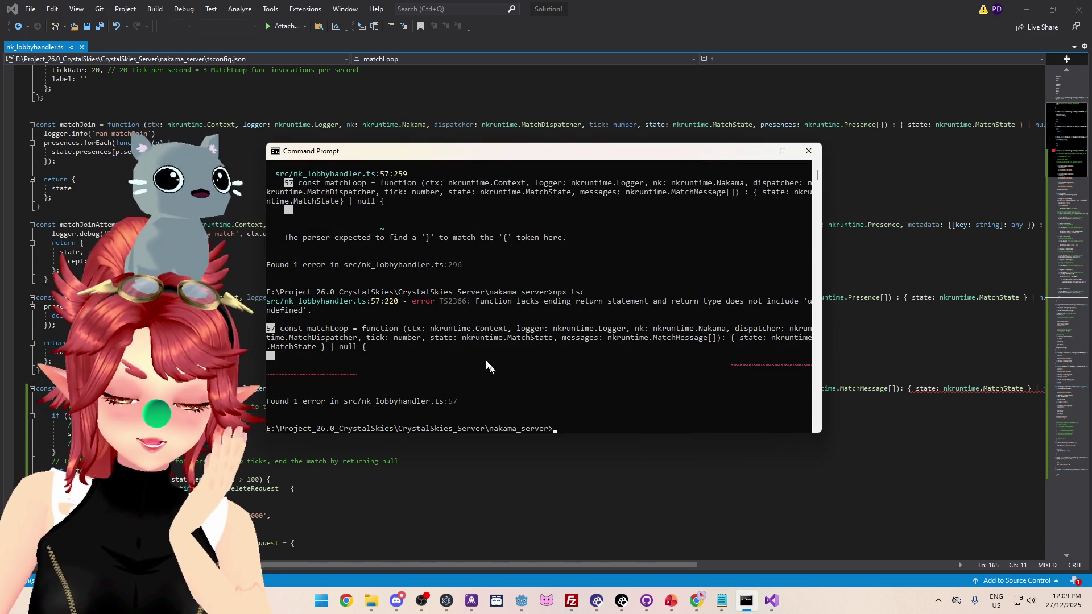
pyautogui.scroll(2, 514, 361)
pyautogui.scroll(2, 427, 270)
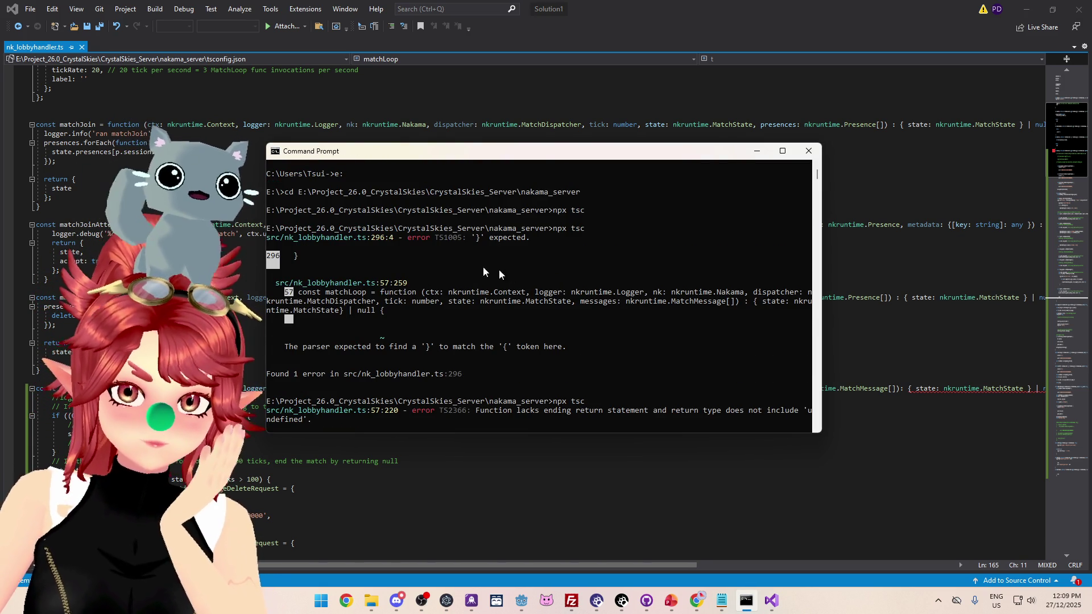
pyautogui.scroll(-6, 522, 293)
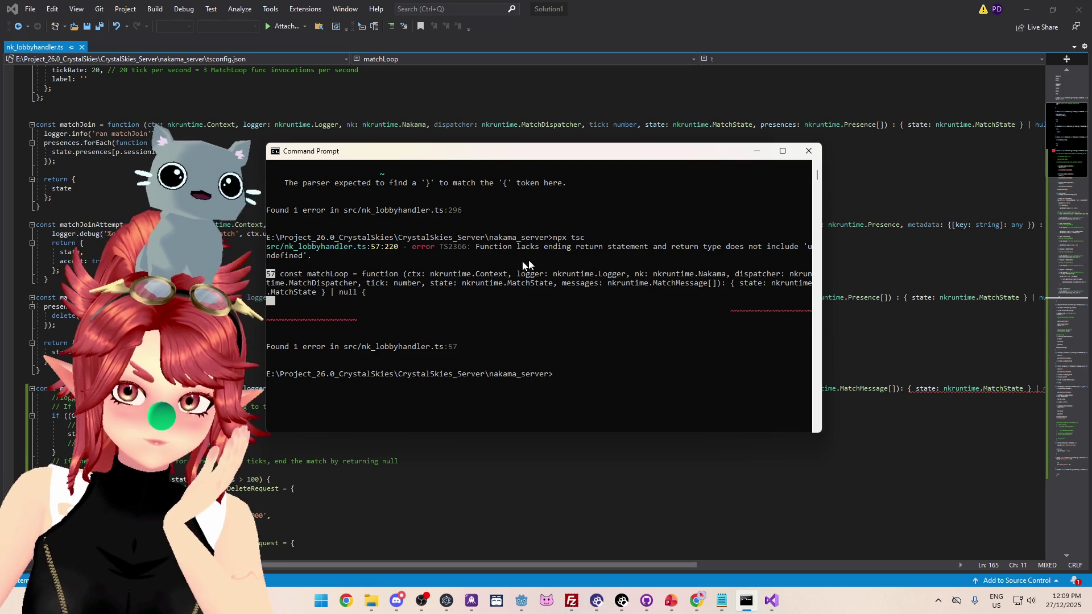
pyautogui.moveTo(485, 247)
pyautogui.mouseDown()
pyautogui.moveTo(792, 251)
pyautogui.moveTo(767, 257)
pyautogui.mouseUp()
pyautogui.click(400, 273)
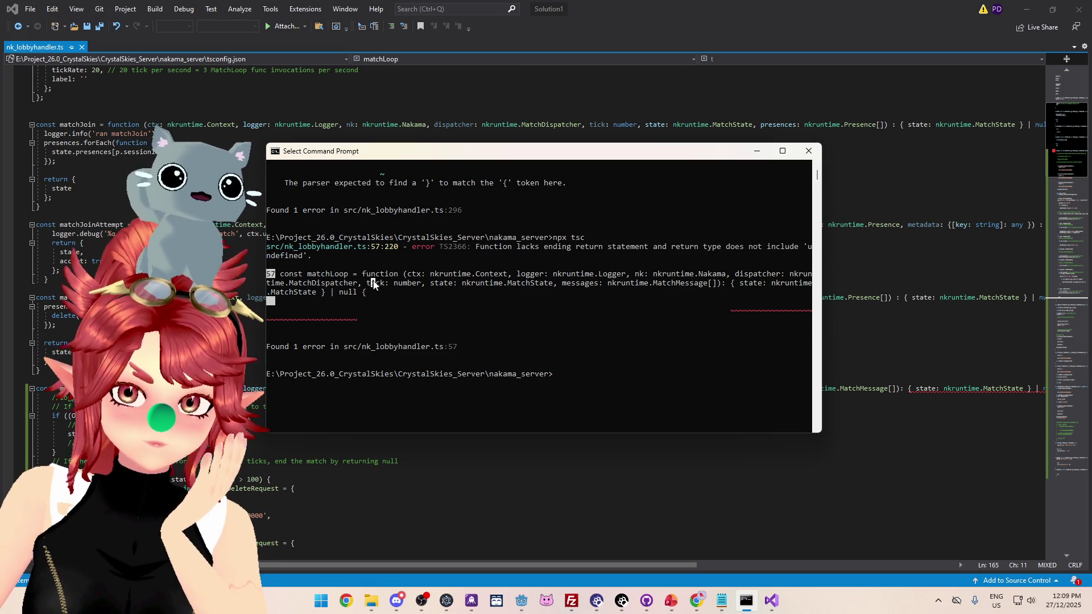
pyautogui.keyDown('shift'); pyautogui.click(622, 274); pyautogui.keyUp('shift')
pyautogui.keyDown('shift'); pyautogui.click(716, 283); pyautogui.keyUp('shift')
pyautogui.click(727, 282)
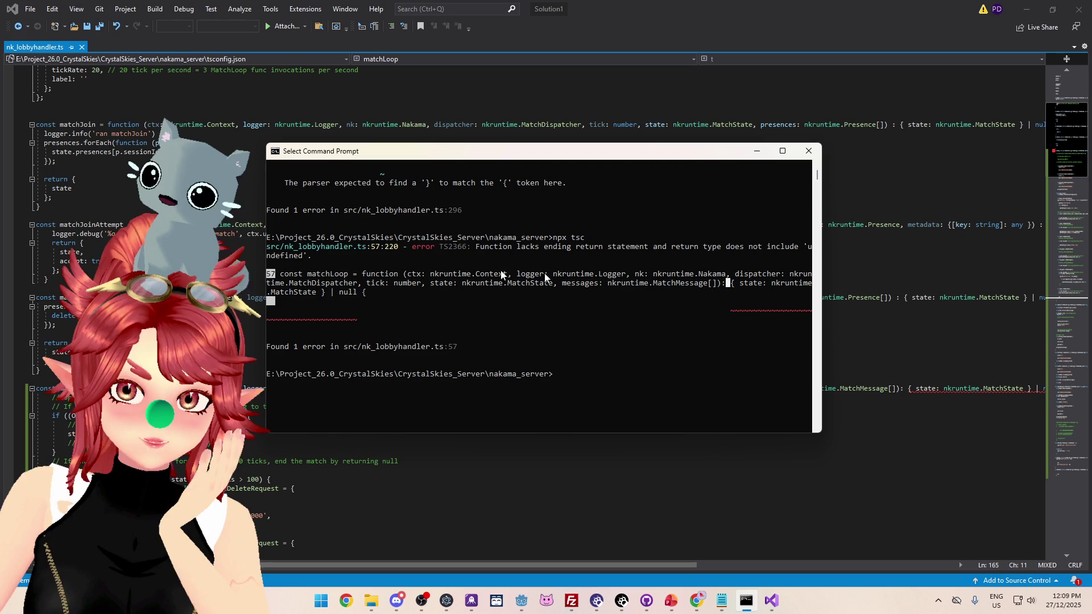
pyautogui.moveTo(338, 274)
pyautogui.mouseDown()
pyautogui.moveTo(502, 283)
pyautogui.moveTo(375, 274)
pyautogui.moveTo(385, 274)
pyautogui.mouseUp()
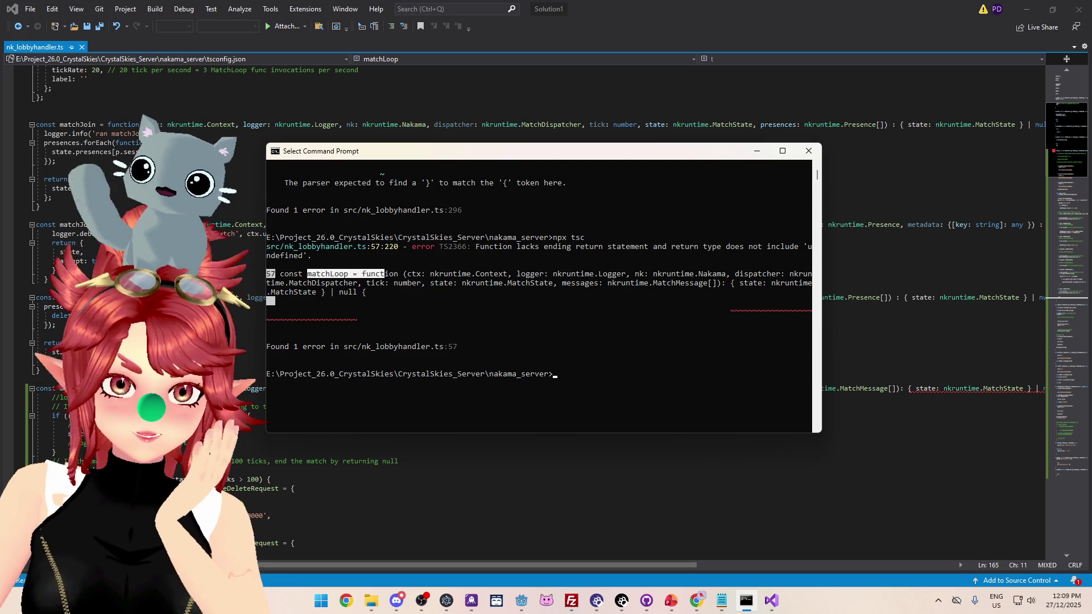
# Return to the nk_lobbyhandler.ts code in the Visual Studio editor
pyautogui.click(38, 370)
pyautogui.scroll(5, 37, 313)
pyautogui.scroll(-20, 43, 308)
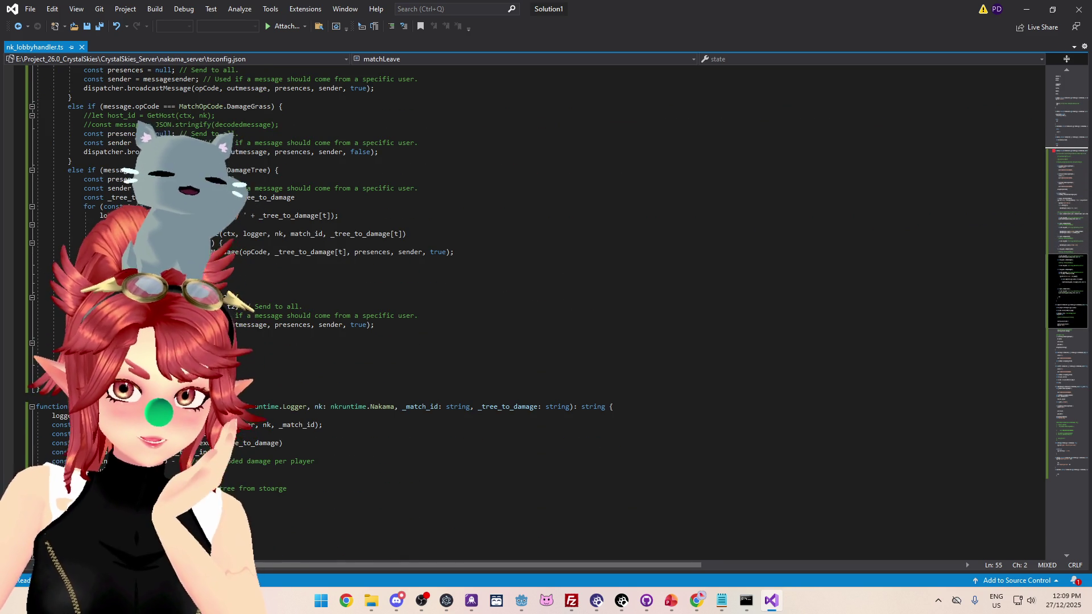
# Add a new line after line 162 in matchLoop and delete the extra blank lines below the function
pyautogui.click(68, 353)
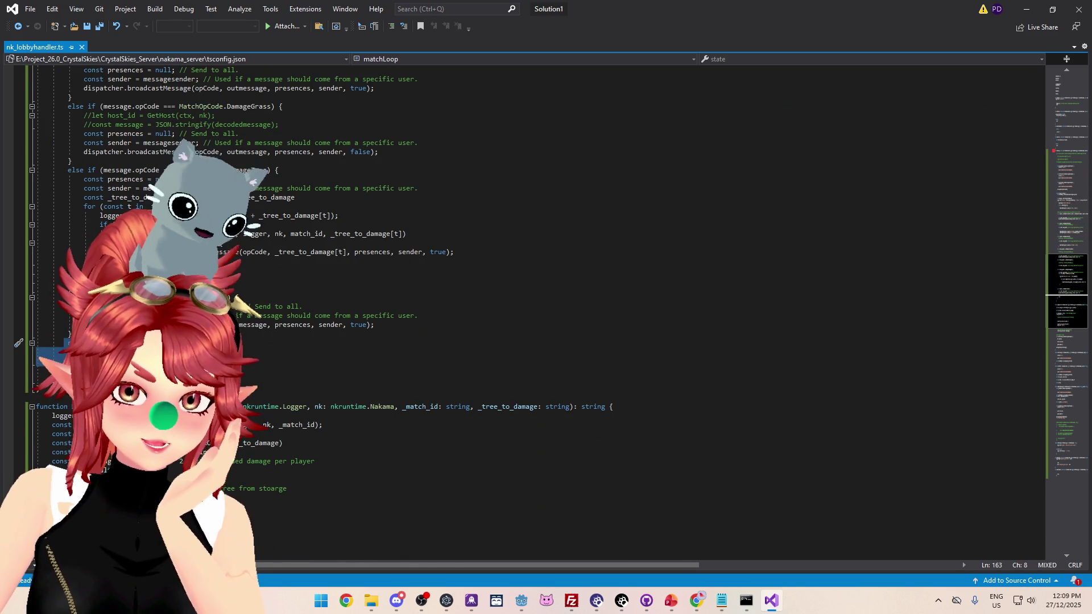
pyautogui.click(72, 334)
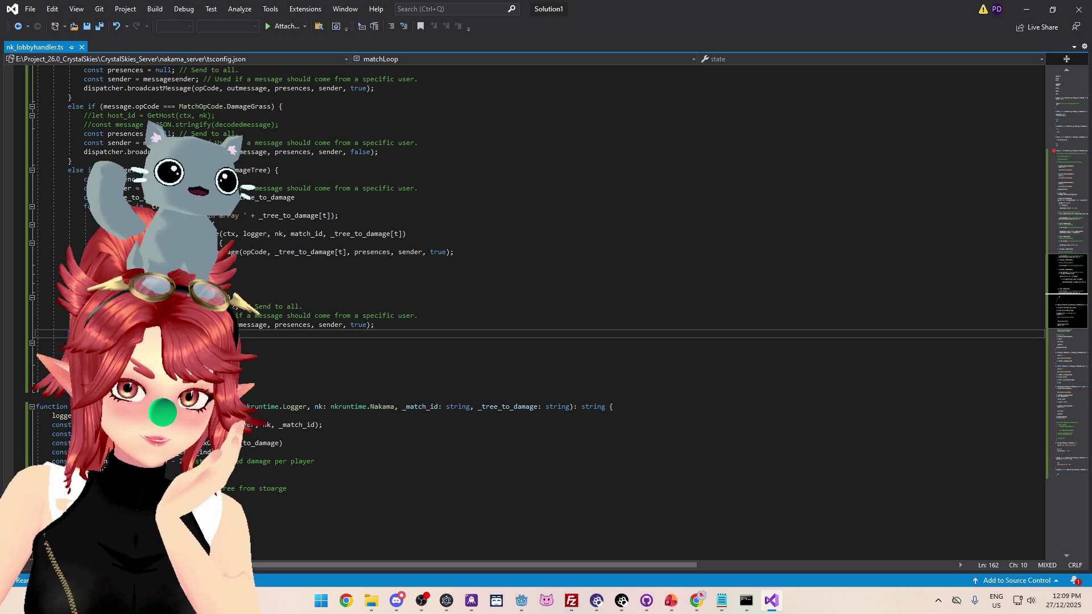
pyautogui.press('Return')
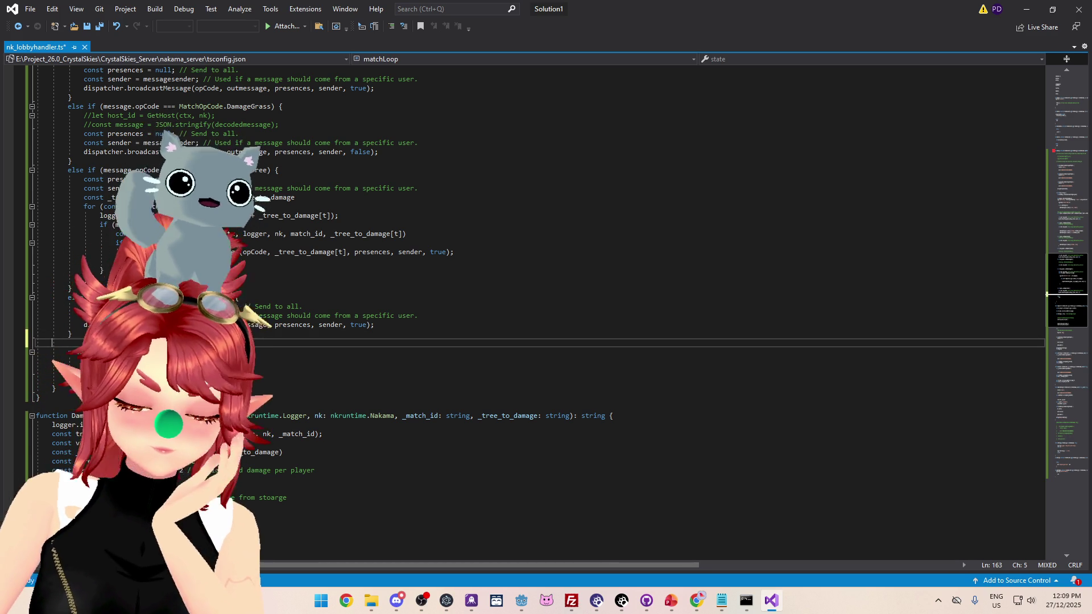
pyautogui.write('}')
pyautogui.click(26, 392)
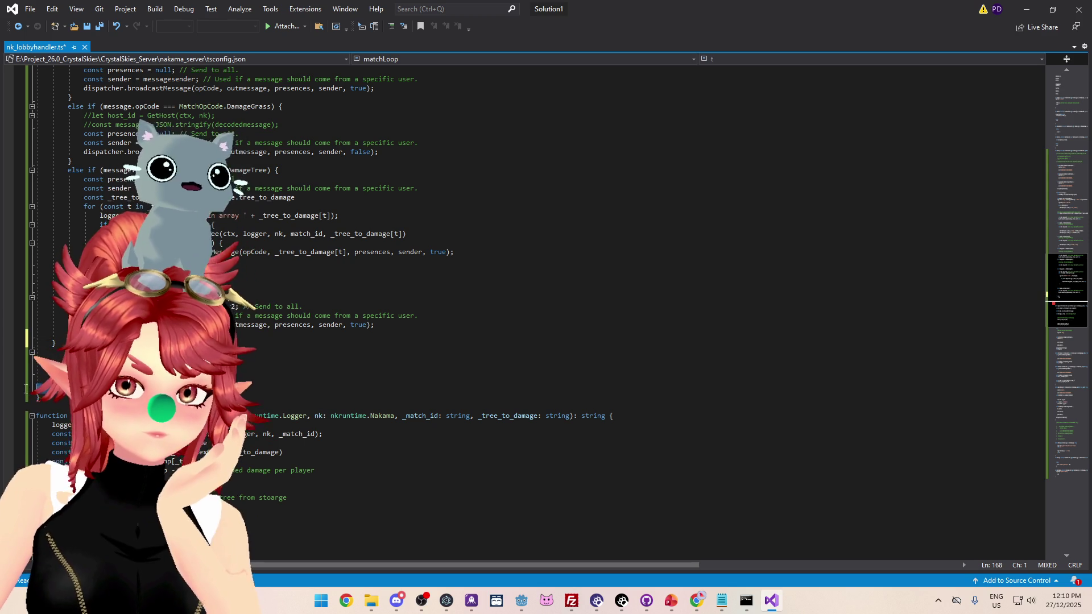
pyautogui.press('BackSpace')
pyautogui.press('BackSpace')
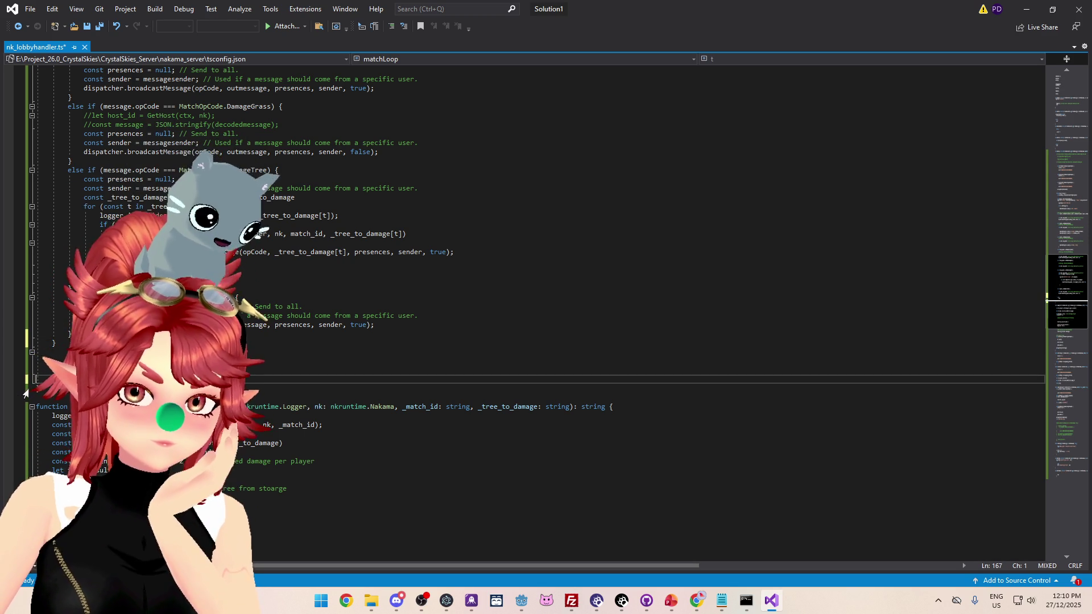
pyautogui.click(197, 324)
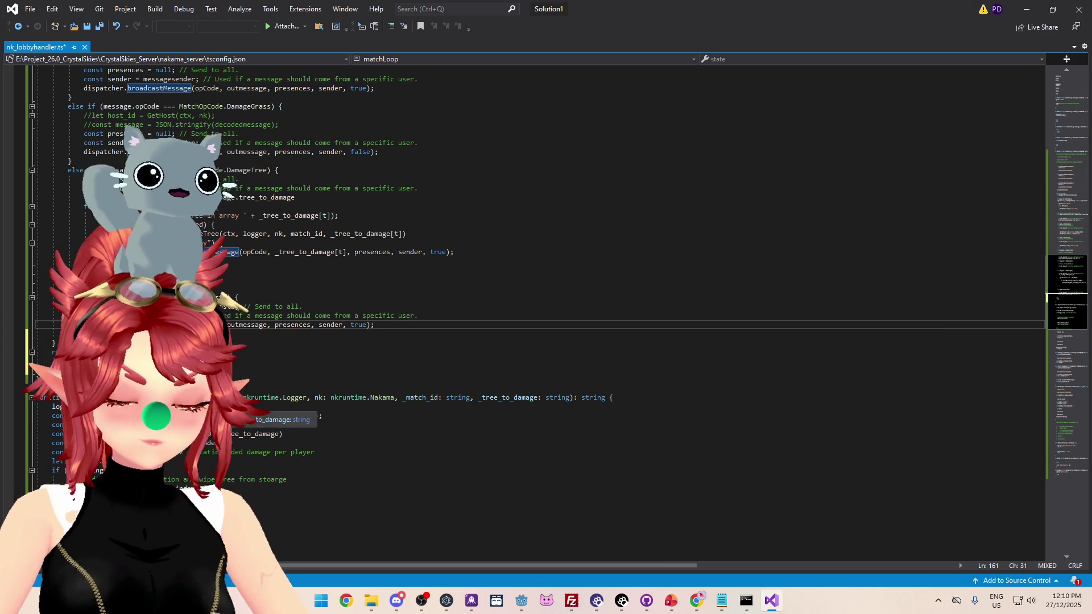
pyautogui.click(749, 603)
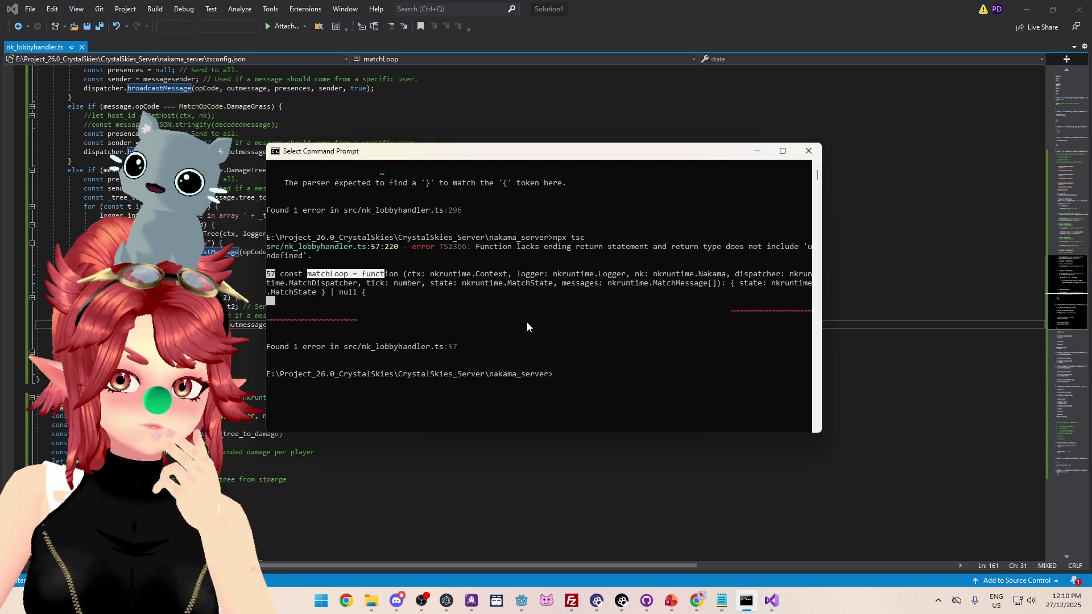
# Rerun npx tsc, confirm it compiles with no errors, and minimize Visual Studio
pyautogui.press('Up')
pyautogui.press('Return')
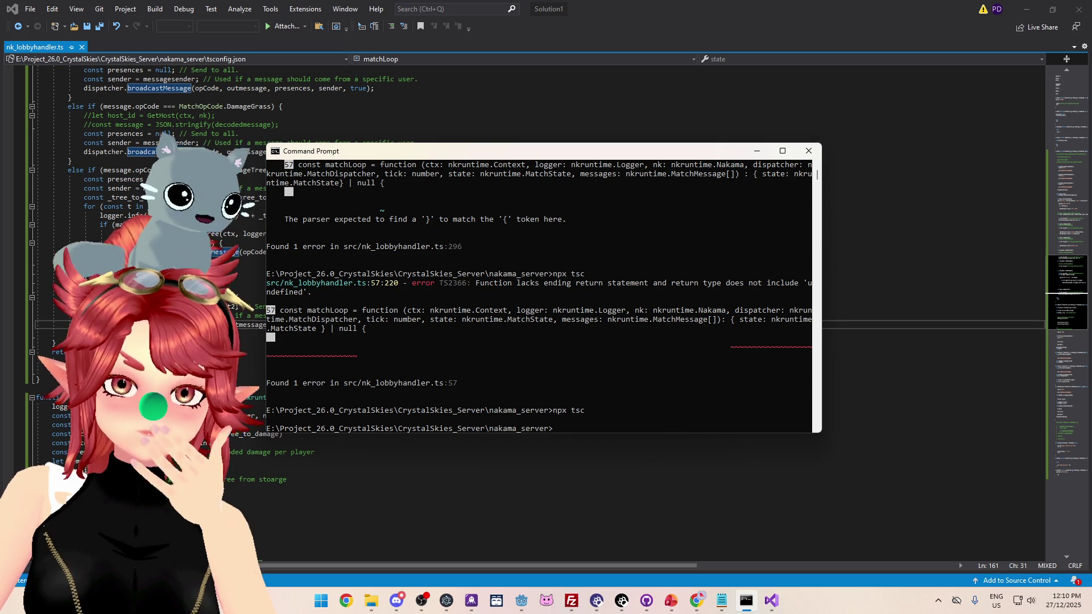
pyautogui.click(120, 268)
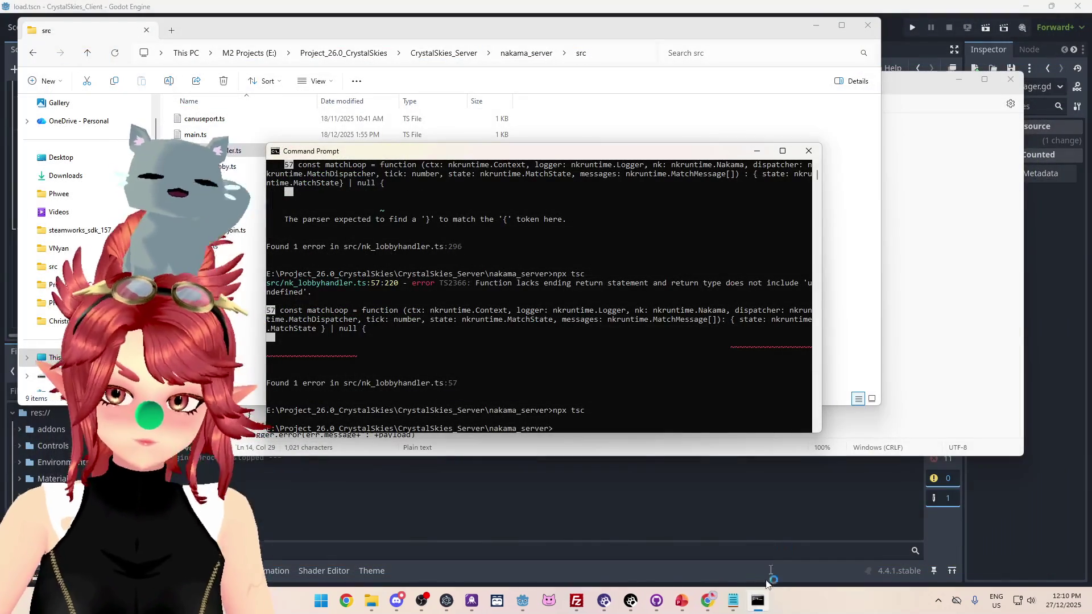
# Delete the server's old index.js and upload the new 16,714-byte index.js to /root/crystal-skies/data/modules
pyautogui.moveTo(637, 153)
pyautogui.mouseDown()
pyautogui.moveTo(716, 153)
pyautogui.moveTo(667, 185)
pyautogui.mouseUp()
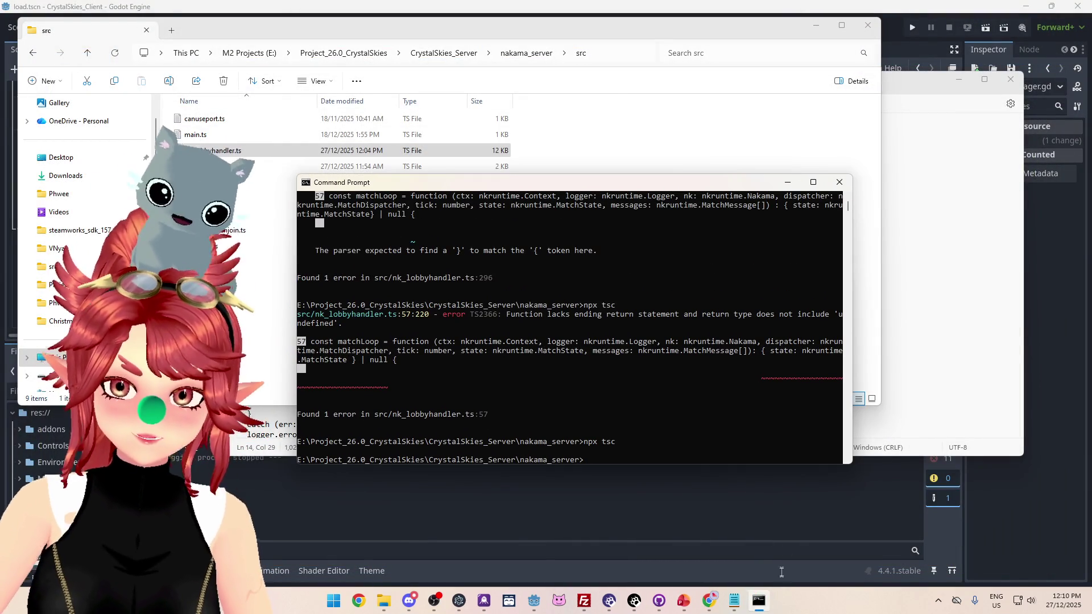
pyautogui.moveTo(709, 602)
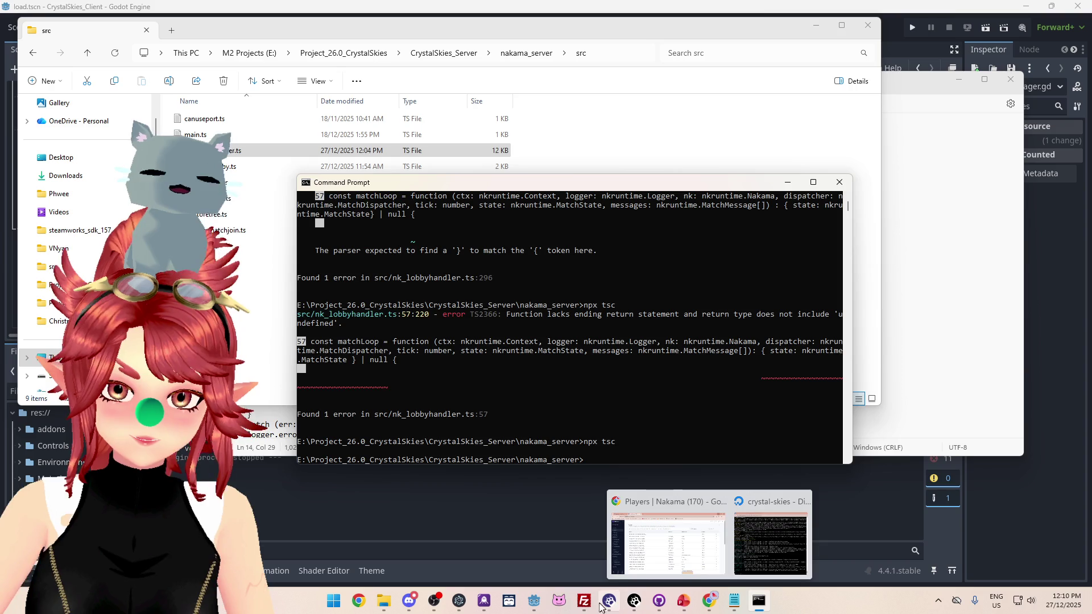
pyautogui.click(585, 608)
pyautogui.click(618, 317)
pyautogui.press('Delete')
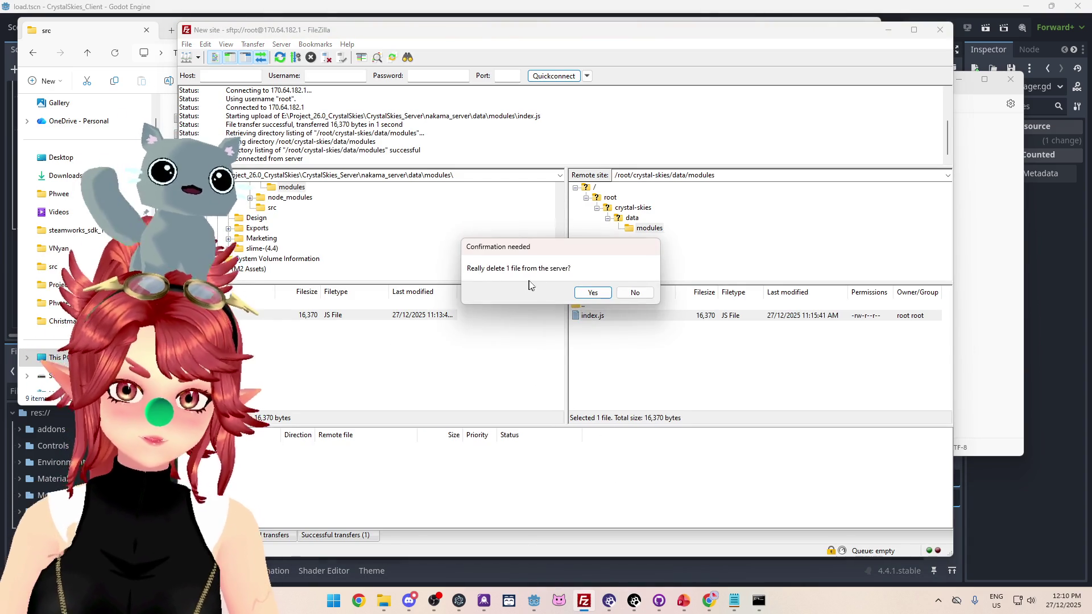
pyautogui.click(590, 293)
pyautogui.moveTo(665, 355); pyautogui.dragTo(668, 355)
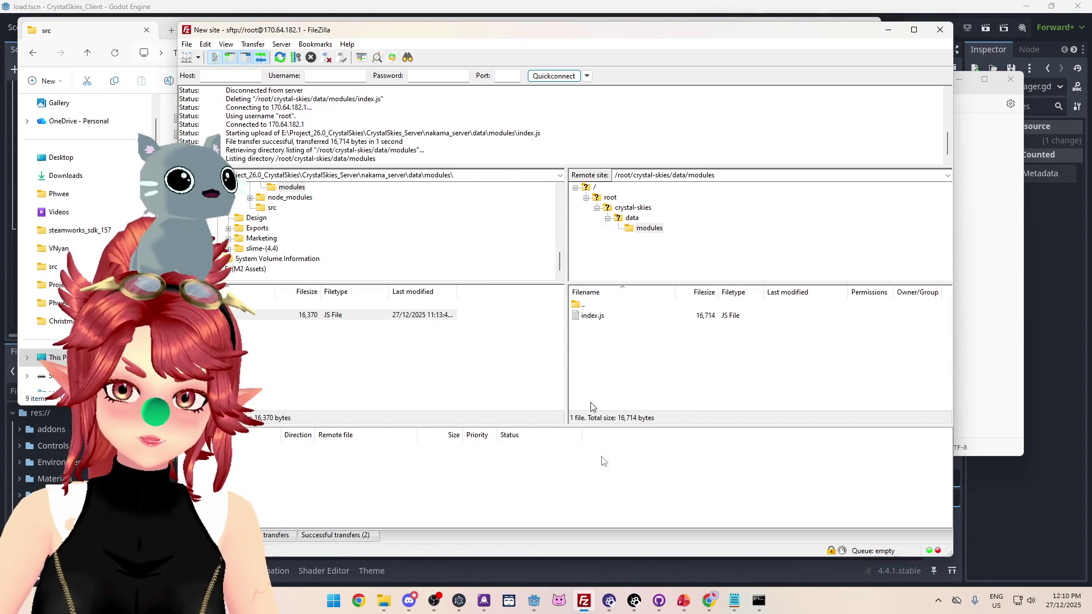
pyautogui.moveTo(709, 600)
pyautogui.click(748, 561)
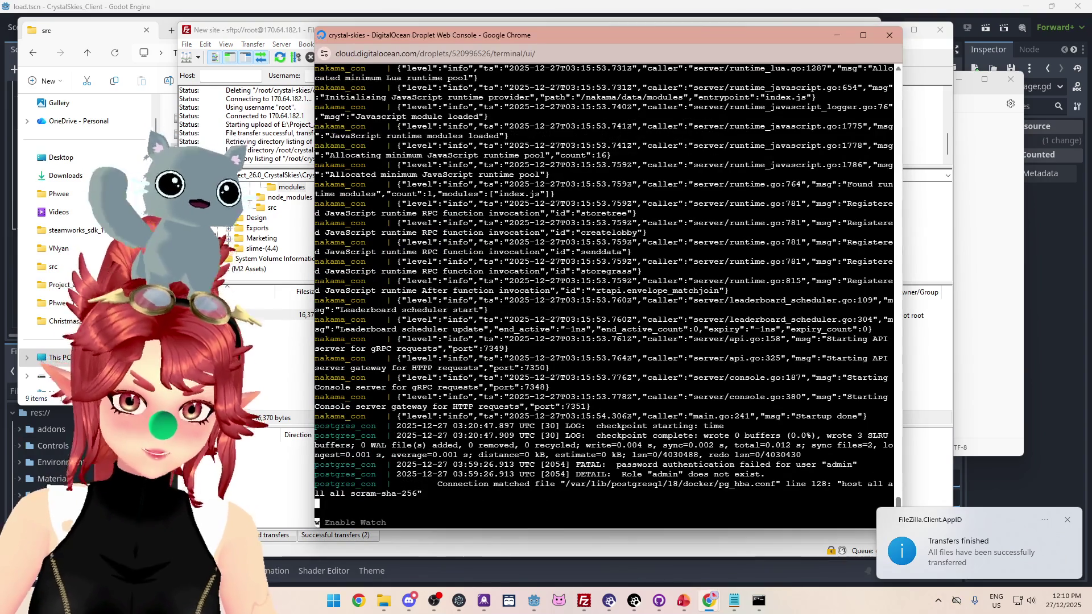
# Stop the Nakama and Postgres containers with Ctrl+C and restart them with docker compose up
pyautogui.hotkey('ctrl', 'c')
pyautogui.write('docker compose up')
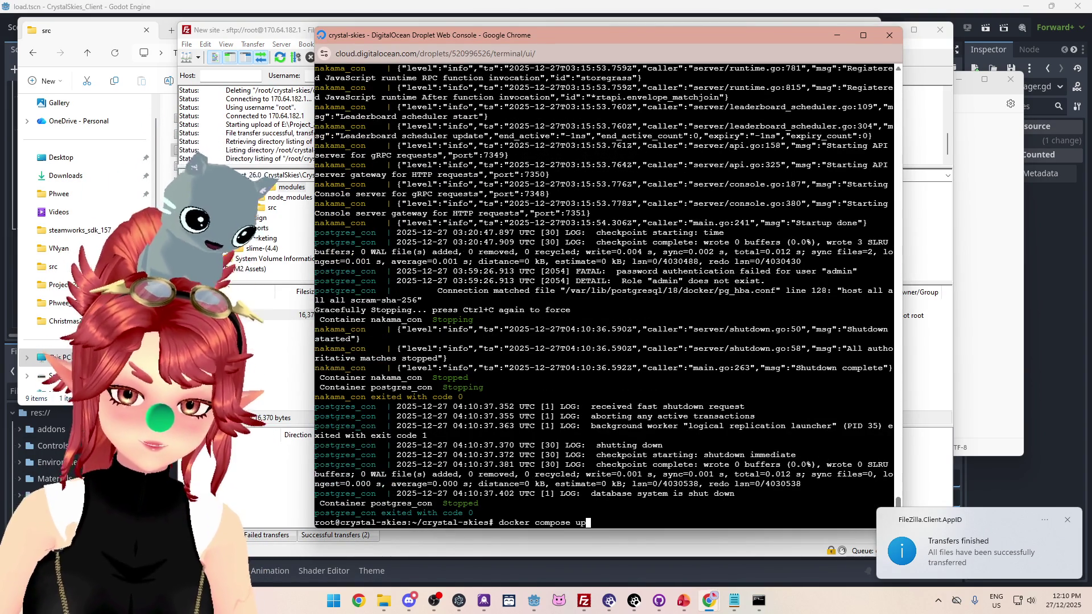
pyautogui.press('Return')
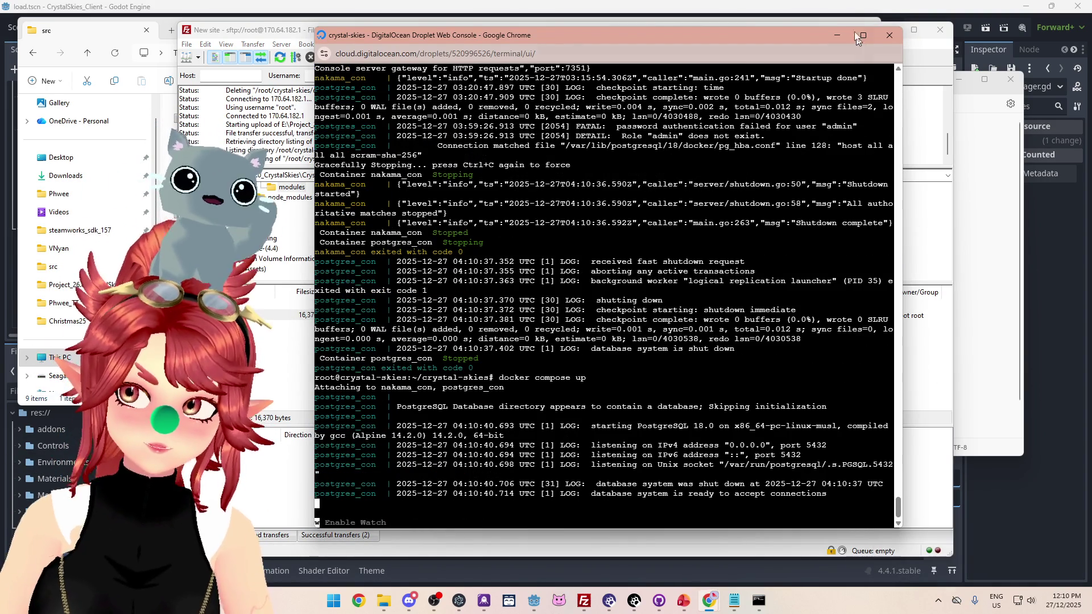
pyautogui.click(888, 12)
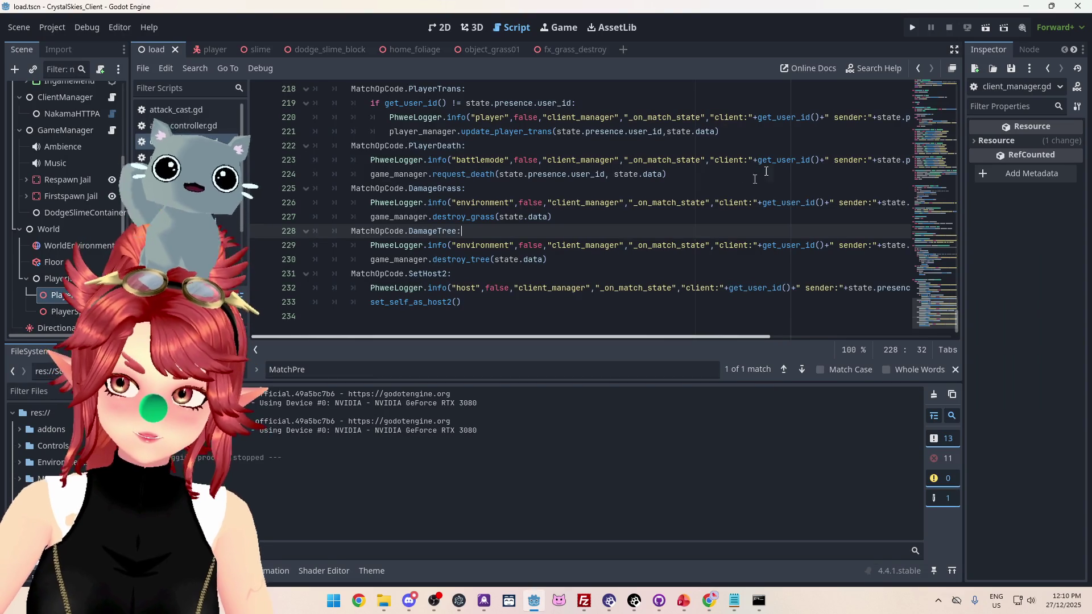
# Run the CrystalSkies project from the Godot editor
pyautogui.click(911, 28)
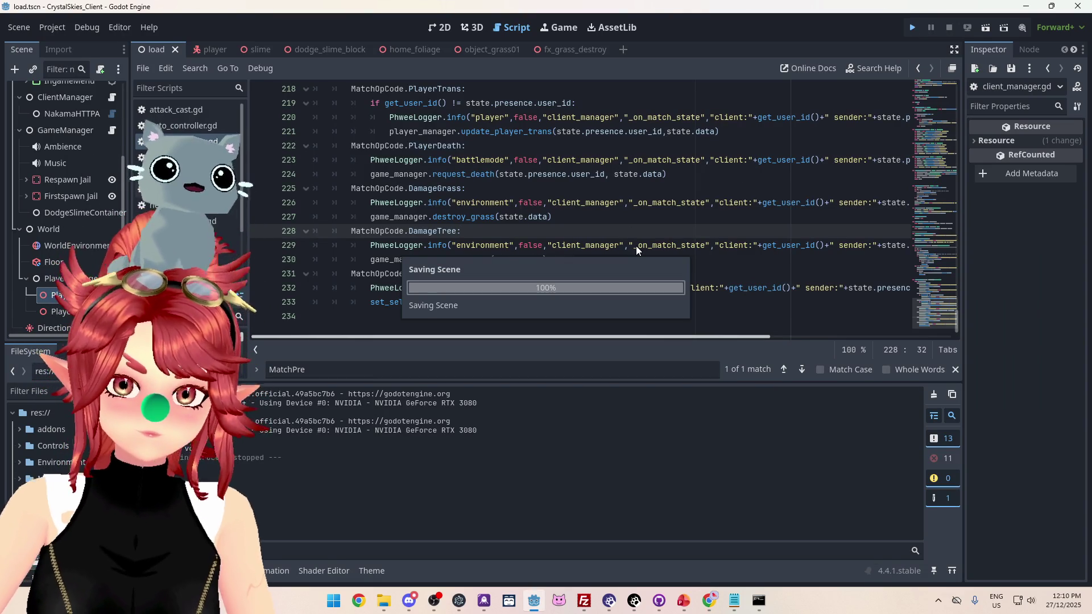
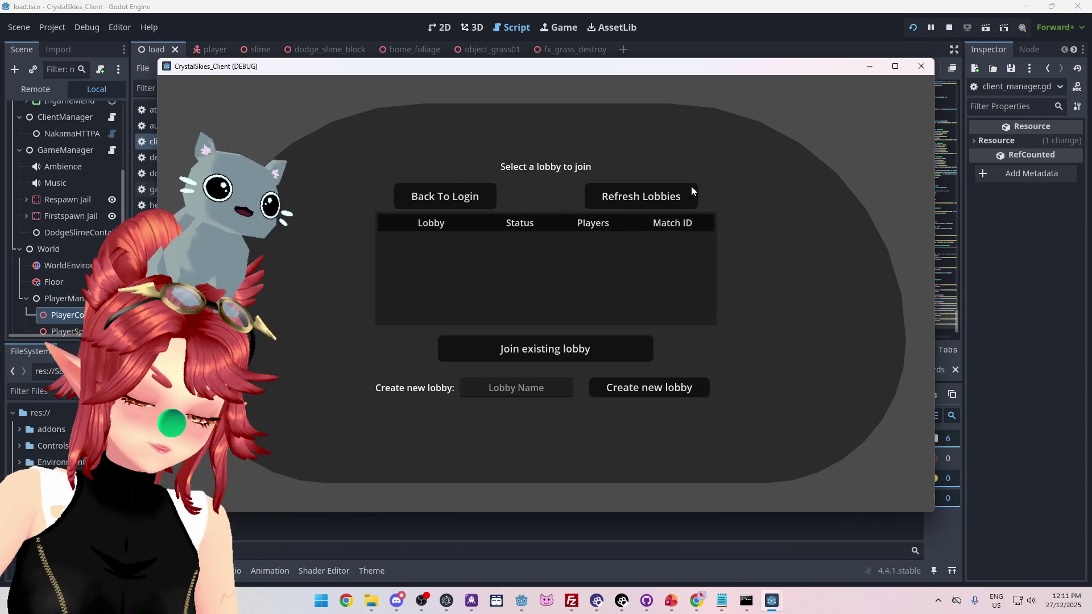
# Show the Remote scene tree expanded through Load > UI > MainMenu > MarginContainer, with the dock widened
pyautogui.click(498, 391)
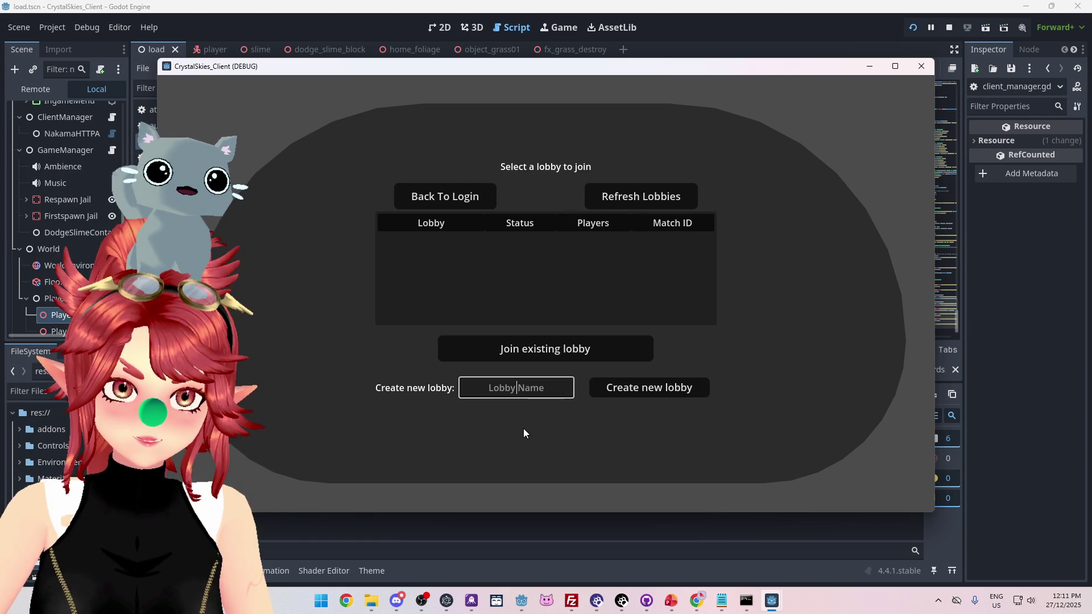
pyautogui.click(46, 87)
pyautogui.click(20, 160)
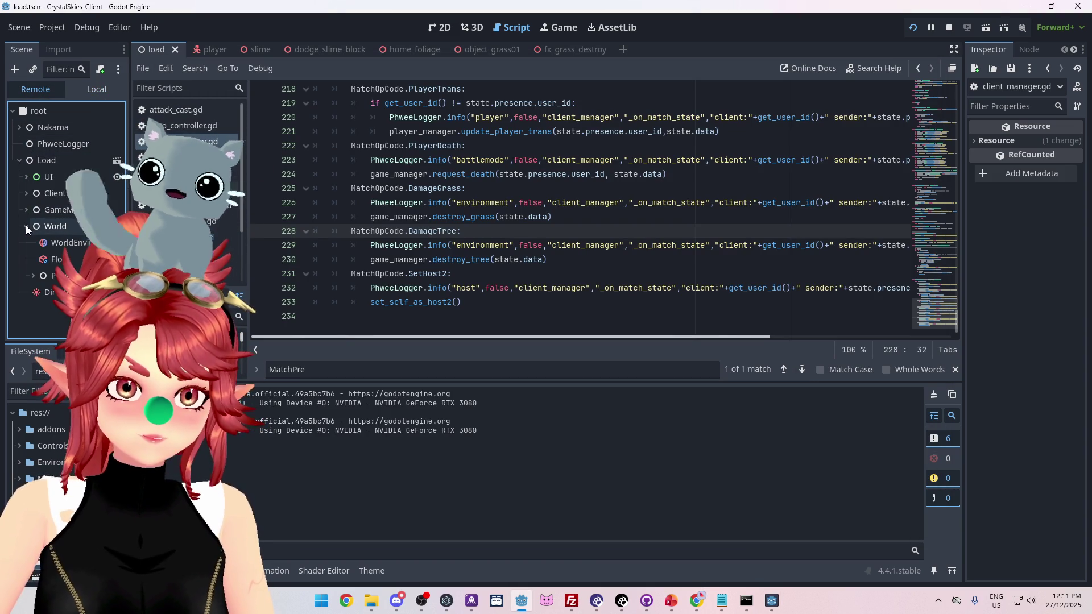
pyautogui.click(26, 177)
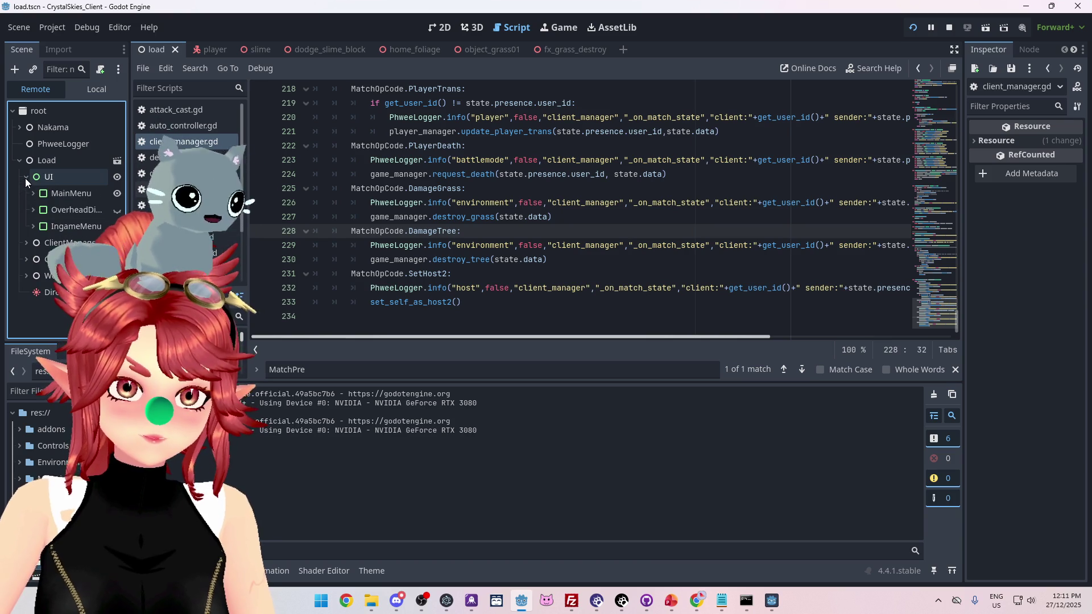
pyautogui.moveTo(772, 598)
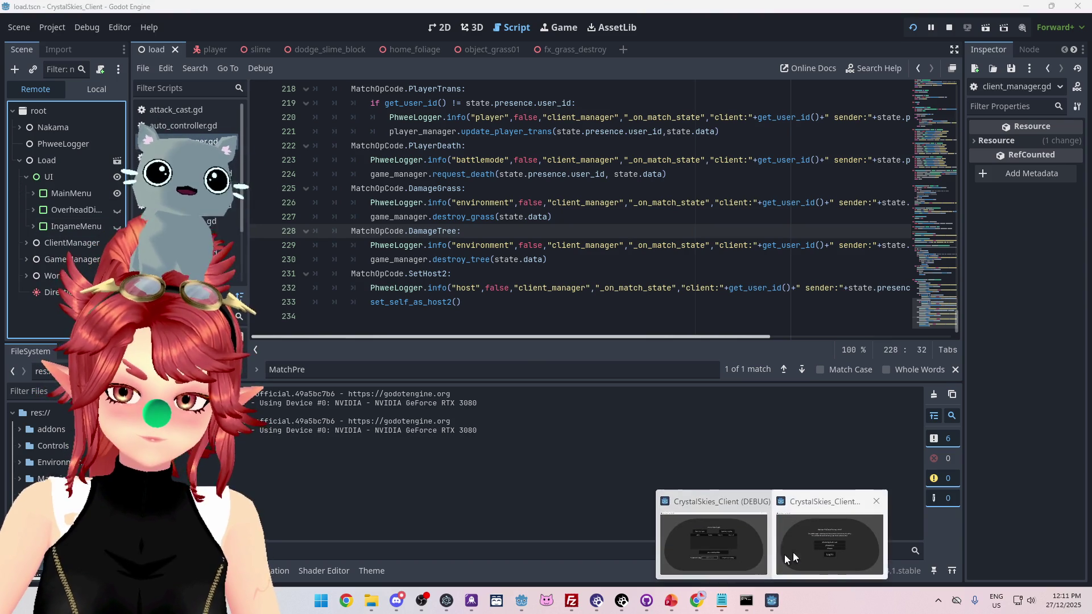
pyautogui.click(734, 543)
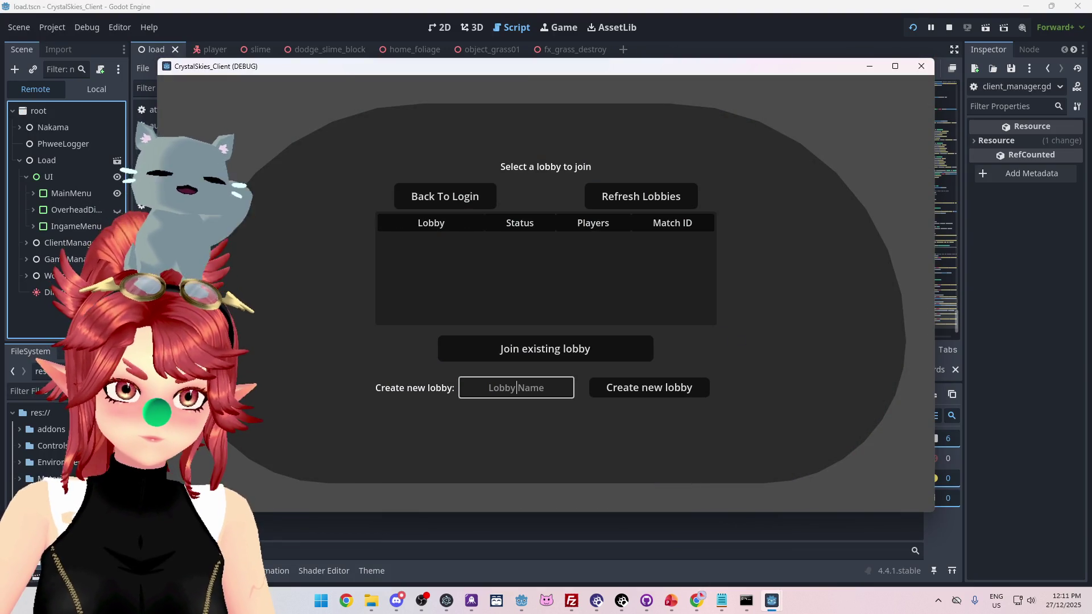
pyautogui.click(33, 194)
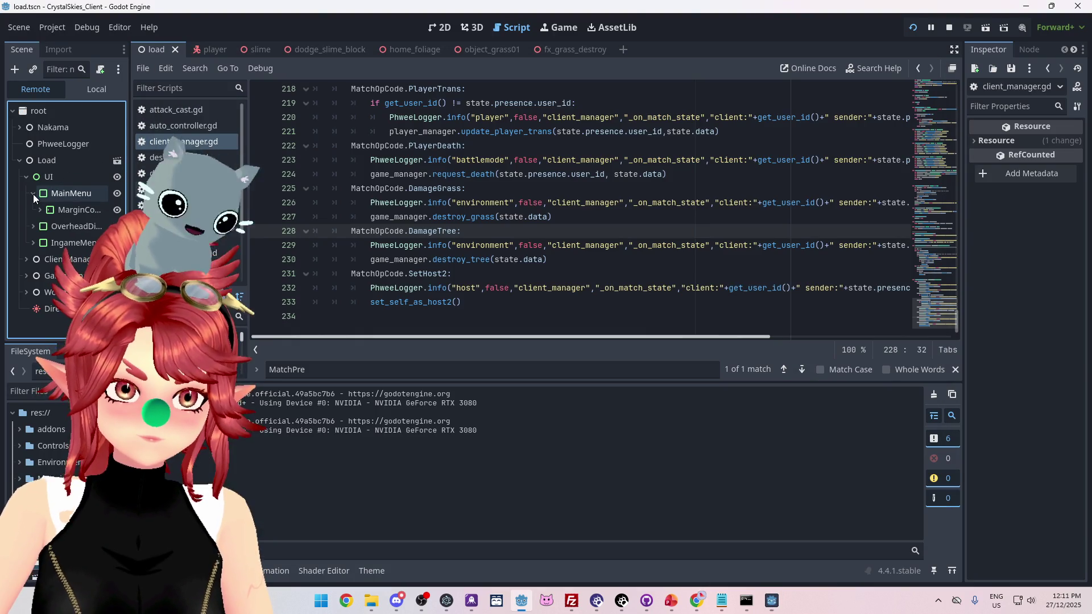
pyautogui.click(36, 213)
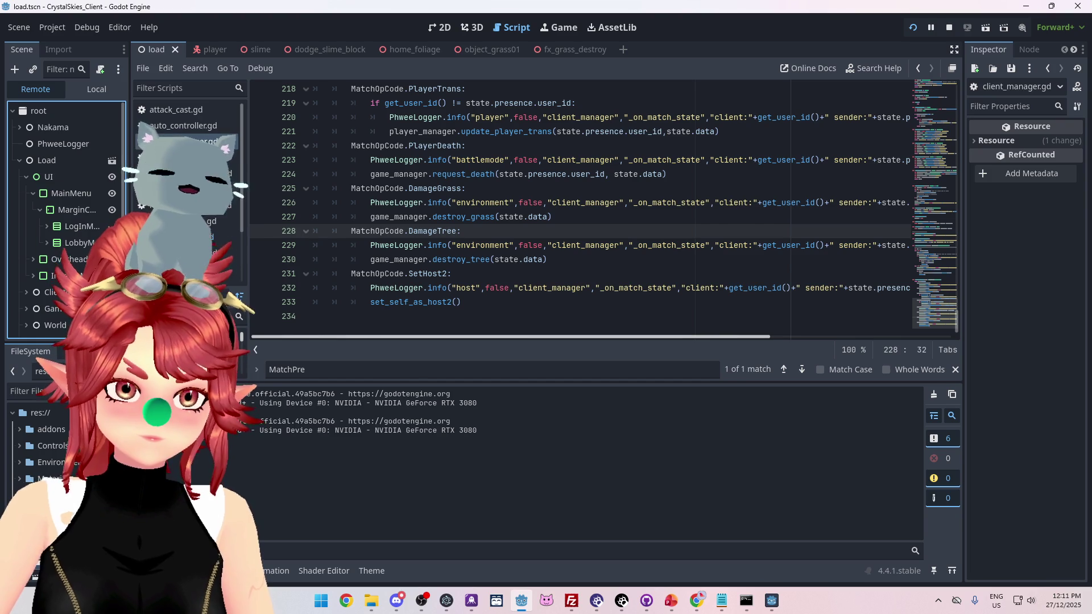
pyautogui.moveTo(129, 228); pyautogui.dragTo(220, 227)
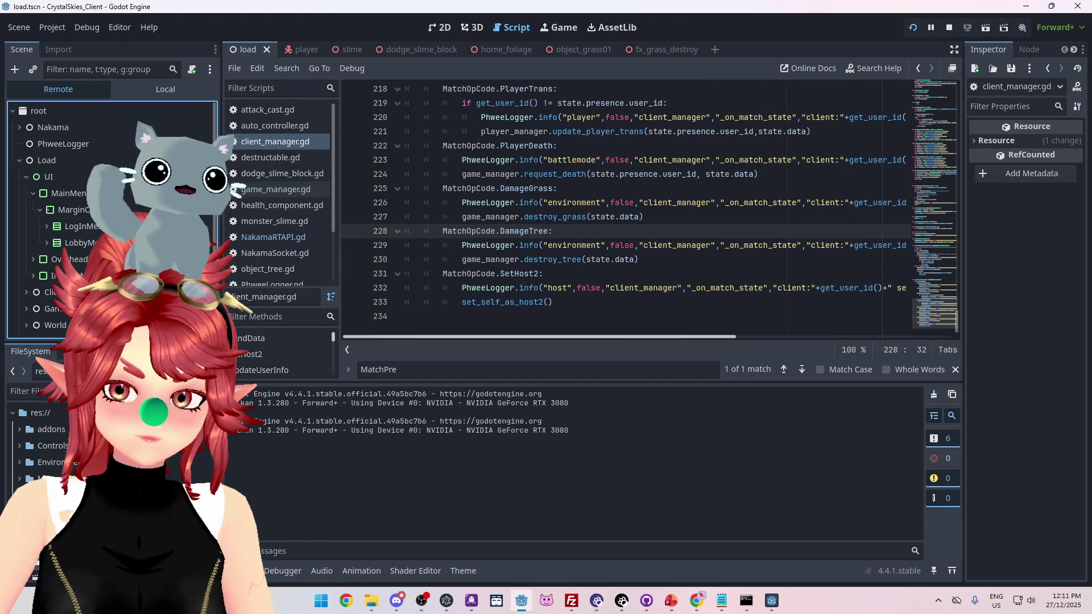
# Log the second debug client in and create the new lobby asdd
pyautogui.moveTo(771, 600)
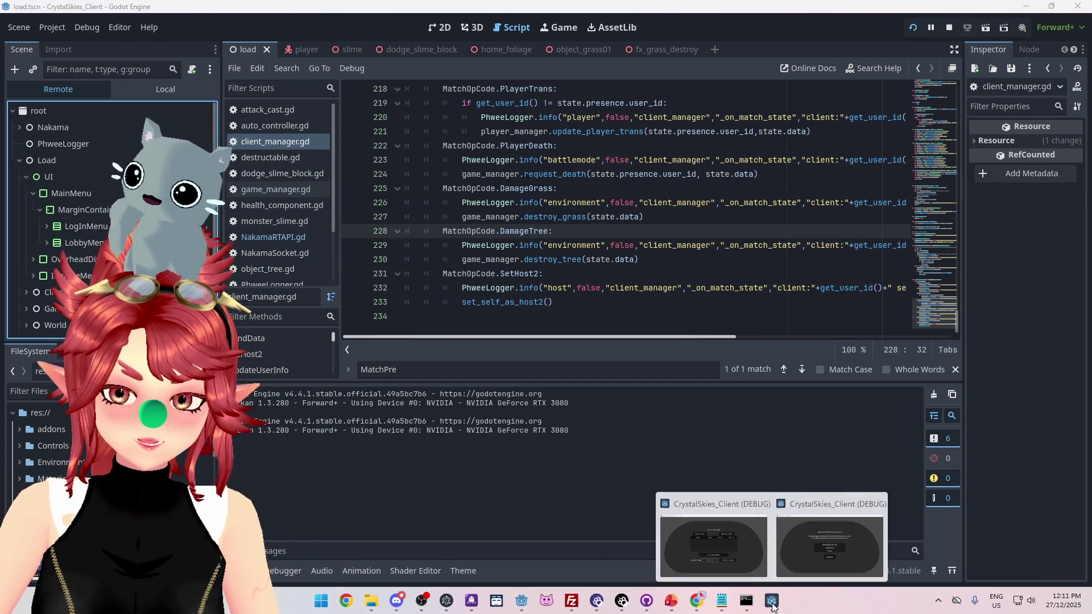
pyautogui.click(707, 540)
pyautogui.moveTo(558, 66)
pyautogui.mouseDown()
pyautogui.moveTo(609, 86)
pyautogui.moveTo(458, 90)
pyautogui.moveTo(432, 56)
pyautogui.mouseUp()
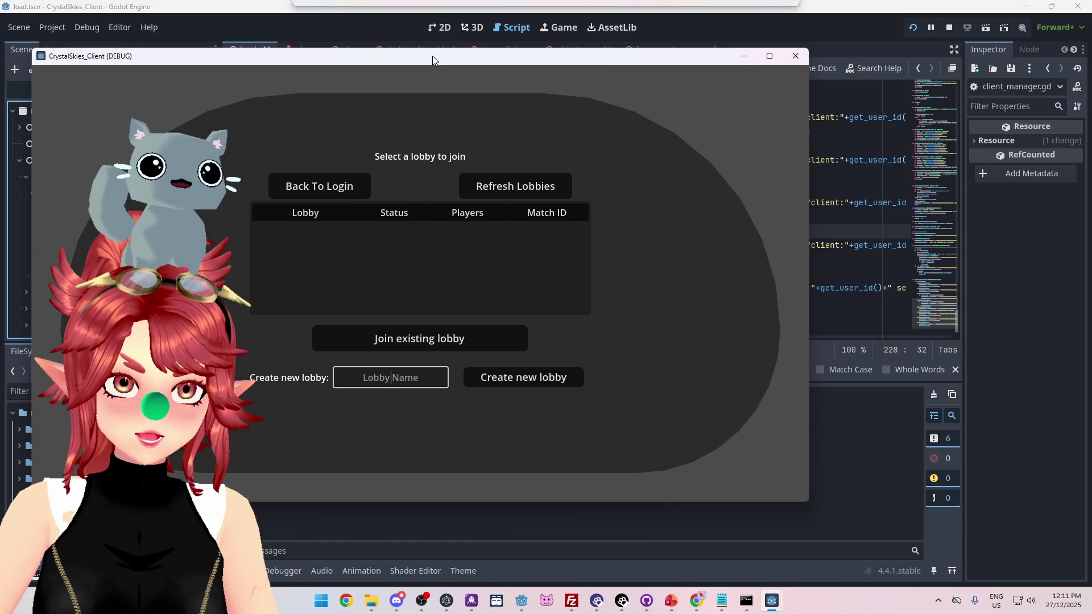
pyautogui.moveTo(771, 600)
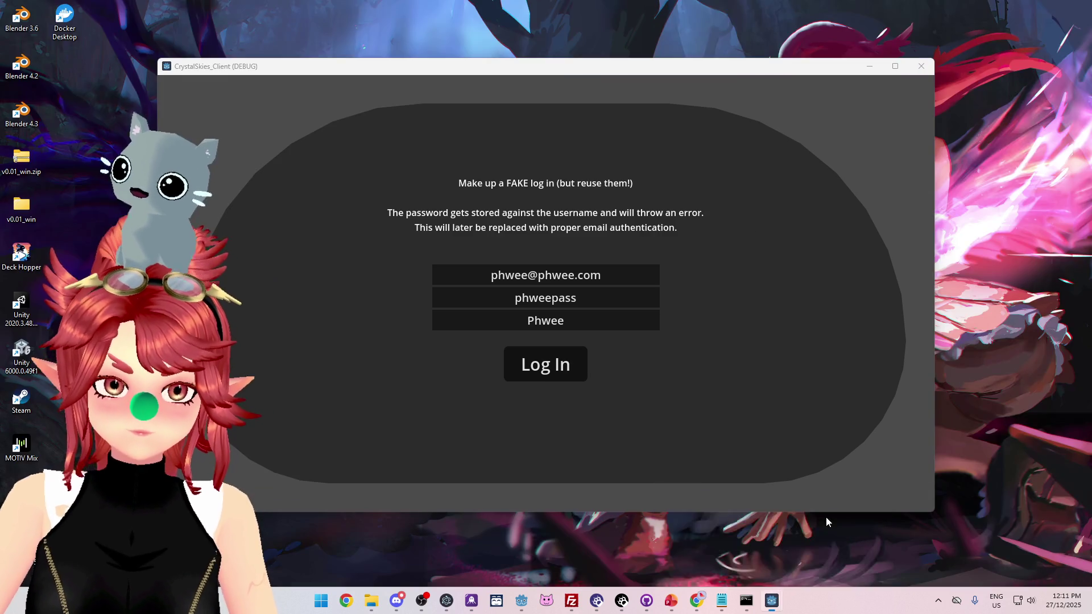
pyautogui.click(826, 517)
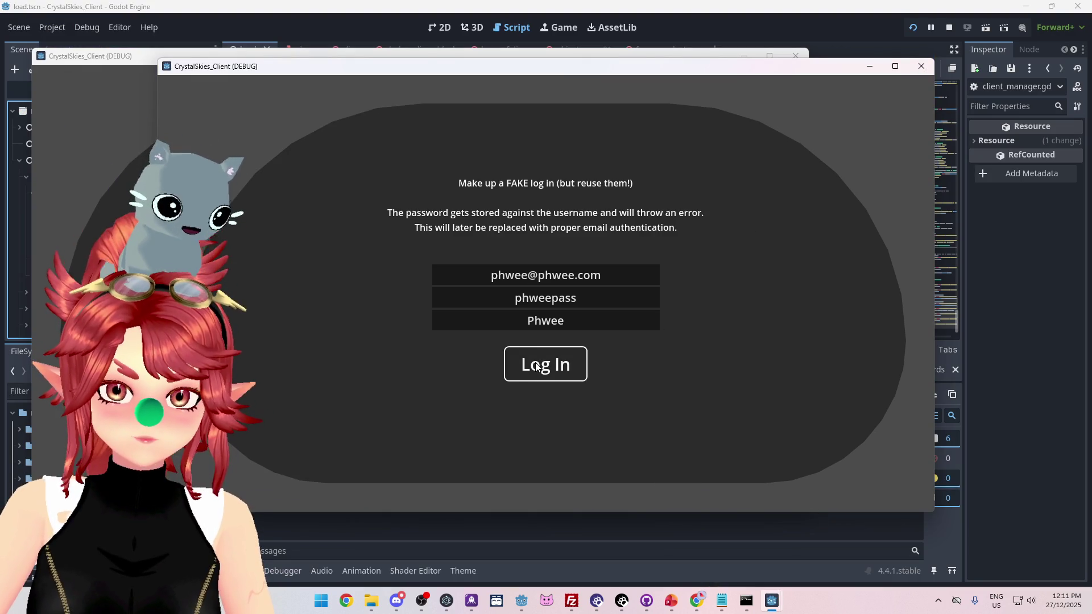
pyautogui.click(535, 362)
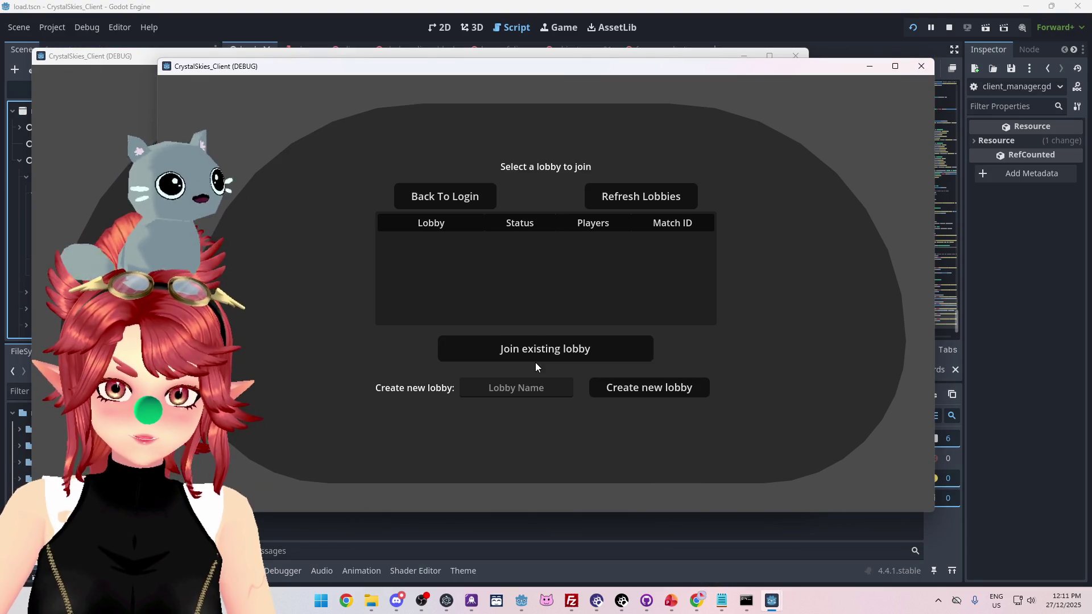
pyautogui.click(649, 387)
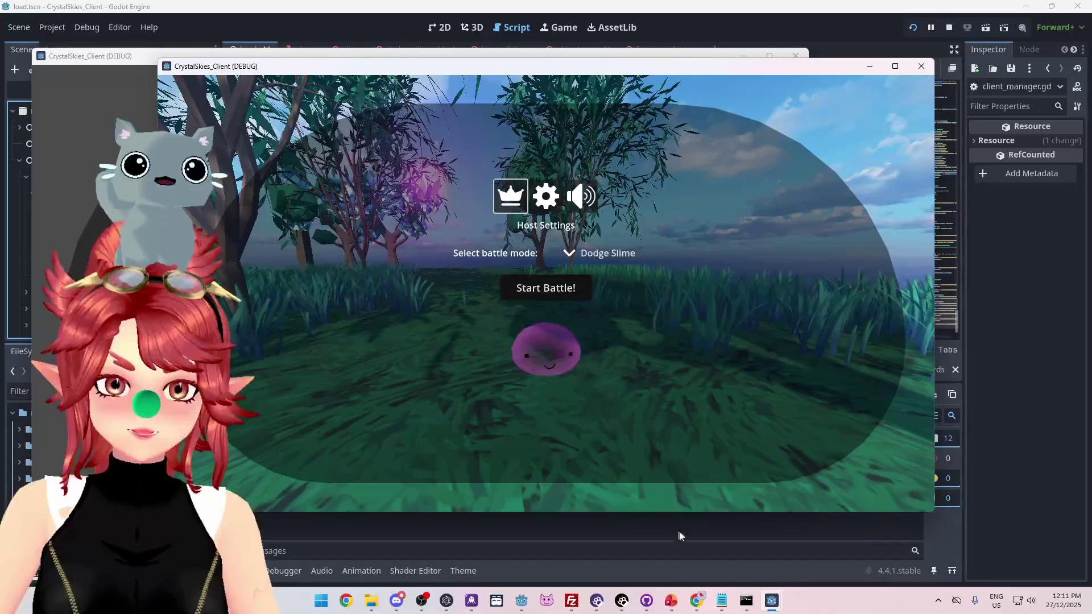
# Select asdd in the first client, join it, then return to client_manager.gd
pyautogui.moveTo(773, 603)
pyautogui.click(713, 548)
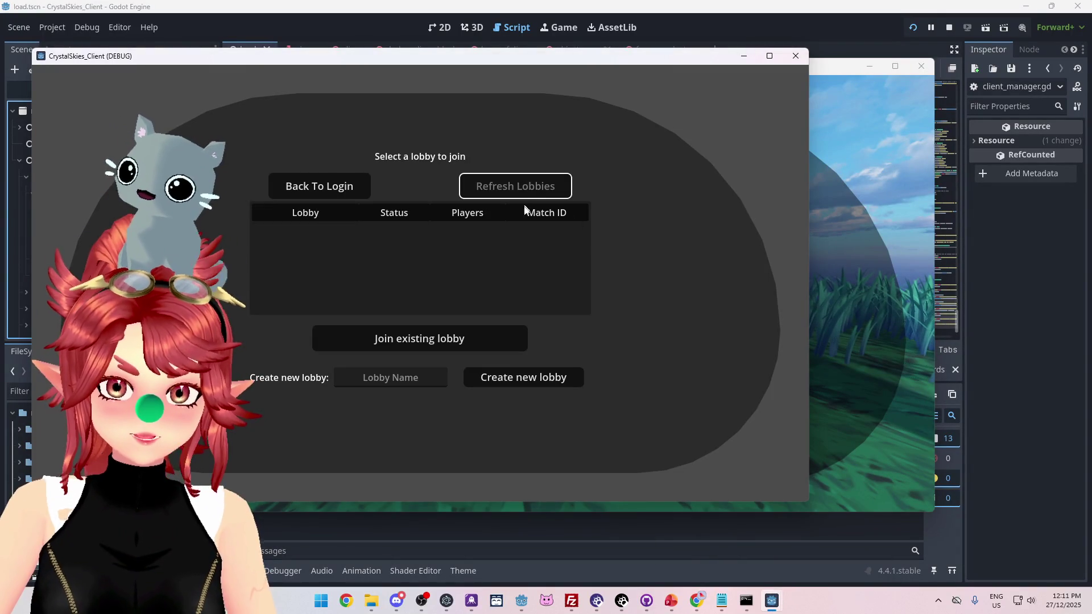
pyautogui.click(399, 245)
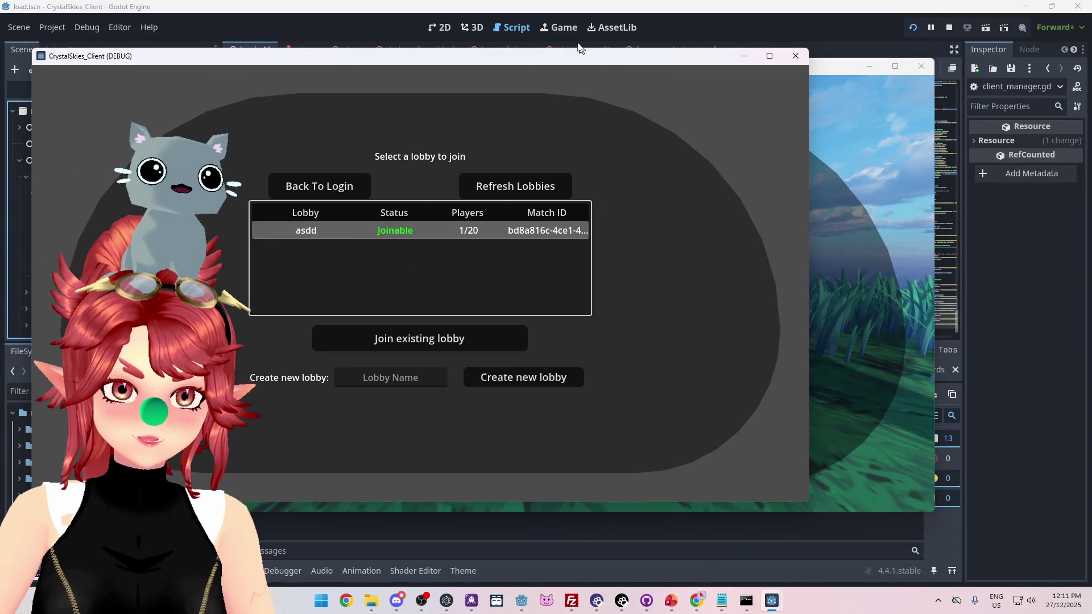
pyautogui.moveTo(523, 60); pyautogui.dragTo(735, 83)
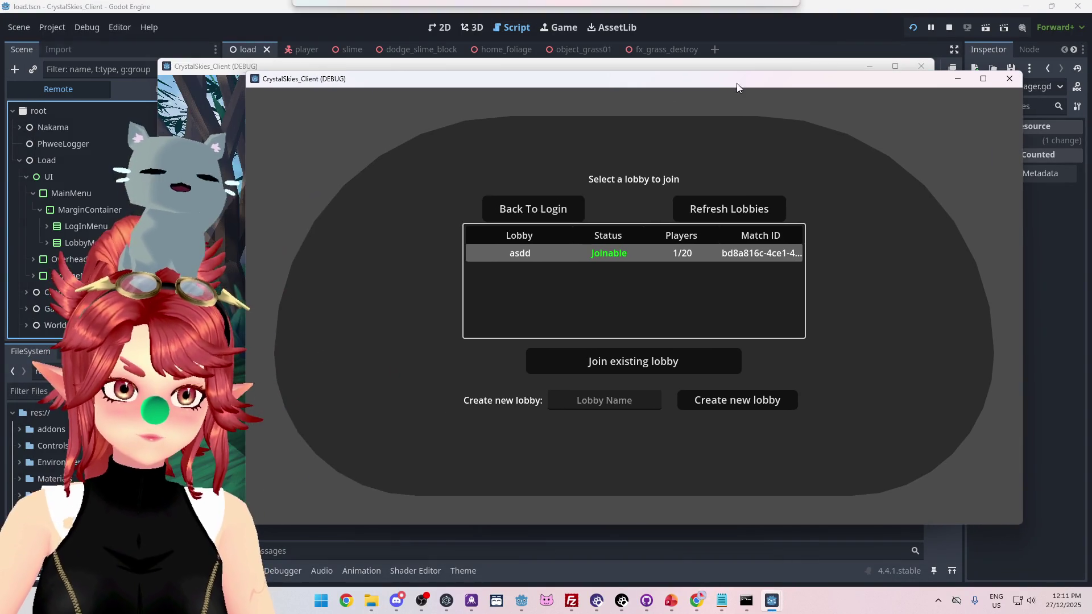
pyautogui.click(626, 366)
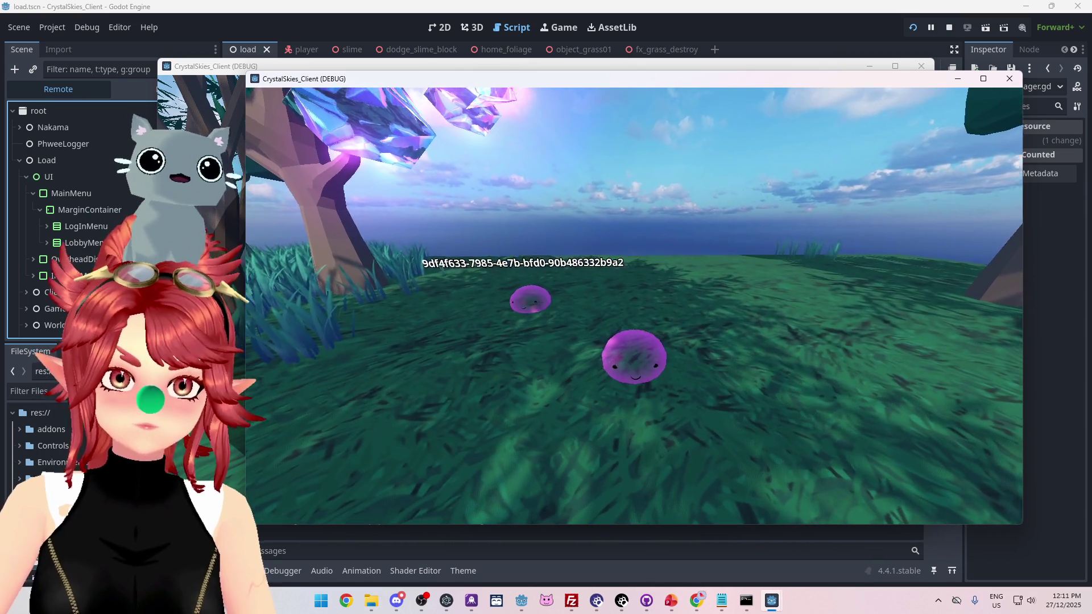
pyautogui.press('Escape')
pyautogui.moveTo(603, 82)
pyautogui.mouseDown()
pyautogui.moveTo(598, 350)
pyautogui.moveTo(630, 76)
pyautogui.mouseUp()
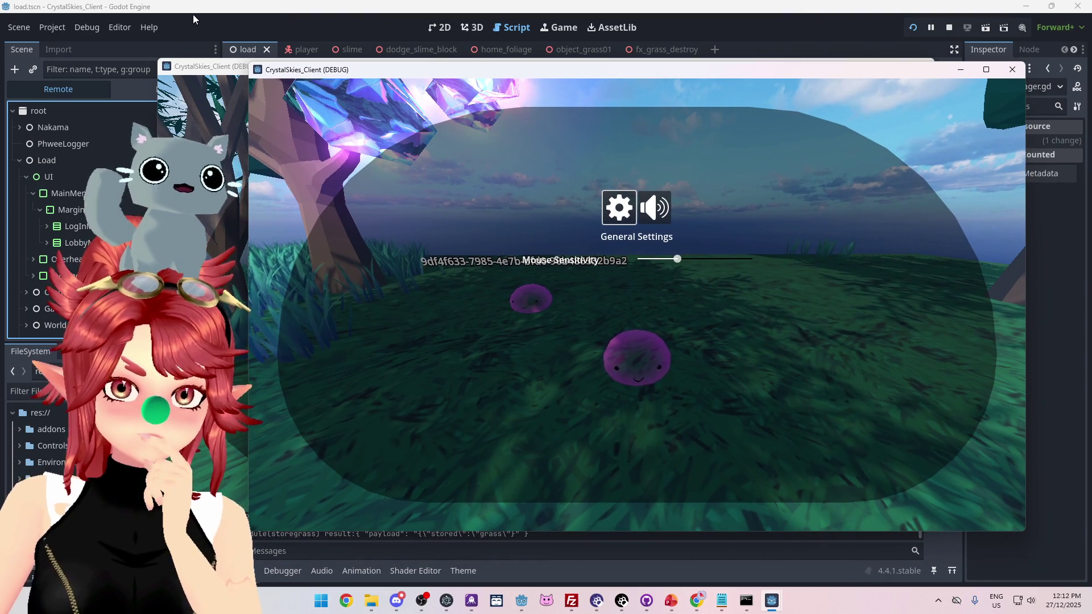
pyautogui.click(192, 15)
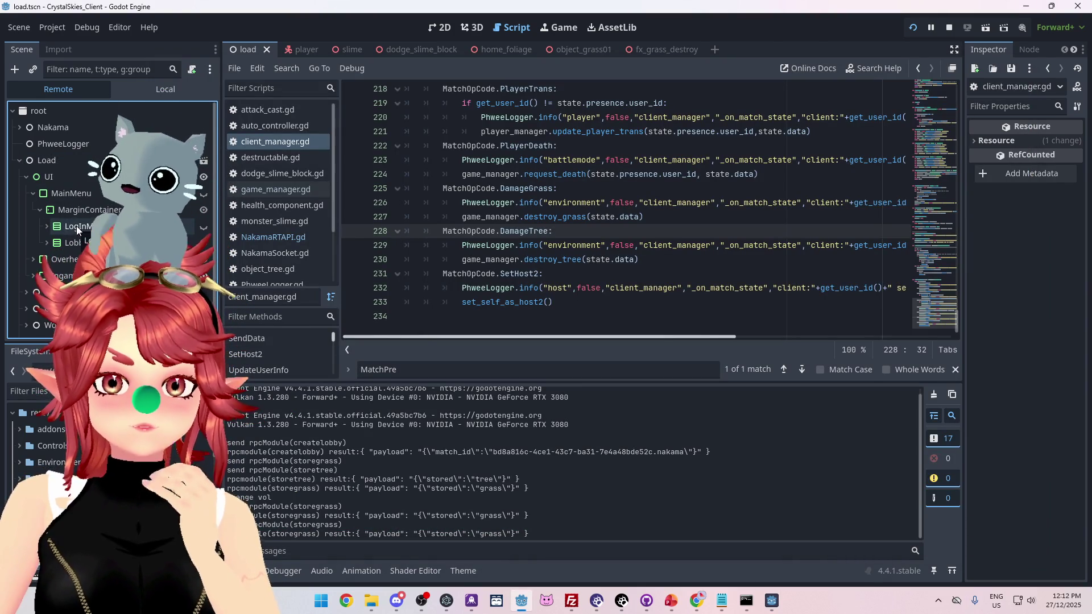
# Inspect the remote ClientManager in a widened Inspector: Is Host and Is Host 2 off, Host 2 empty
pyautogui.click(60, 292)
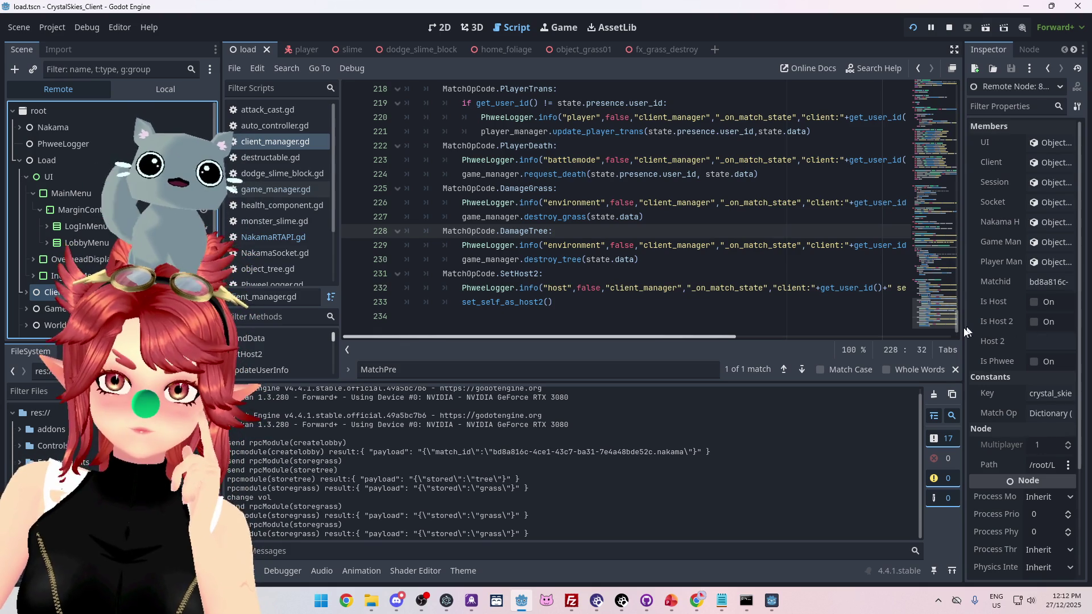
pyautogui.moveTo(965, 329); pyautogui.dragTo(828, 328)
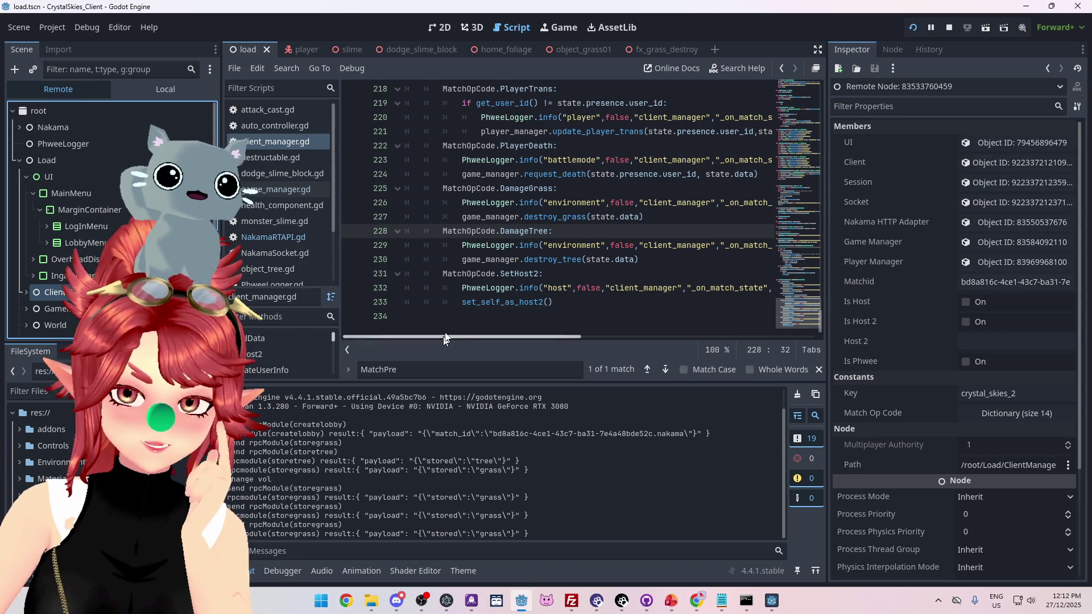
pyautogui.moveTo(456, 299)
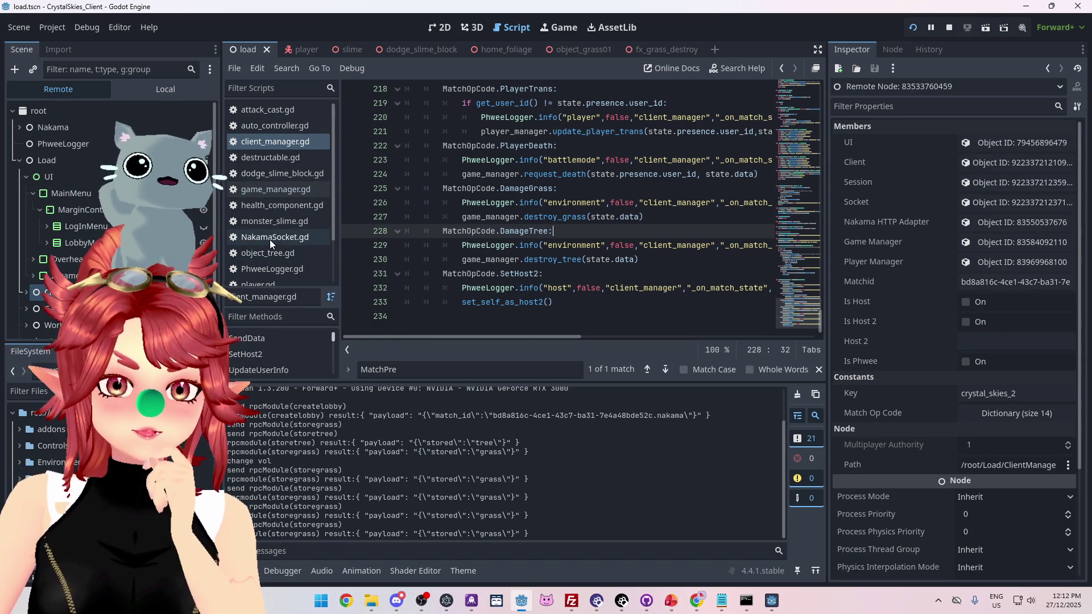
pyautogui.hotkey('alt', 'Left')
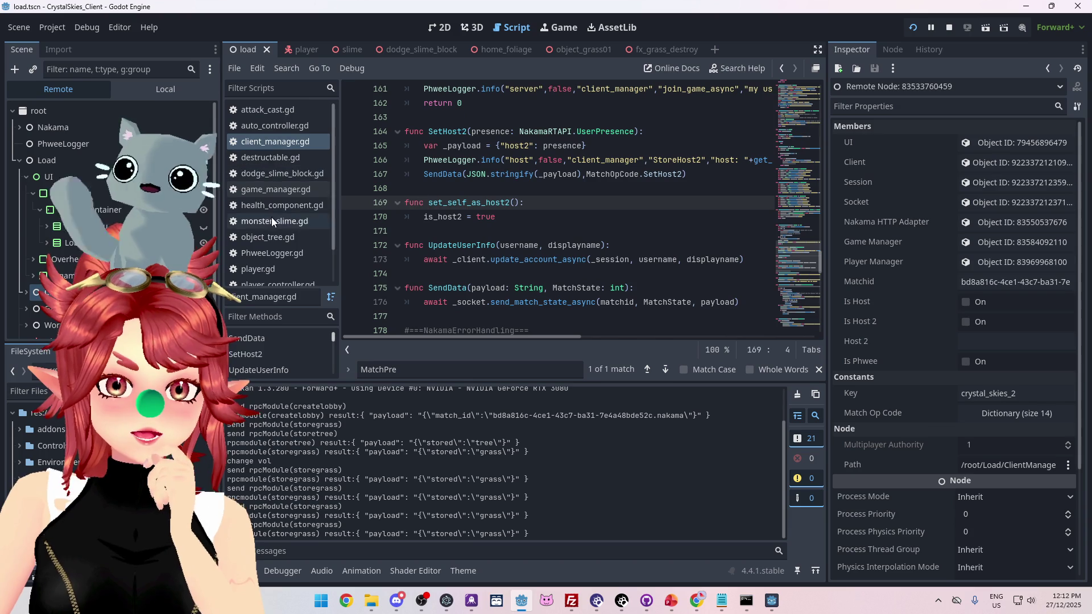
# Scroll client_manager.gd, glance at PhweeLogger.gd, then reopen client_manager.gd at _on_match_presence
pyautogui.scroll(1, 270, 242)
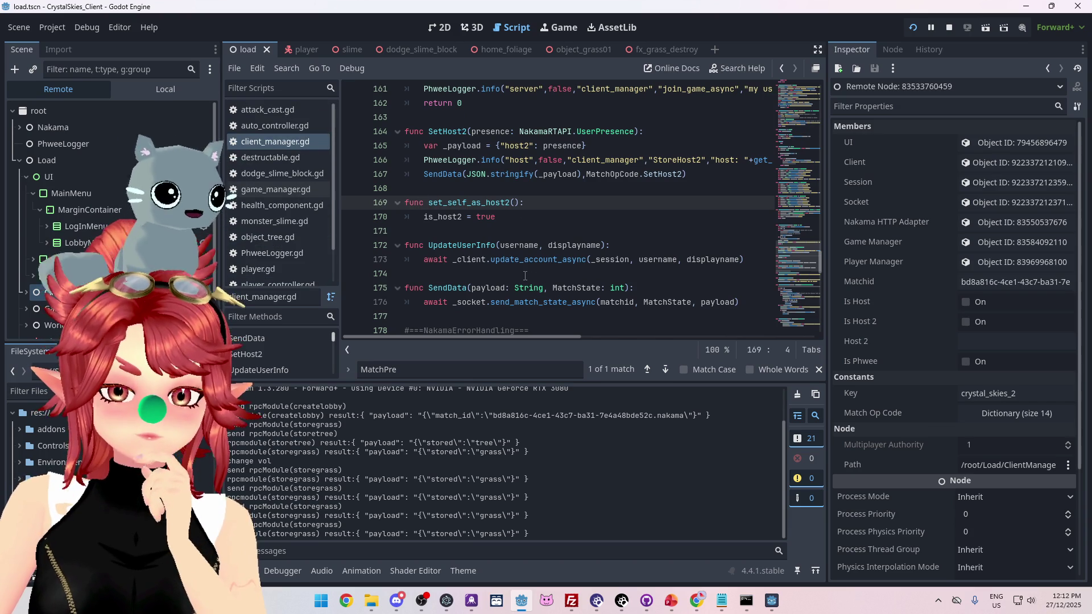
pyautogui.scroll(-9, 530, 259)
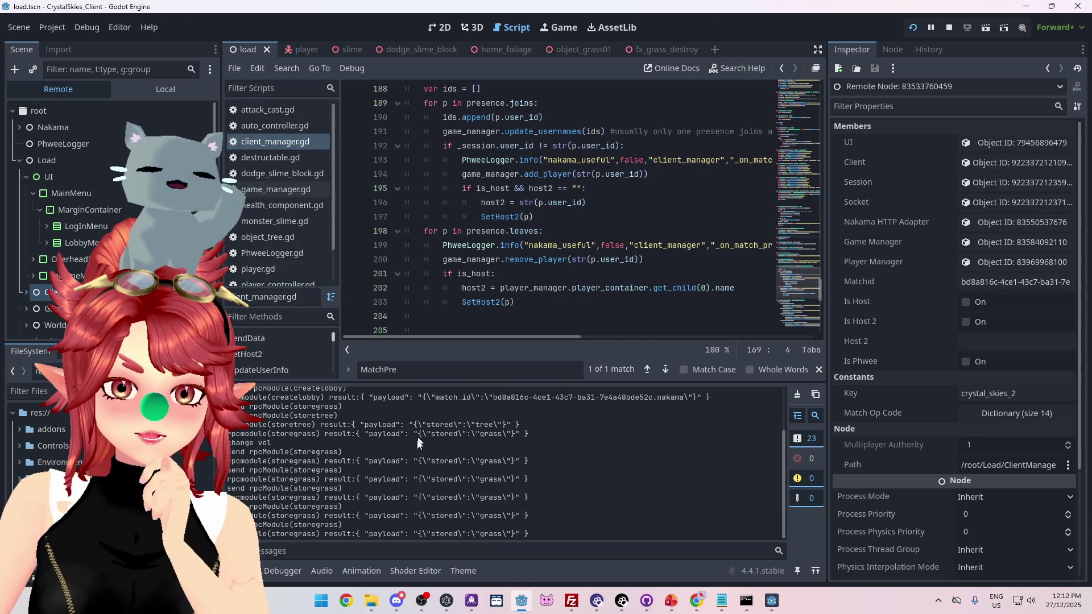
pyautogui.scroll(2, 422, 463)
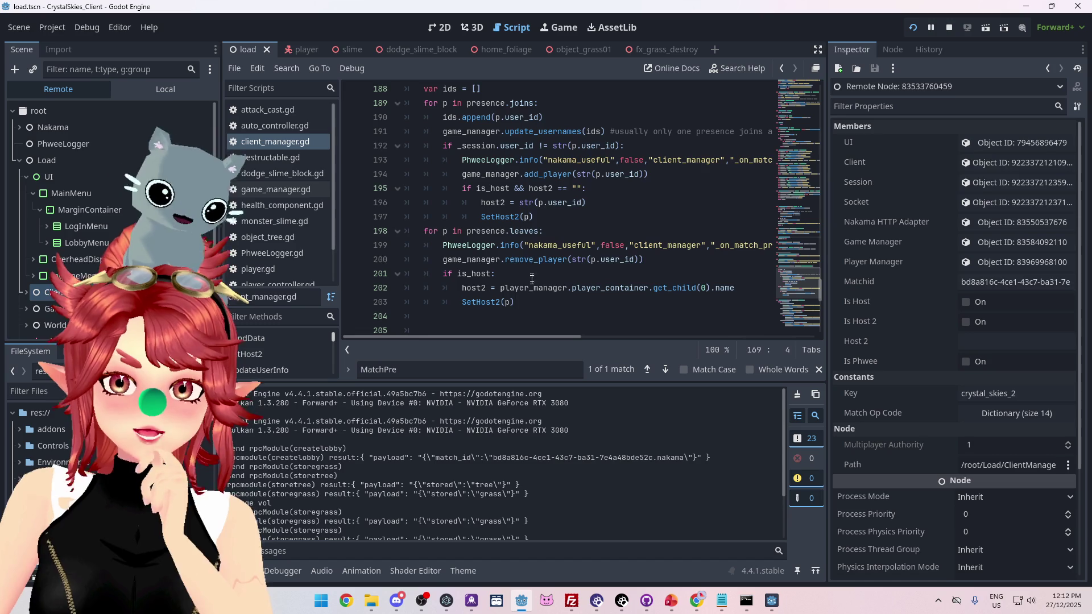
pyautogui.scroll(1, 574, 233)
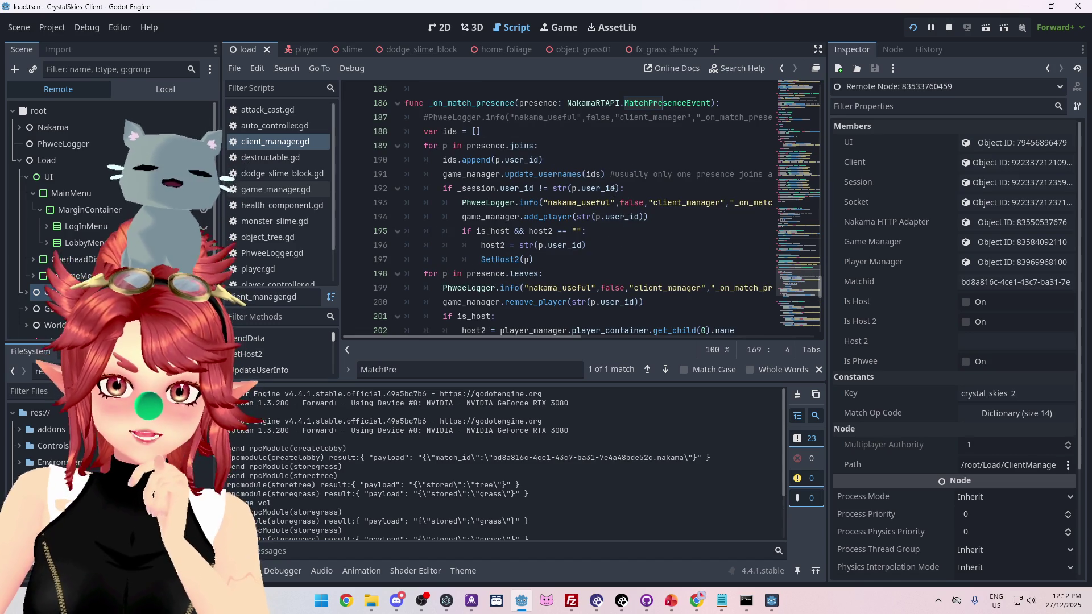
pyautogui.scroll(-1, 295, 227)
pyautogui.click(294, 230)
pyautogui.scroll(12, 525, 270)
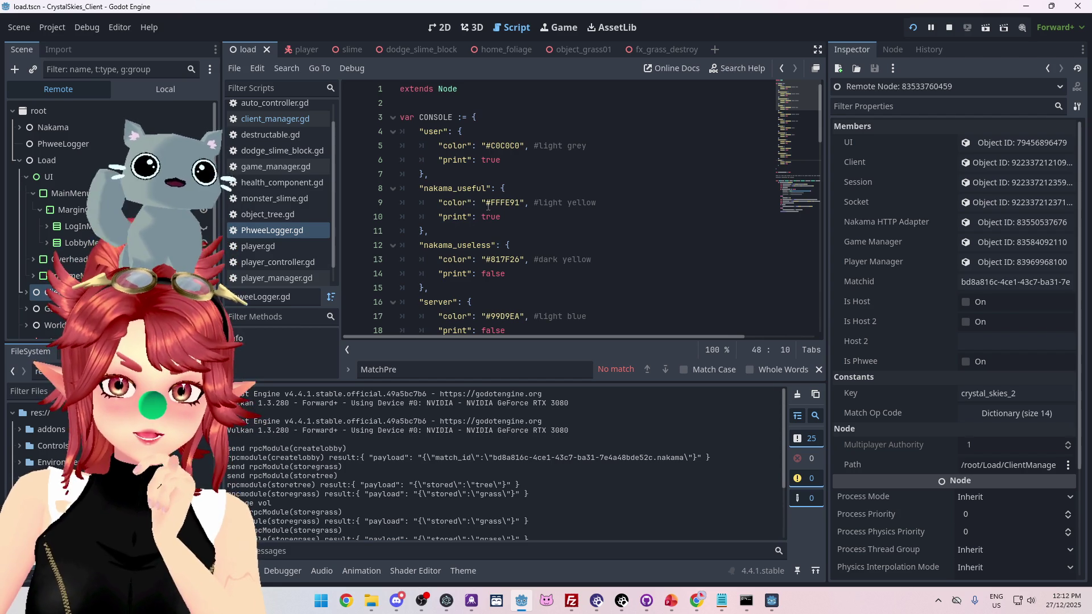
pyautogui.click(268, 118)
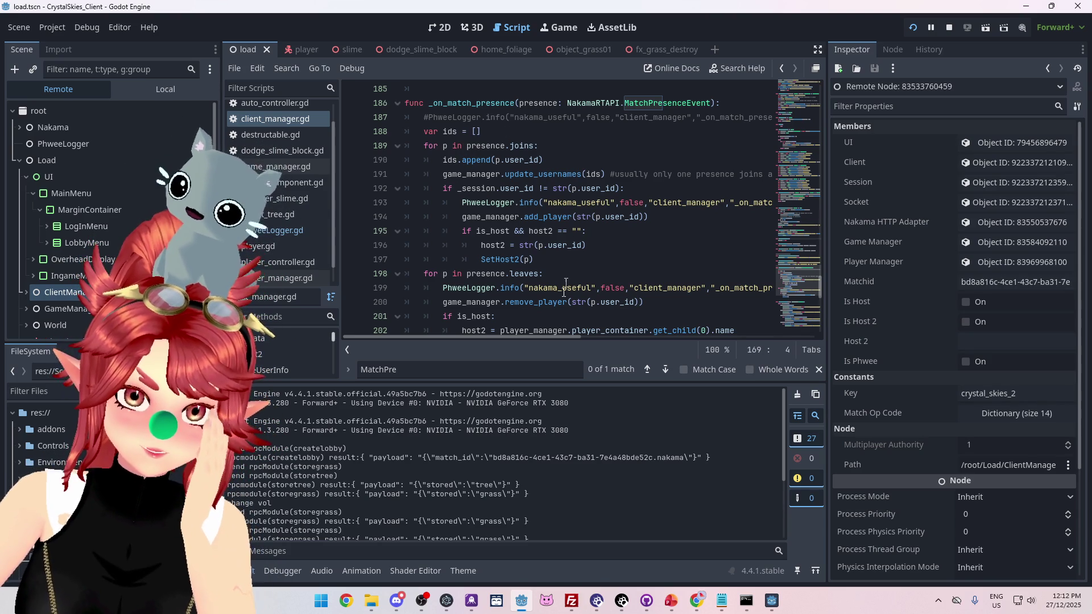
pyautogui.moveTo(534, 339)
pyautogui.mouseDown()
pyautogui.moveTo(779, 340)
pyautogui.moveTo(502, 335)
pyautogui.mouseUp()
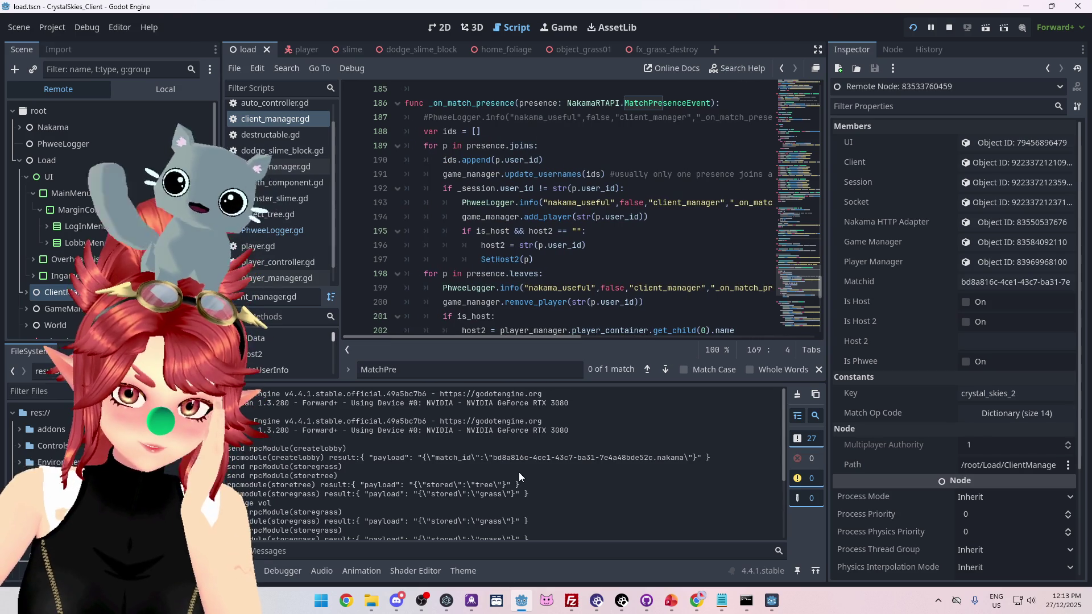
pyautogui.scroll(-3, 532, 454)
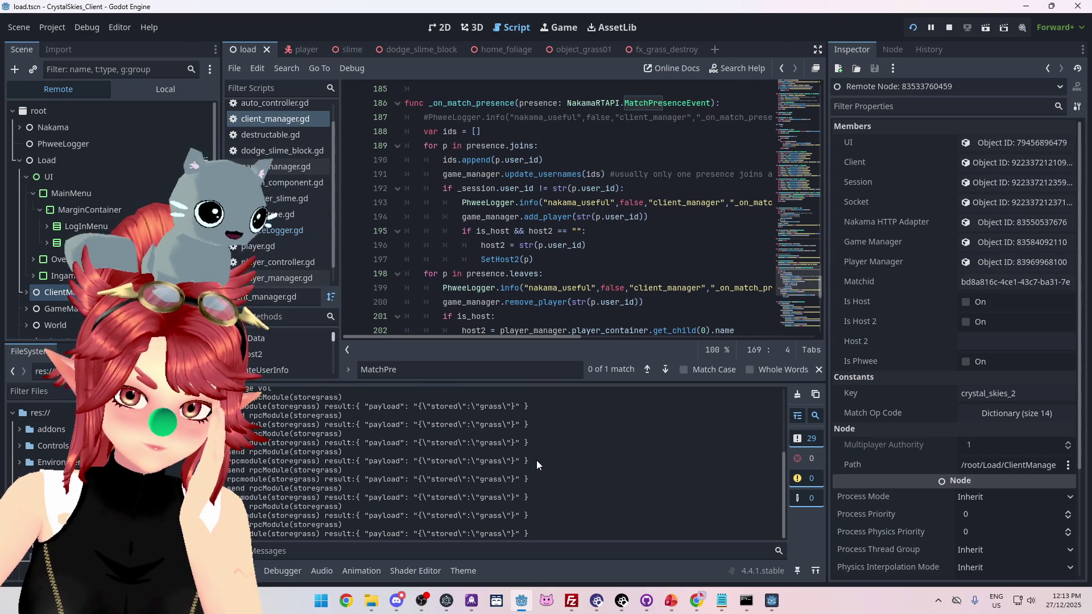
pyautogui.scroll(3, 523, 459)
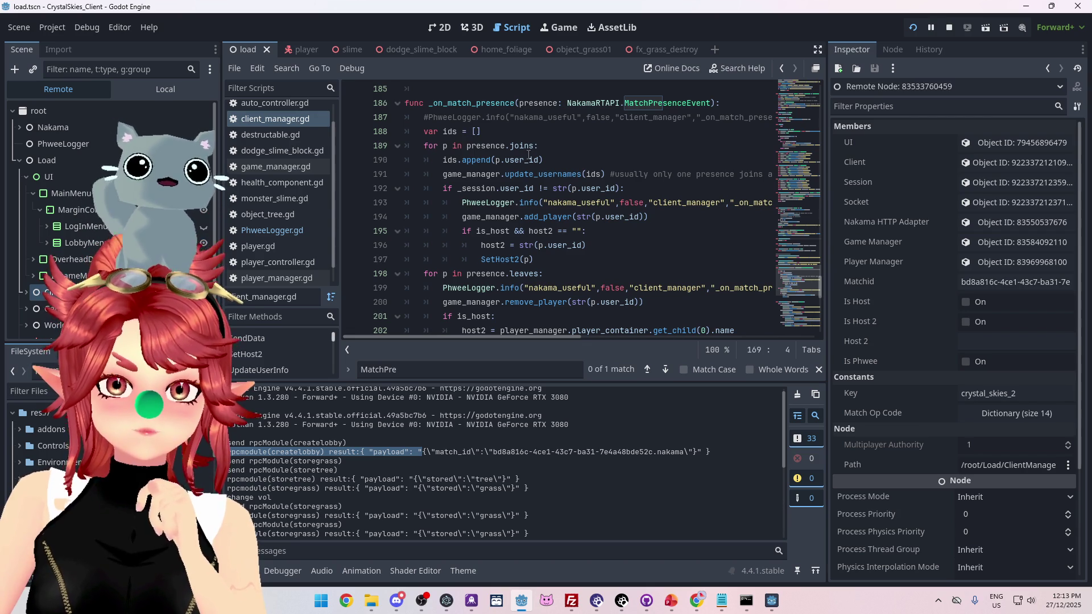
# Highlight lines 192–194: the user_id comparison, the logger call and the add_player call
pyautogui.moveTo(559, 175)
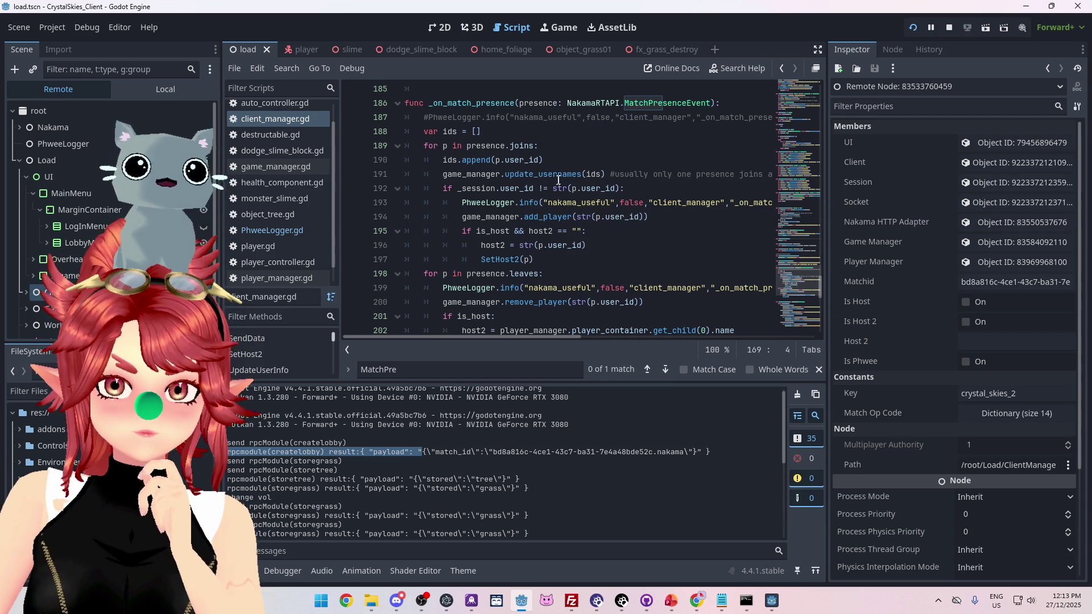
pyautogui.moveTo(478, 195)
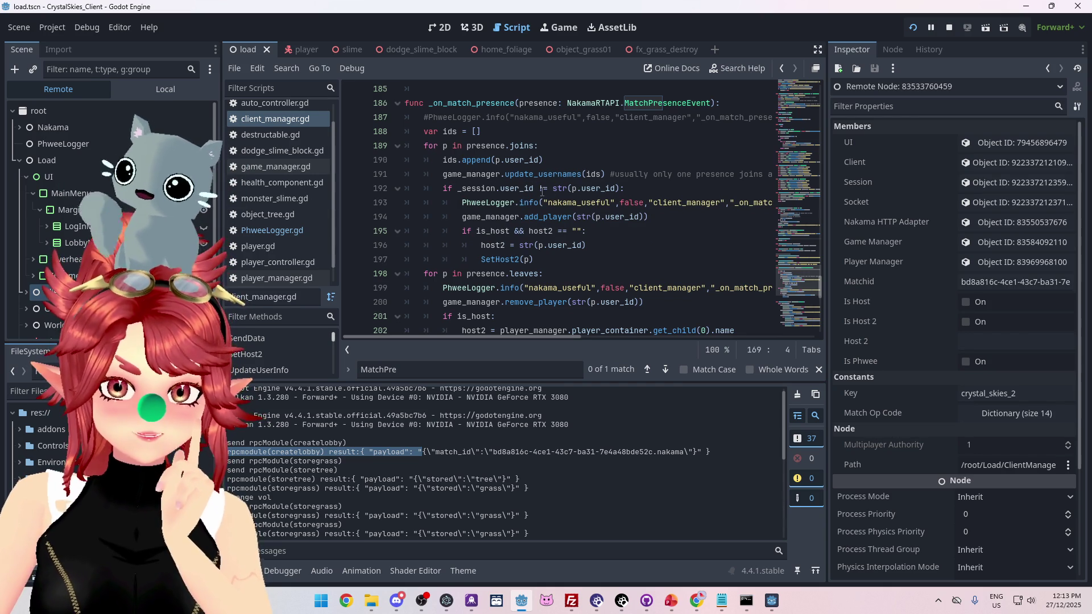
pyautogui.moveTo(517, 337)
pyautogui.mouseDown()
pyautogui.moveTo(749, 332)
pyautogui.moveTo(505, 325)
pyautogui.mouseUp()
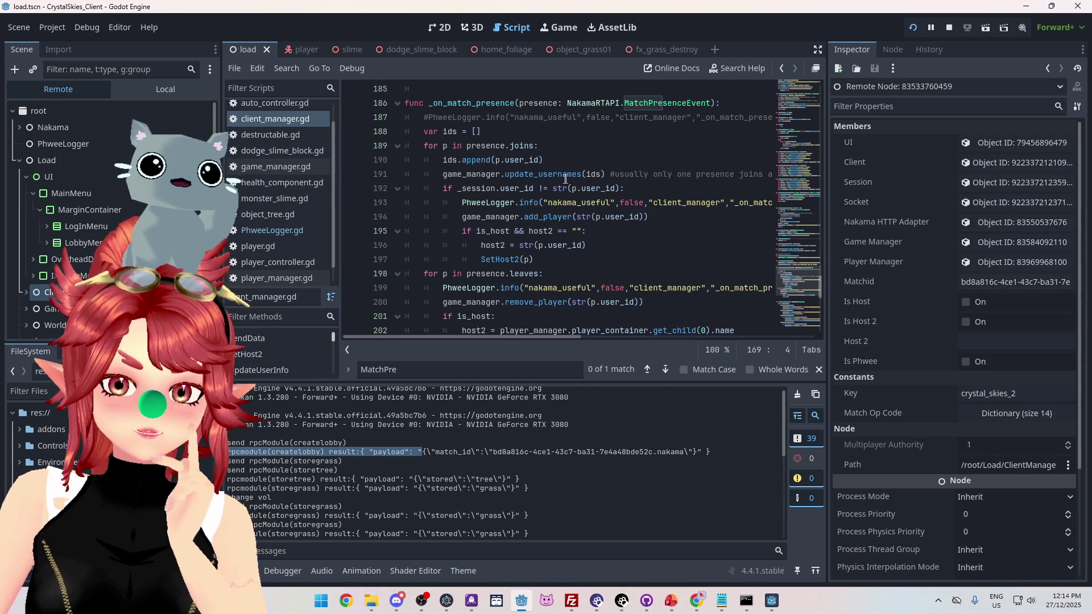
pyautogui.moveTo(563, 185)
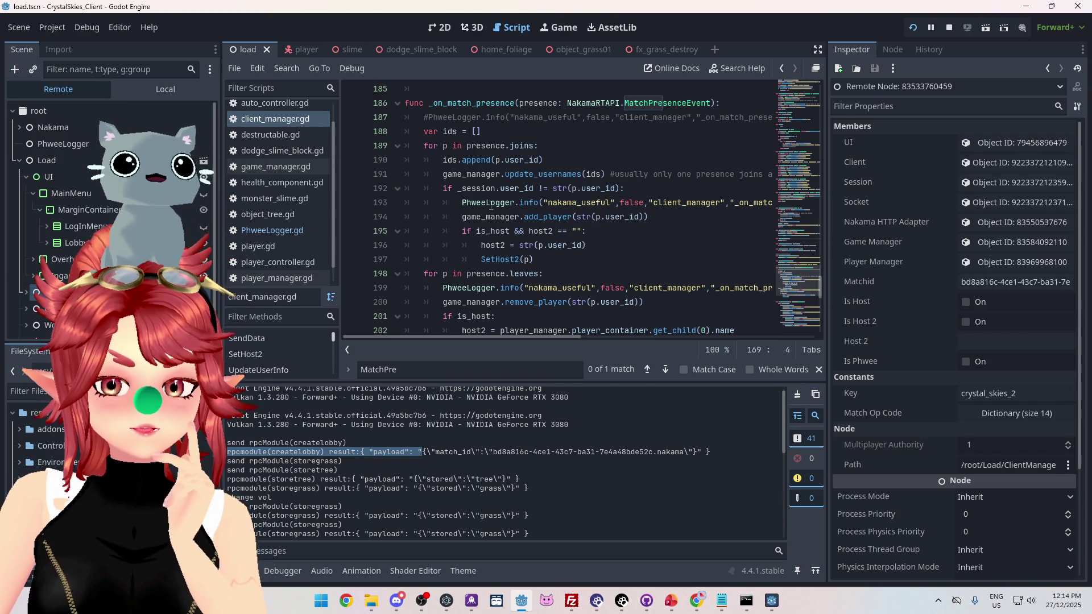
pyautogui.moveTo(485, 203); pyautogui.dragTo(507, 203)
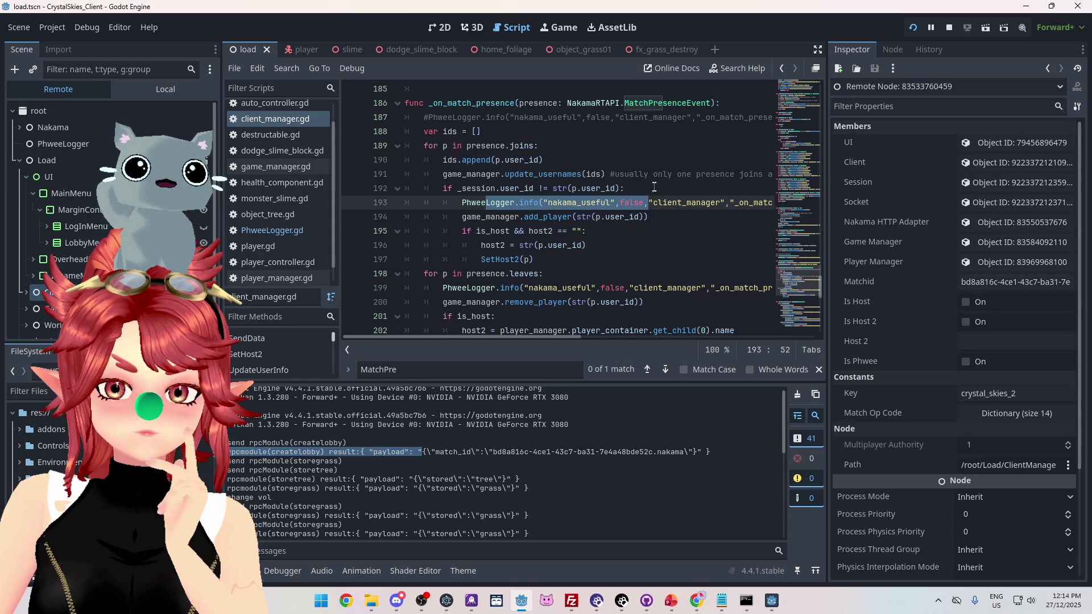
pyautogui.click(482, 189)
pyautogui.moveTo(482, 189); pyautogui.dragTo(626, 188)
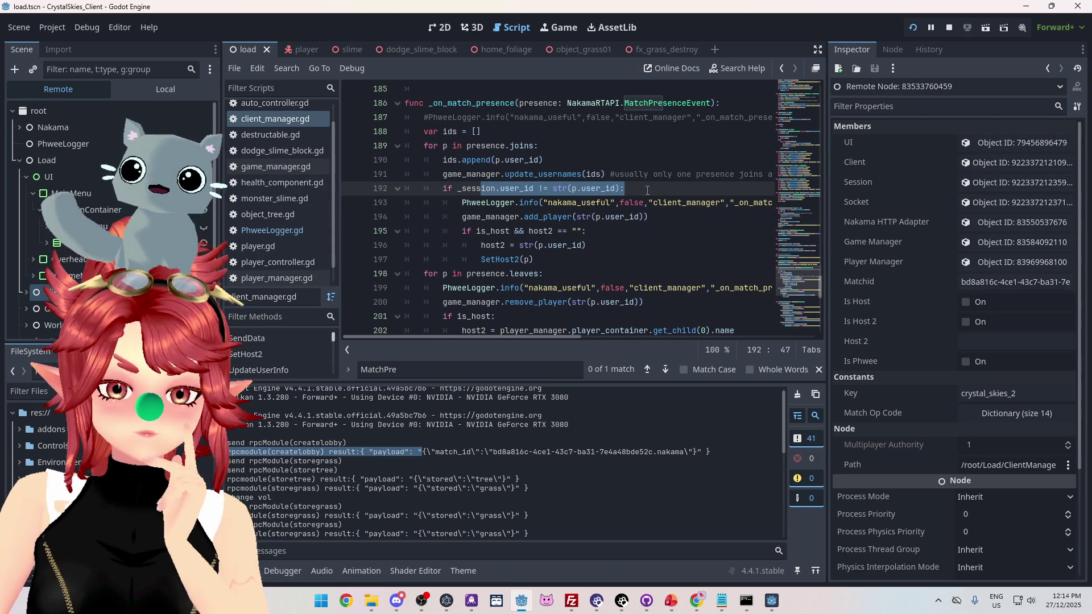
pyautogui.moveTo(500, 203); pyautogui.dragTo(653, 204)
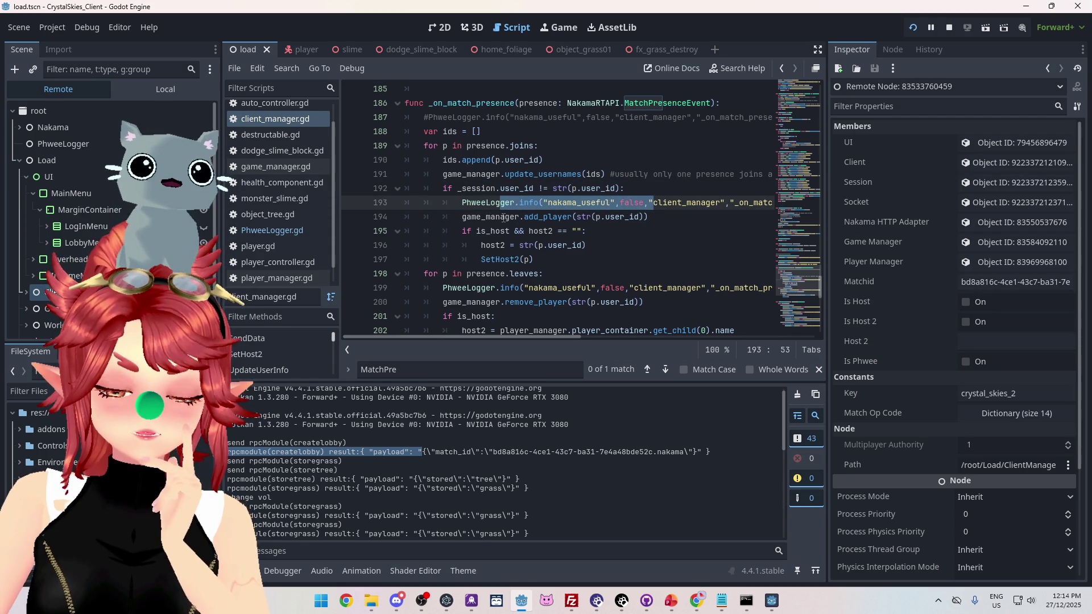
pyautogui.moveTo(500, 216); pyautogui.dragTo(648, 217)
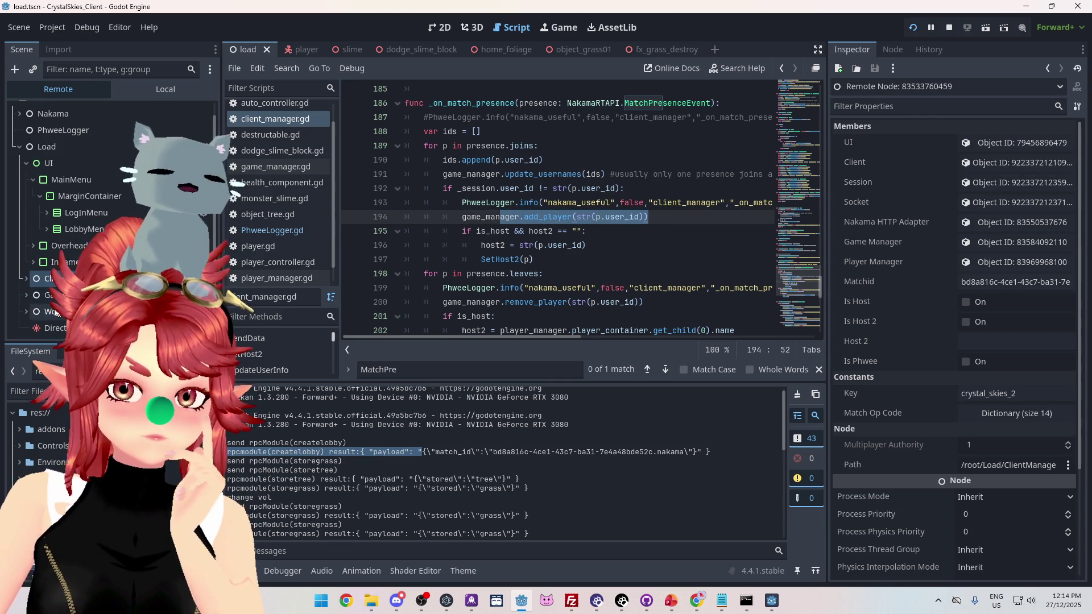
# Widen the remote Scene dock, then stop and relaunch the game
pyautogui.scroll(-1, 25, 319)
pyautogui.click(56, 270)
pyautogui.scroll(-3, 56, 270)
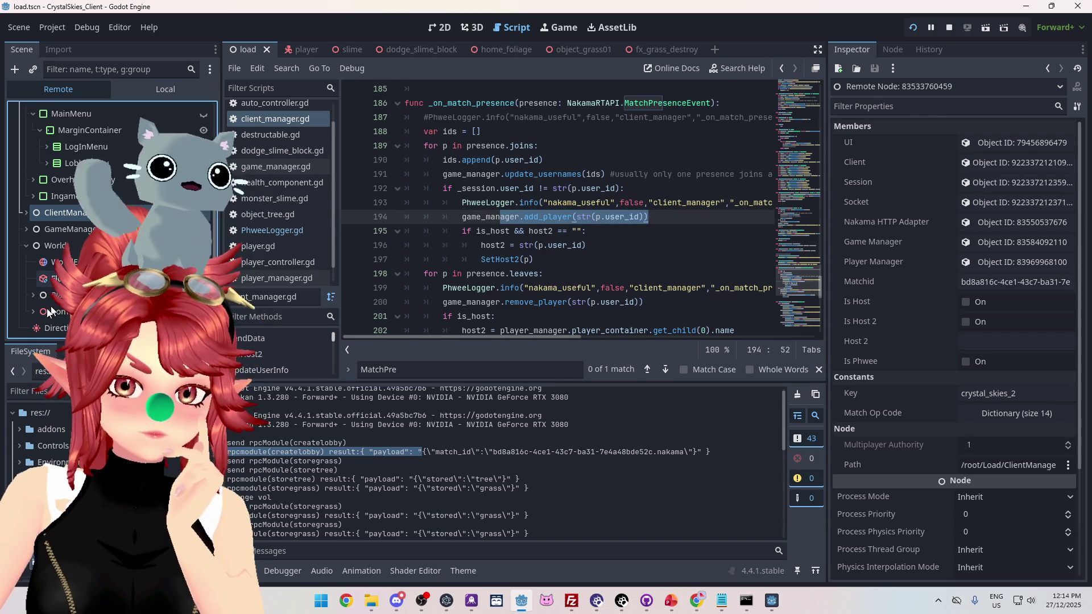
pyautogui.scroll(-4, 46, 279)
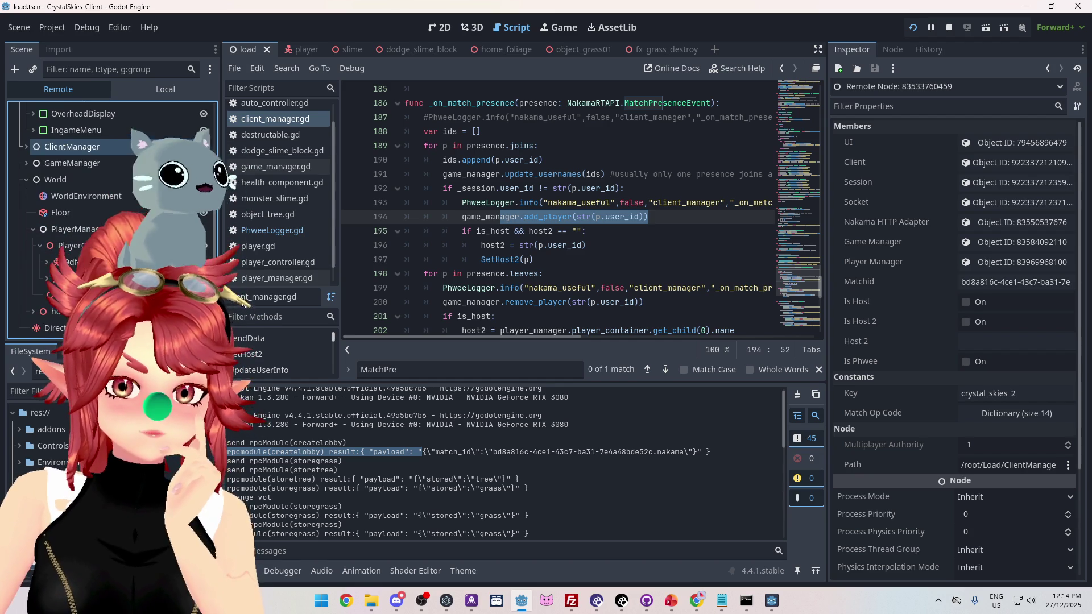
pyautogui.moveTo(221, 267)
pyautogui.mouseDown()
pyautogui.moveTo(489, 267)
pyautogui.moveTo(284, 267)
pyautogui.mouseUp()
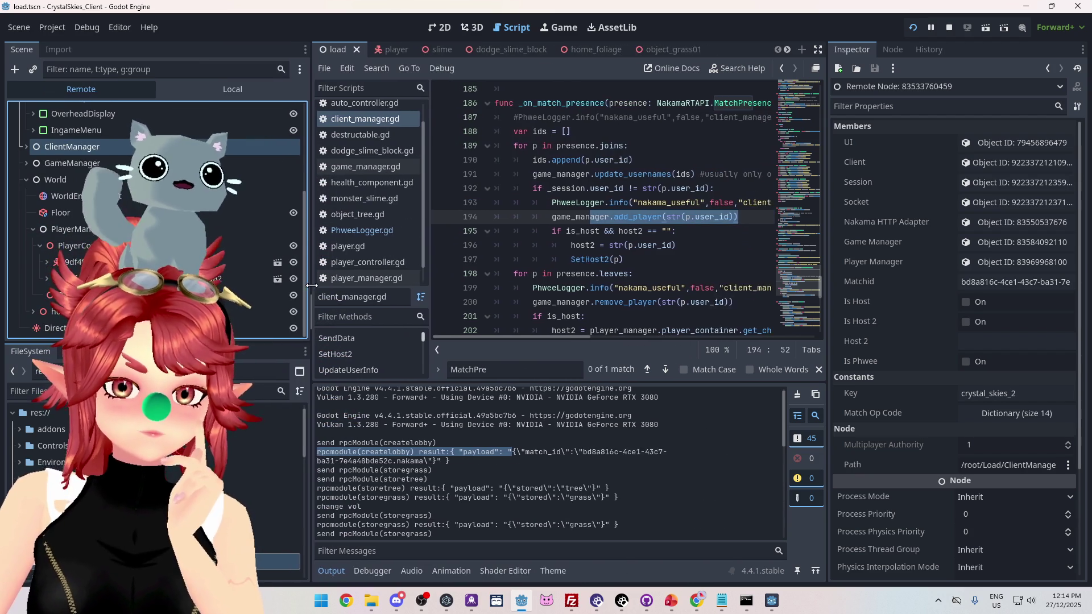
pyautogui.click(949, 27)
pyautogui.click(913, 27)
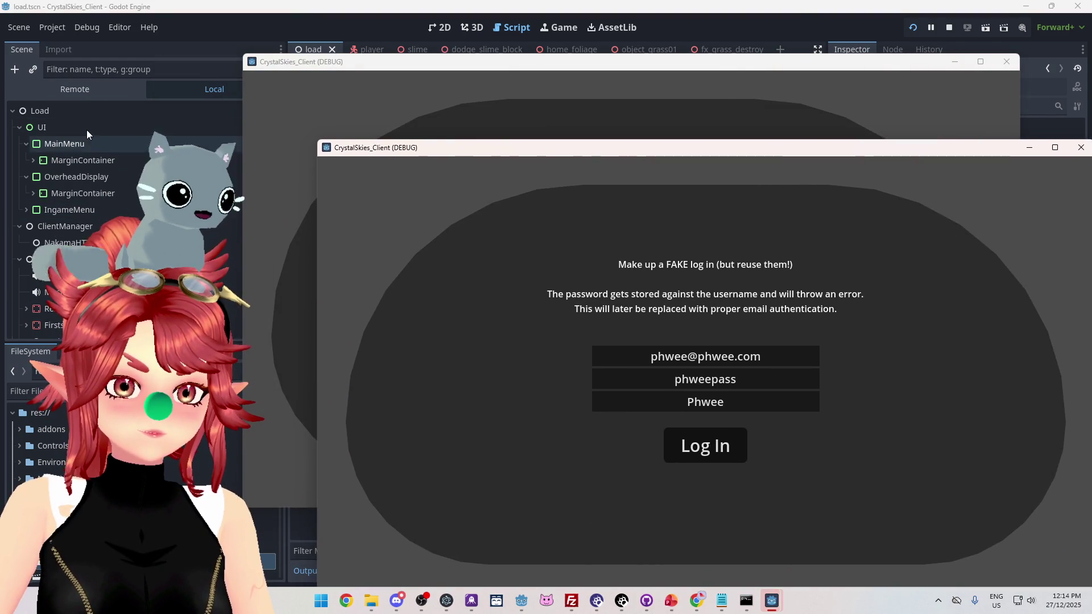
# Log the first CrystalSkies_Client in with the prefilled test account
pyautogui.click(33, 160)
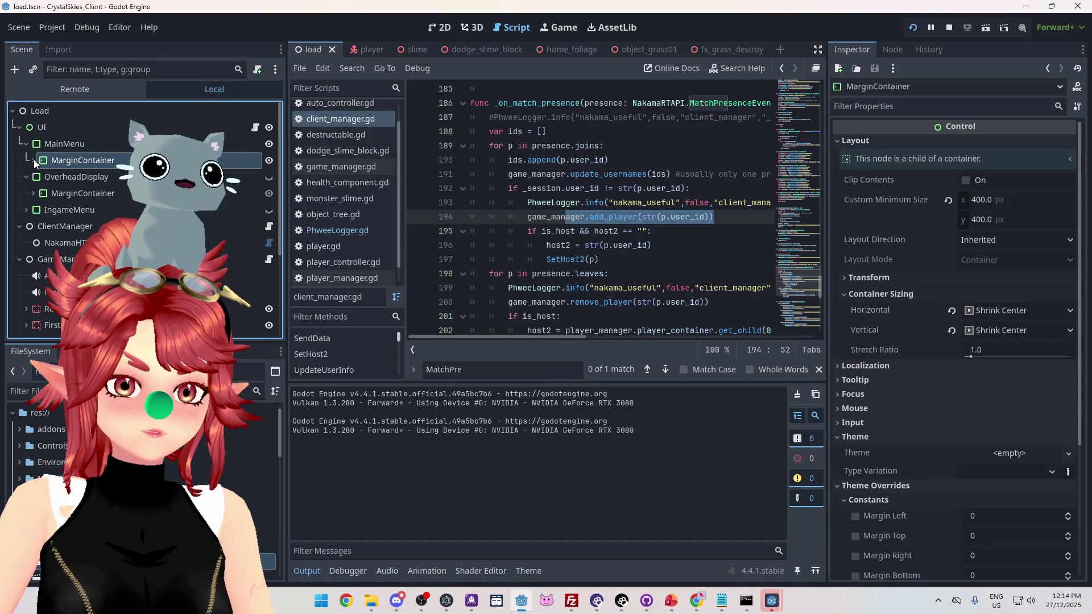
pyautogui.click(40, 193)
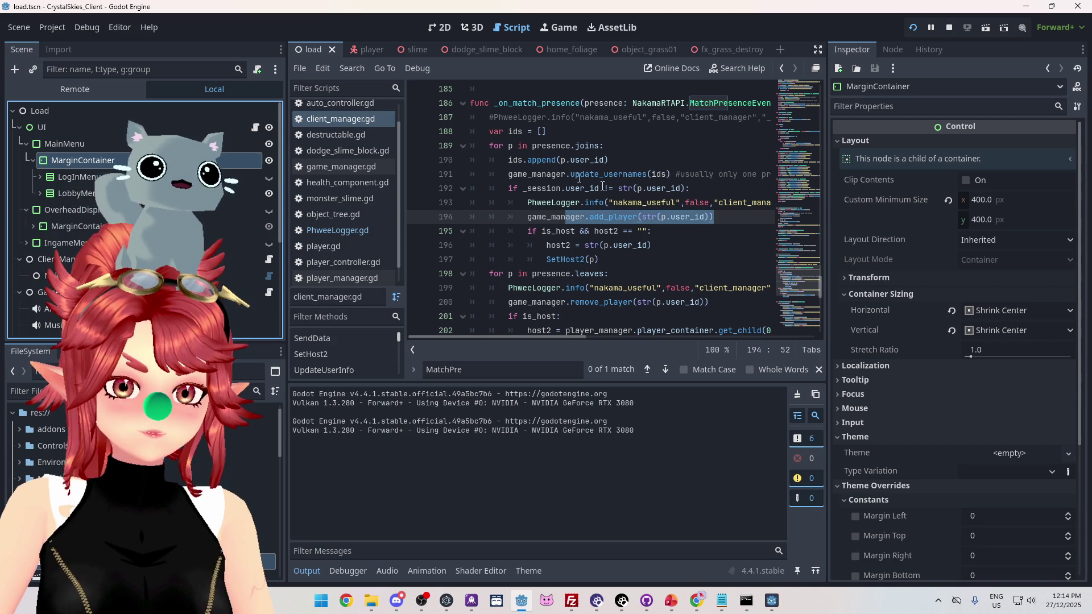
pyautogui.moveTo(772, 608)
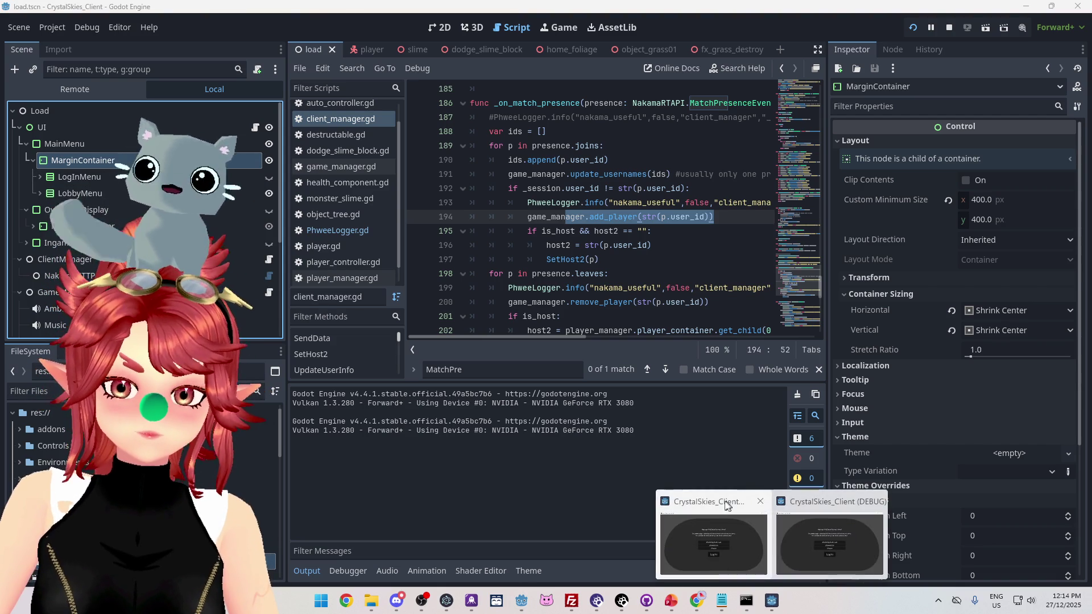
pyautogui.click(716, 568)
pyautogui.moveTo(608, 153)
pyautogui.mouseDown()
pyautogui.moveTo(571, 92)
pyautogui.moveTo(597, 89)
pyautogui.mouseUp()
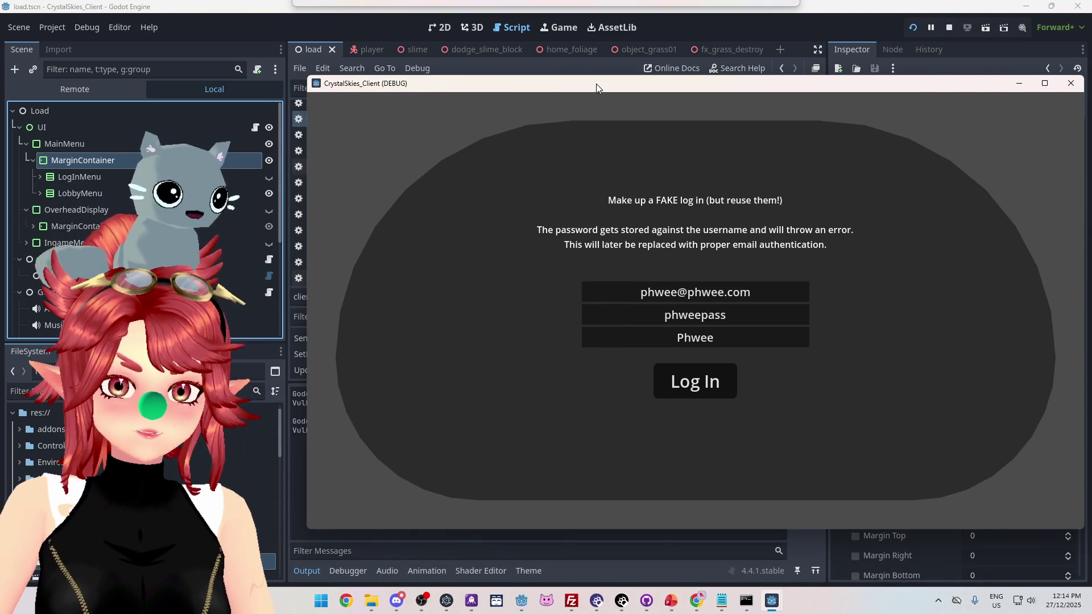
pyautogui.click(673, 380)
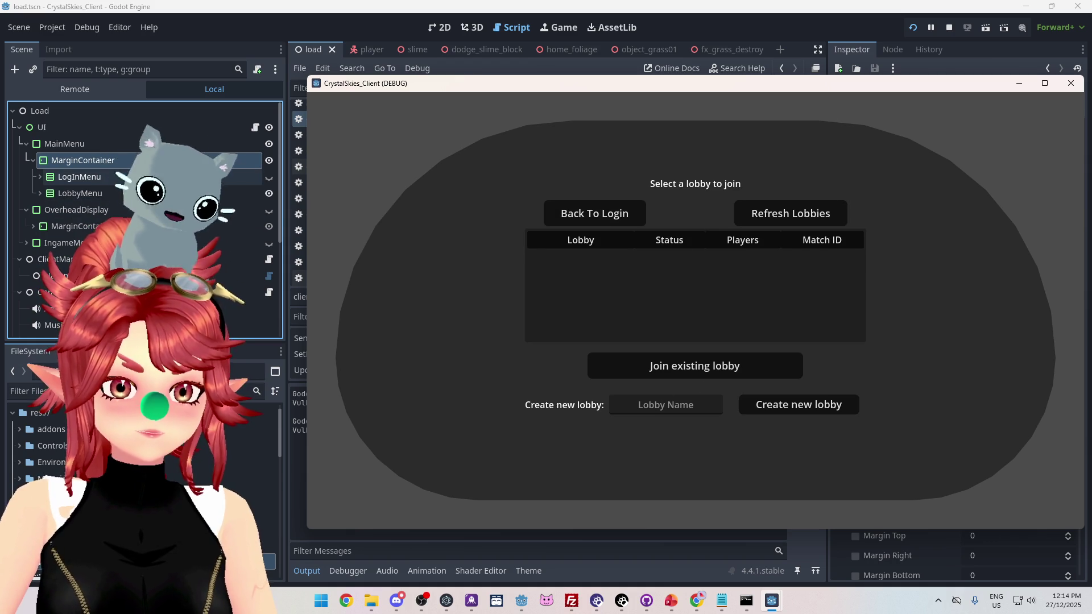
# Log the second client into the lobby screen, then stop and rerun the game
pyautogui.moveTo(772, 598)
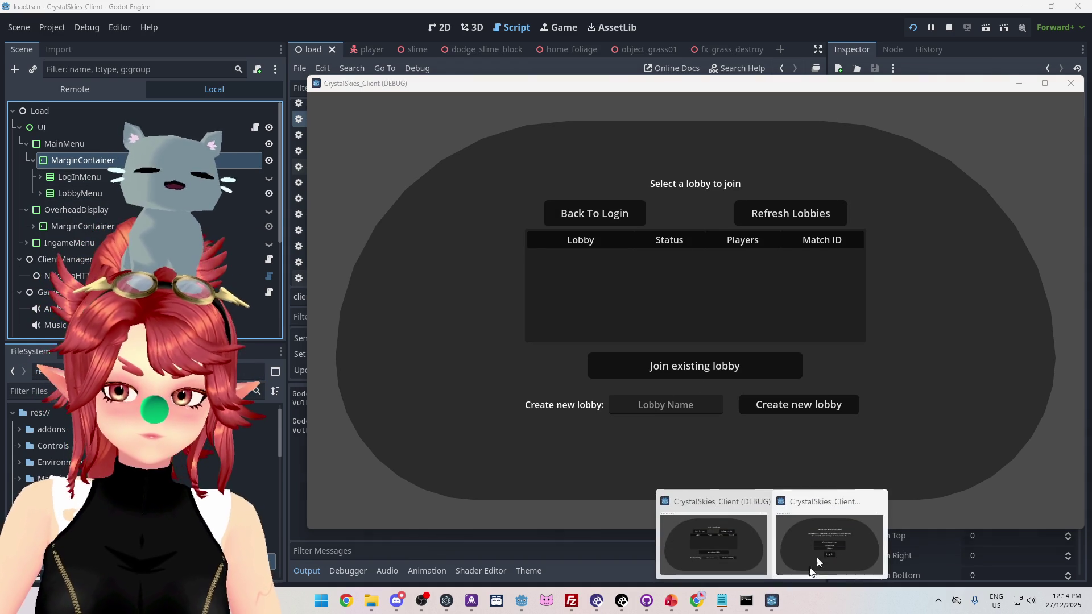
pyautogui.click(823, 544)
pyautogui.moveTo(420, 62)
pyautogui.mouseDown()
pyautogui.moveTo(477, 111)
pyautogui.moveTo(482, 222)
pyautogui.moveTo(472, 48)
pyautogui.moveTo(476, 67)
pyautogui.mouseUp()
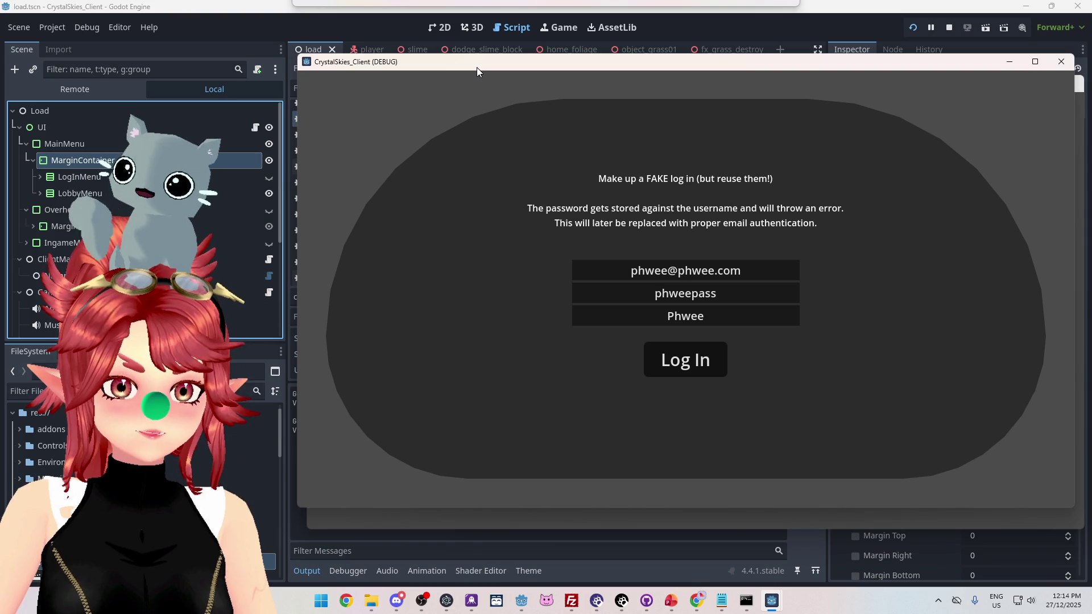
pyautogui.click(688, 360)
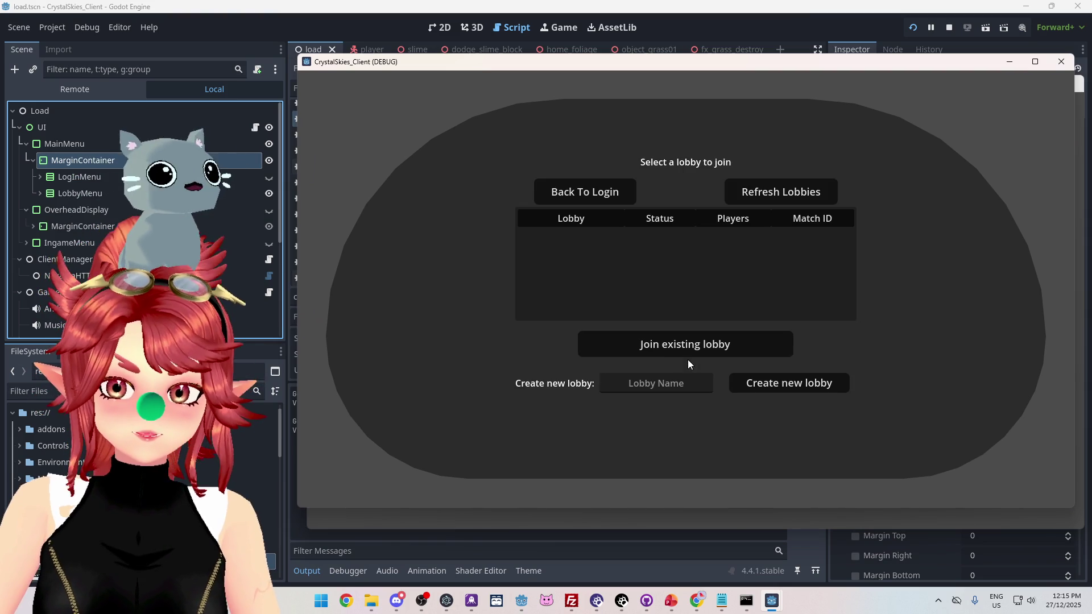
pyautogui.click(949, 28)
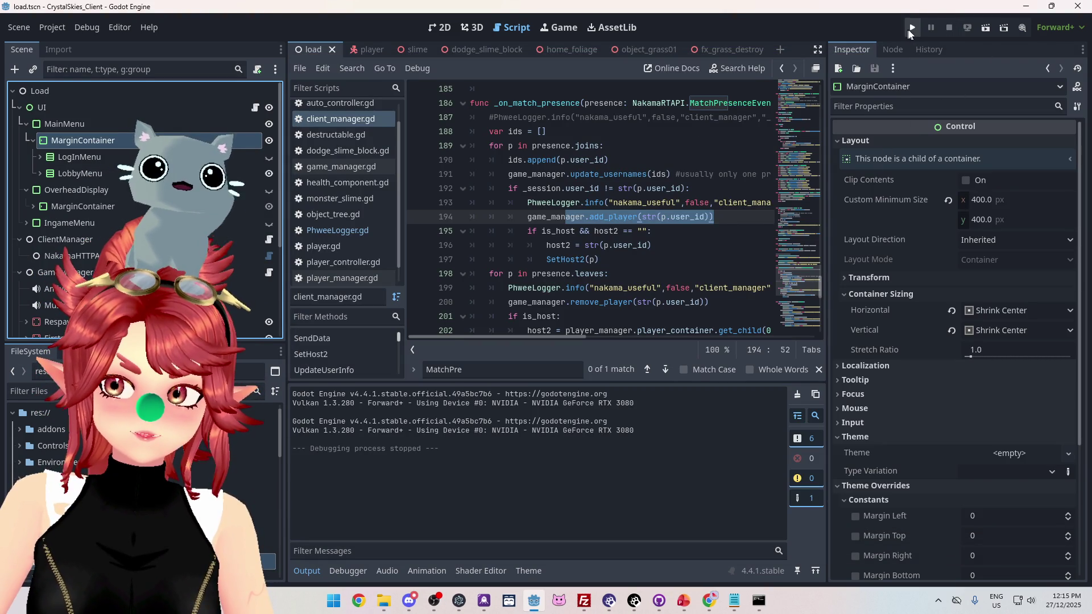
pyautogui.click(912, 29)
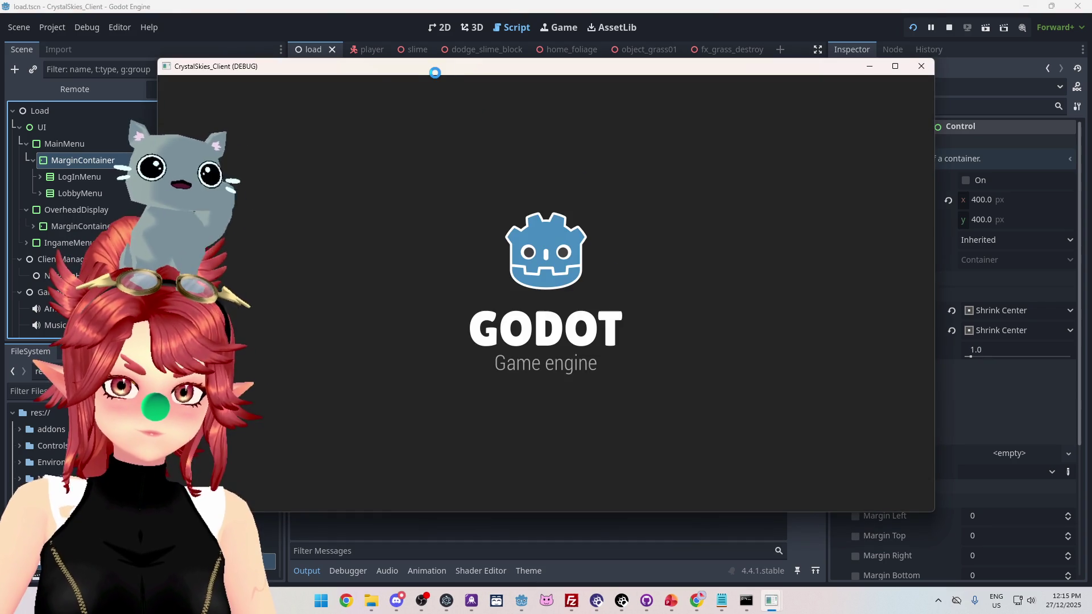
# Log the new client in as a second user, appending '2' to the email and display name
pyautogui.moveTo(435, 73)
pyautogui.mouseDown()
pyautogui.moveTo(493, 120)
pyautogui.moveTo(533, 91)
pyautogui.mouseUp()
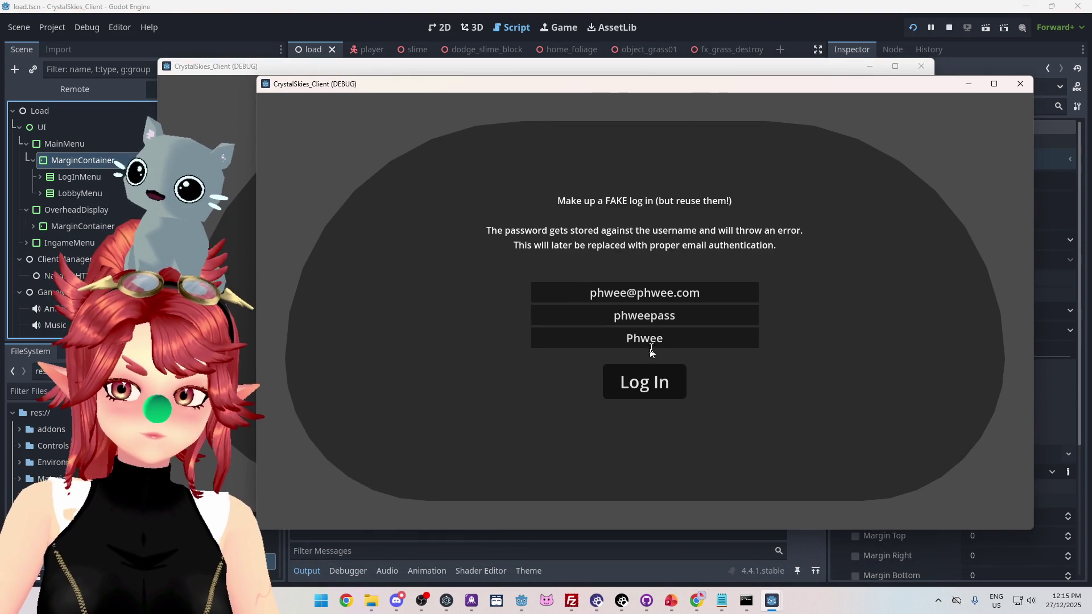
pyautogui.click(629, 292)
pyautogui.write('2')
pyautogui.click(661, 338)
pyautogui.write('2')
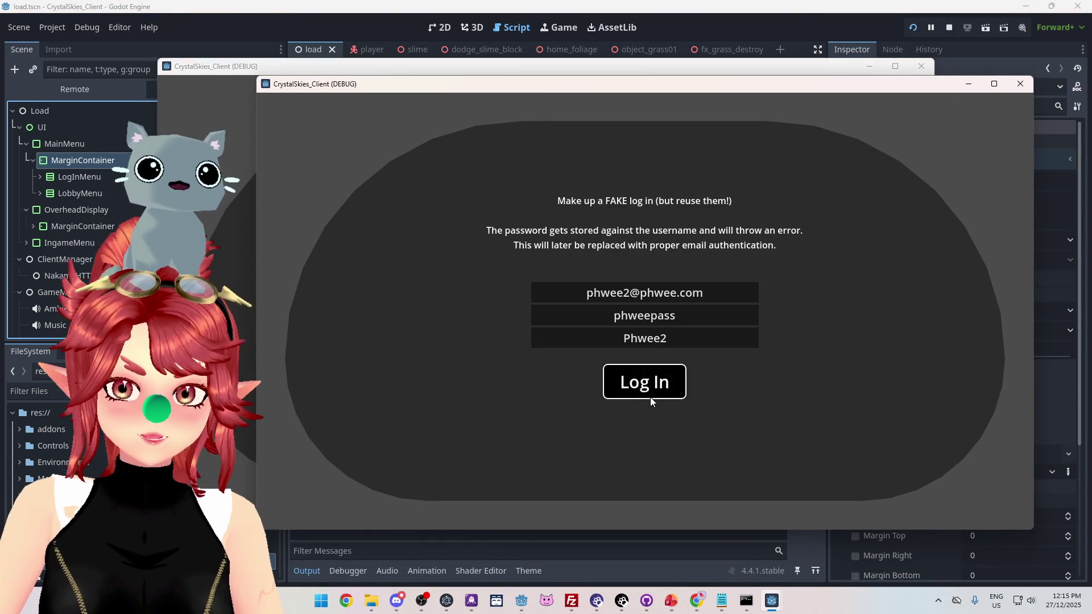
pyautogui.click(650, 397)
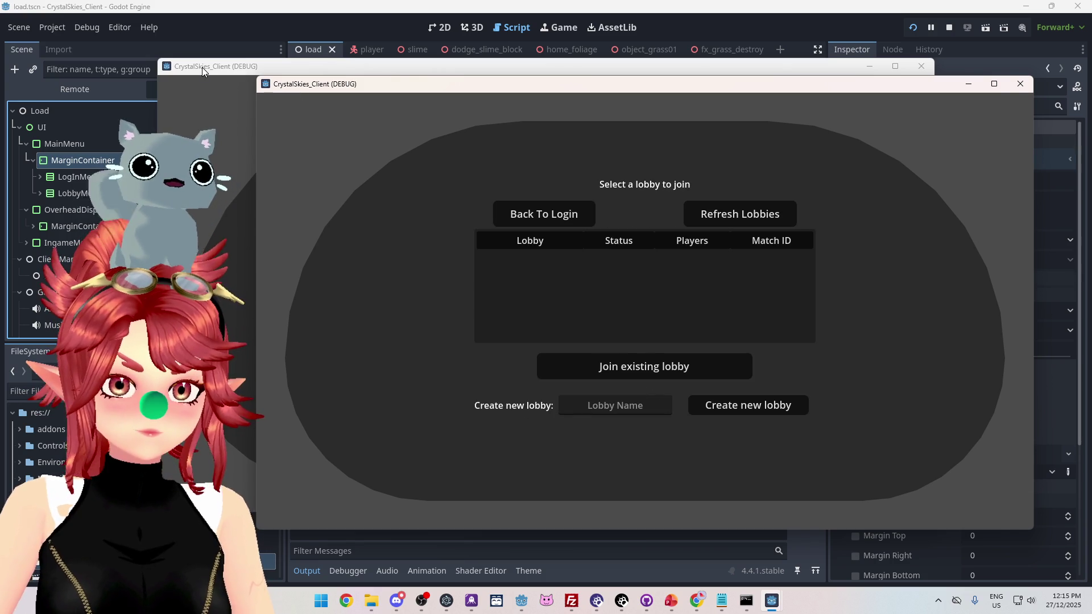
# Log in the other client and create a lobby named asddd
pyautogui.moveTo(203, 67); pyautogui.dragTo(399, 54)
pyautogui.click(188, 16)
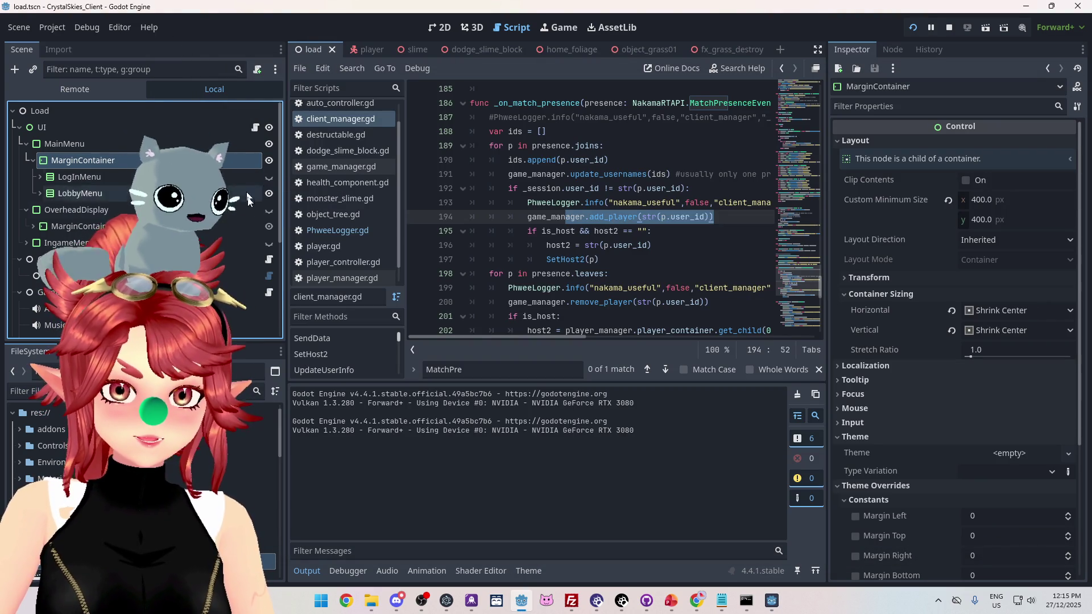
pyautogui.moveTo(771, 600)
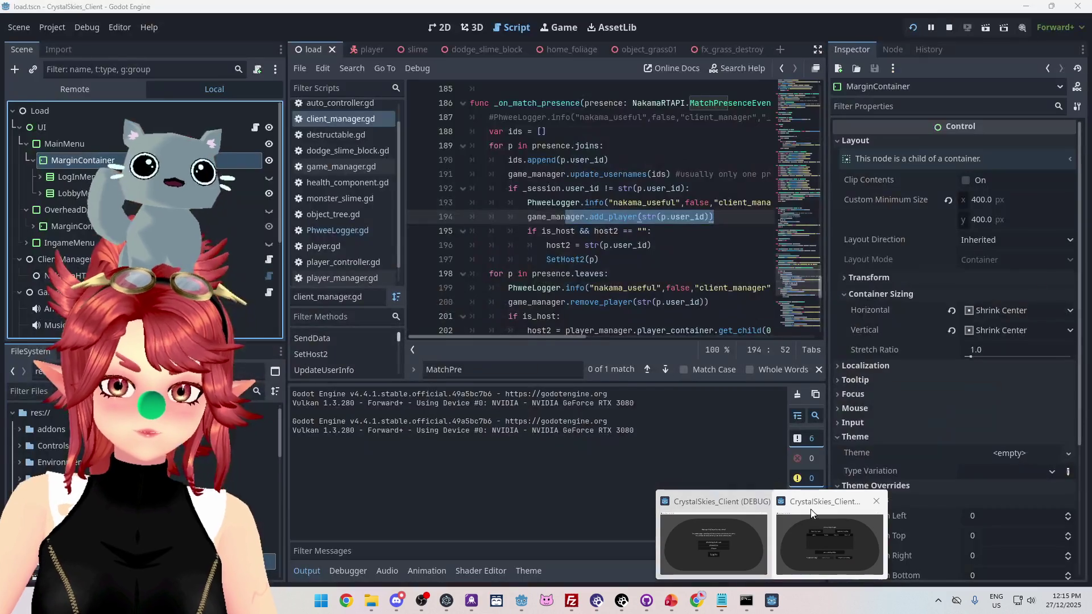
pyautogui.click(810, 509)
pyautogui.moveTo(639, 105)
pyautogui.mouseDown()
pyautogui.moveTo(674, 98)
pyautogui.moveTo(680, 63)
pyautogui.mouseUp()
pyautogui.moveTo(772, 607)
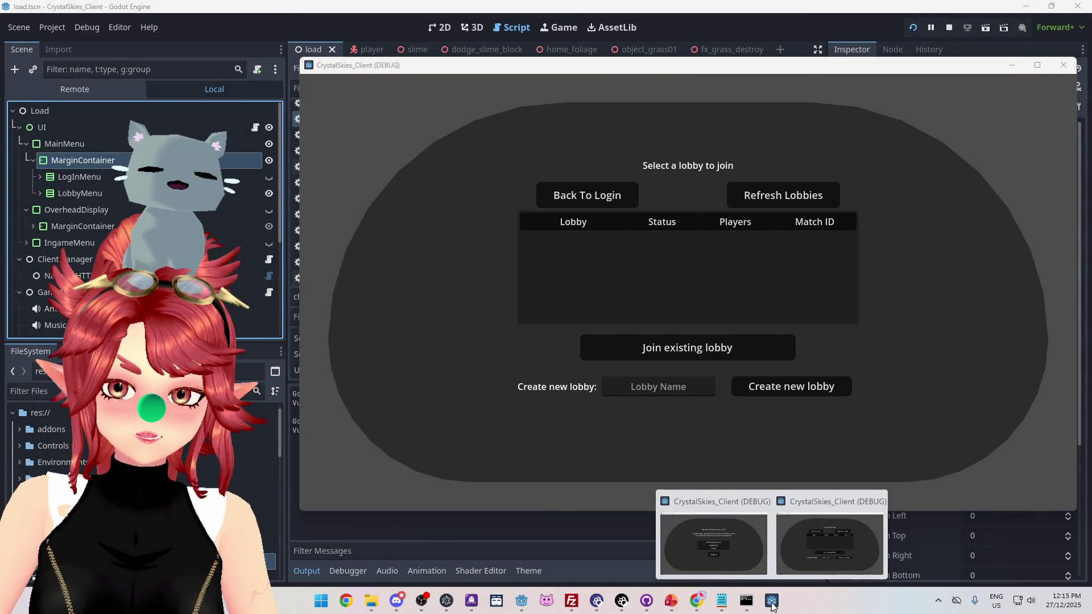
pyautogui.click(721, 559)
pyautogui.click(761, 412)
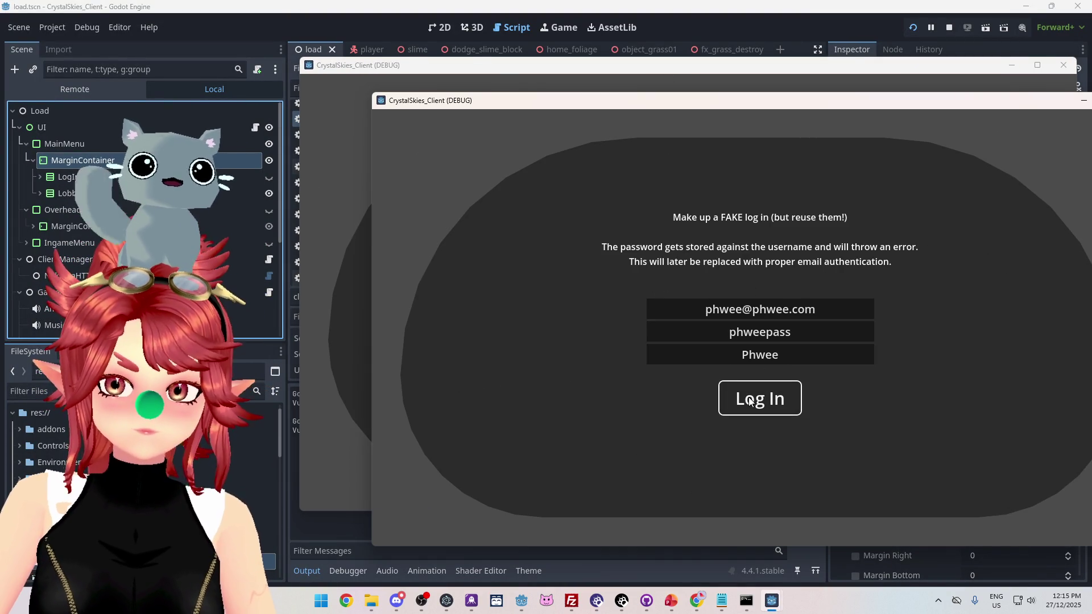
pyautogui.click(756, 422)
pyautogui.write('asddd')
pyautogui.click(819, 422)
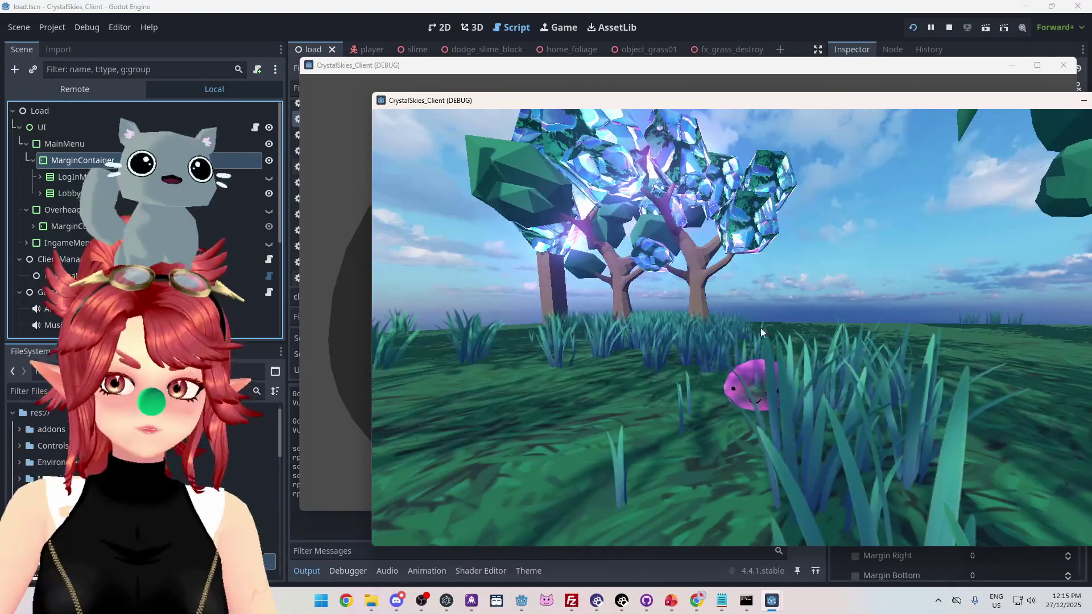
# Refresh Lobbies in the other client, join asddd, then close the game window
pyautogui.press('Escape')
pyautogui.click(470, 116)
pyautogui.click(766, 199)
pyautogui.click(702, 244)
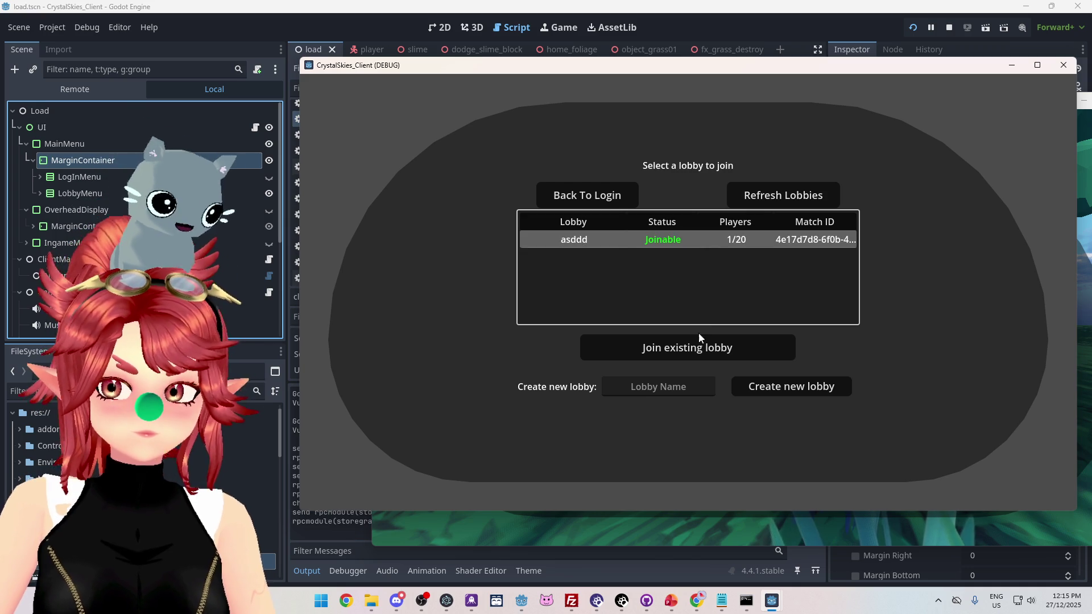
pyautogui.click(696, 348)
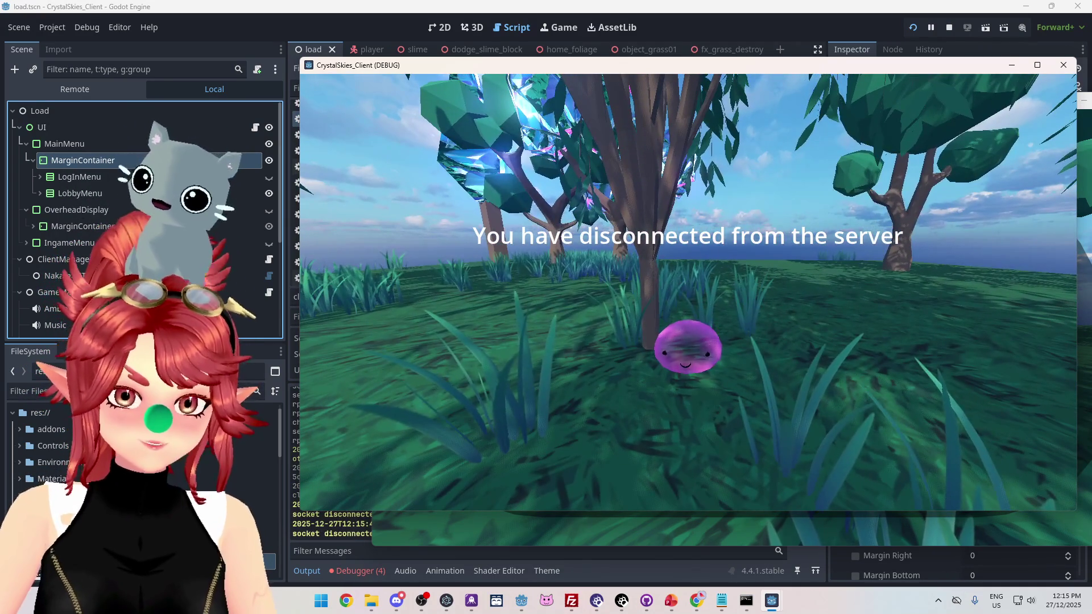
pyautogui.press('Escape')
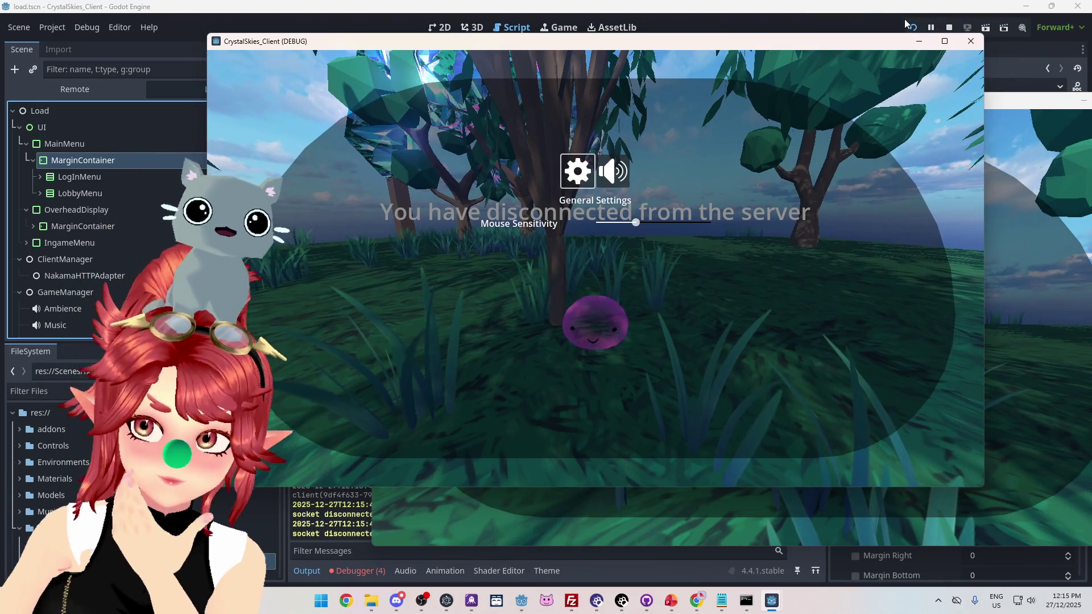
pyautogui.click(948, 28)
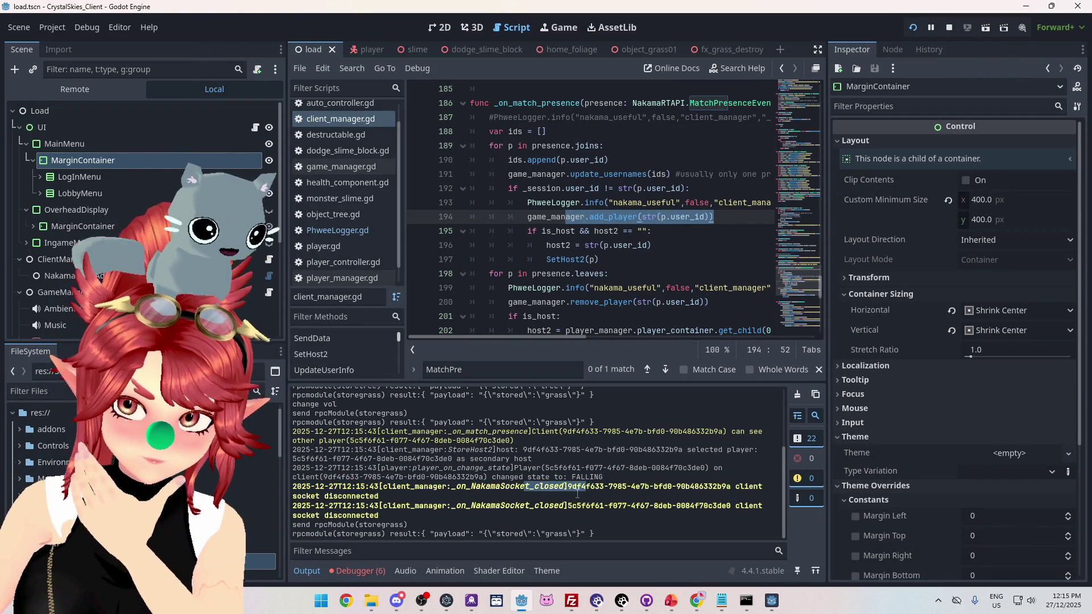
# Select the _on_NakamaSocket_closed disconnect lines in the Output log
pyautogui.moveTo(581, 492); pyautogui.dragTo(577, 494)
pyautogui.click(583, 510)
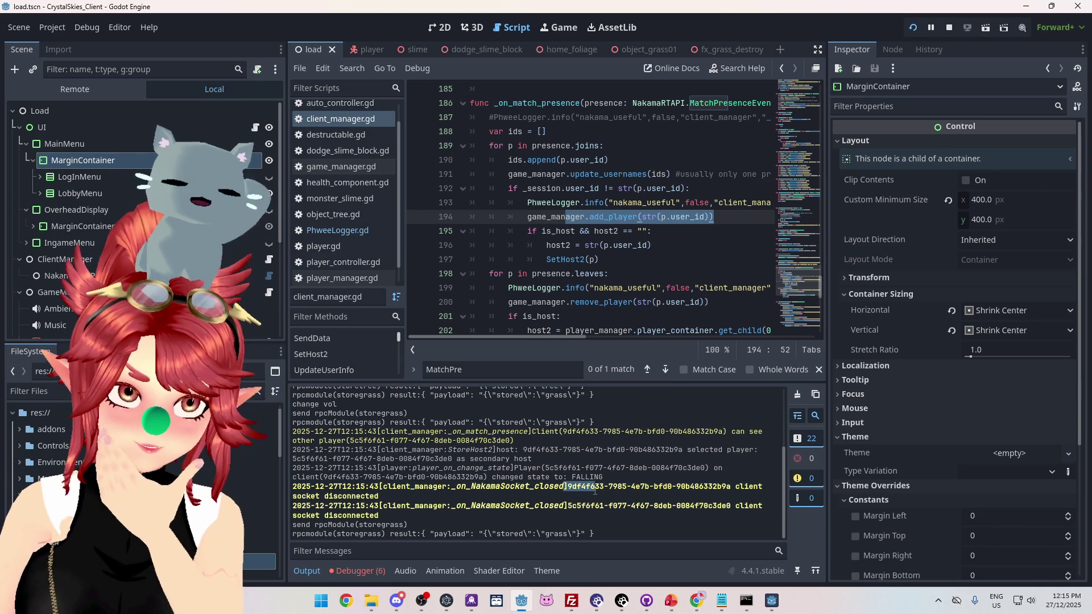
pyautogui.moveTo(595, 490)
pyautogui.mouseDown()
pyautogui.moveTo(596, 500)
pyautogui.moveTo(595, 483)
pyautogui.mouseUp()
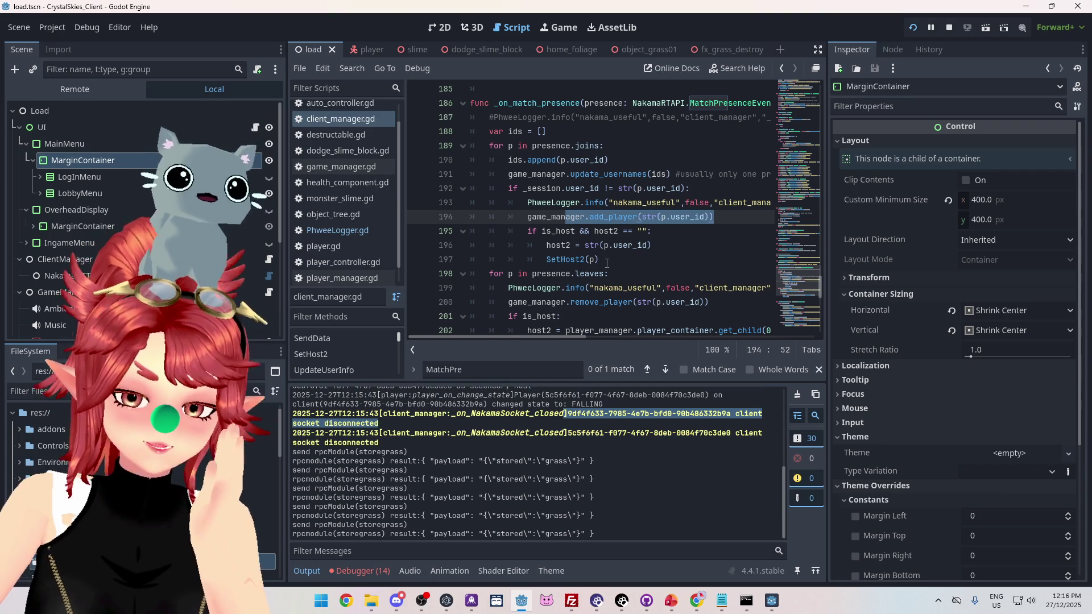
# Jump from Debugger > Errors to NakamaSocketAdapter.gd line 54, then stop the game
pyautogui.click(362, 571)
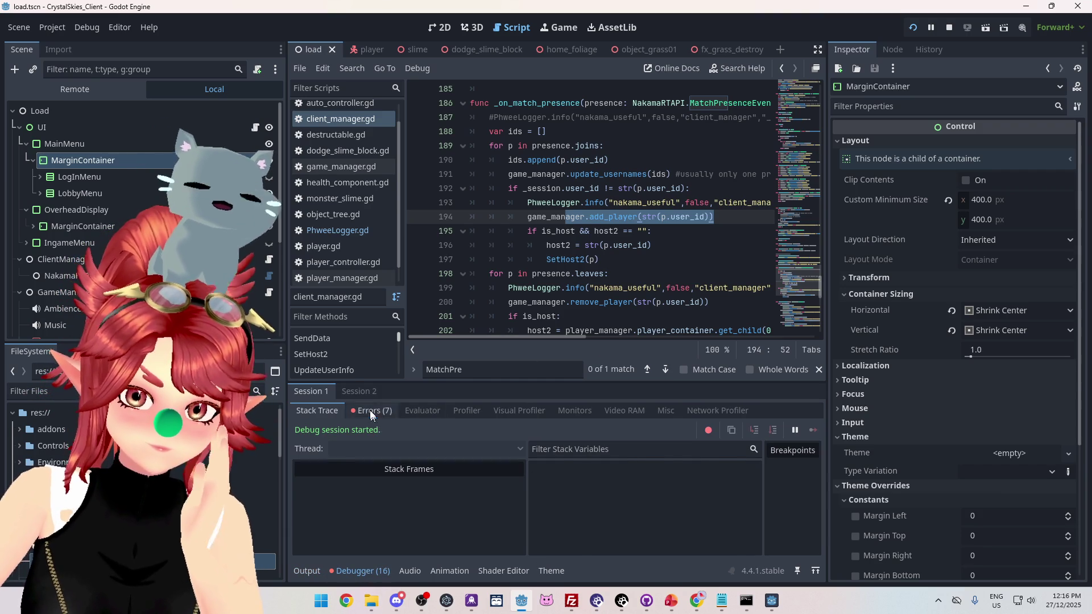
pyautogui.click(372, 410)
pyautogui.doubleClick(589, 447)
pyautogui.click(316, 572)
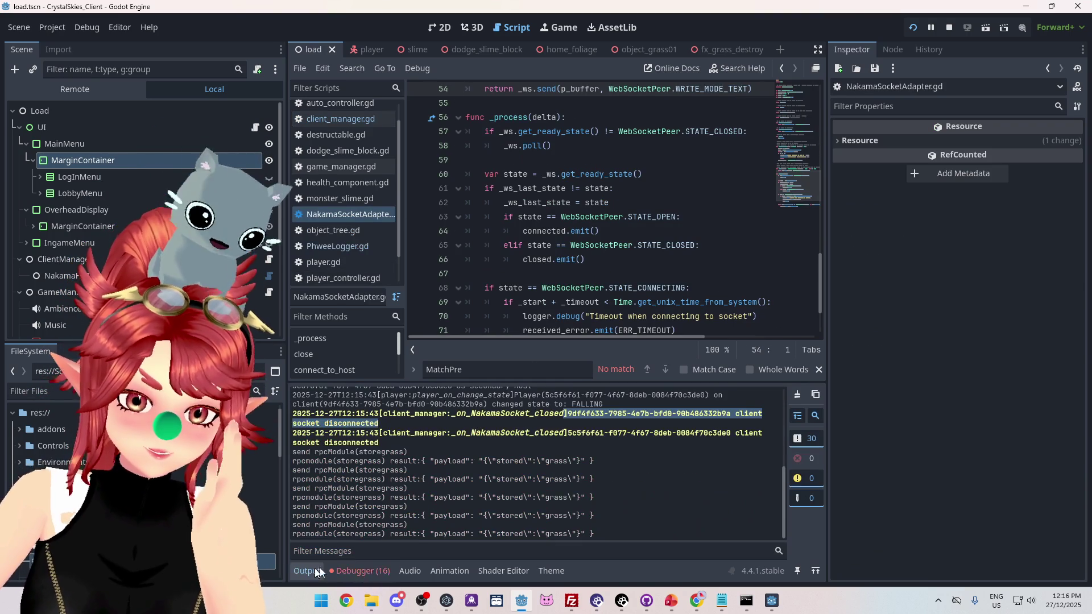
pyautogui.scroll(1, 558, 479)
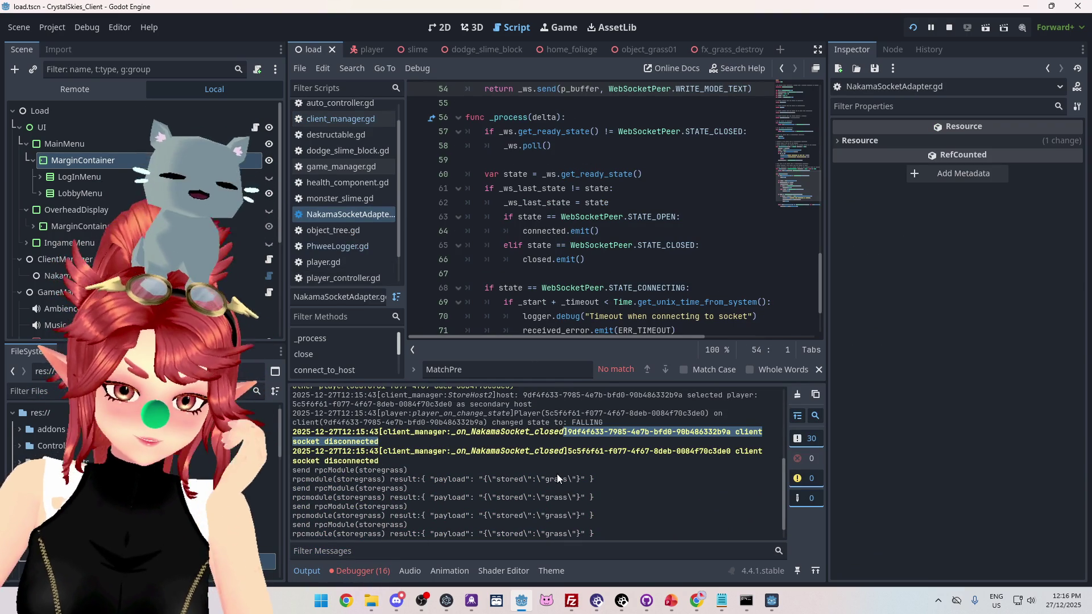
pyautogui.click(949, 29)
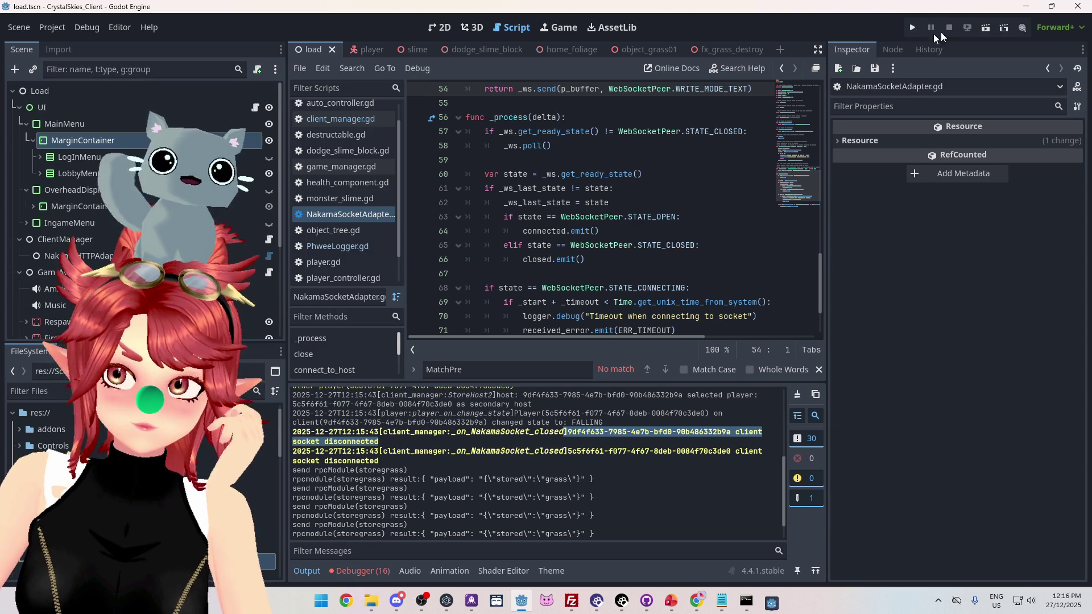
# Relaunch the game, log in both clients (second with '2' appended) and start a lobby
pyautogui.click(910, 30)
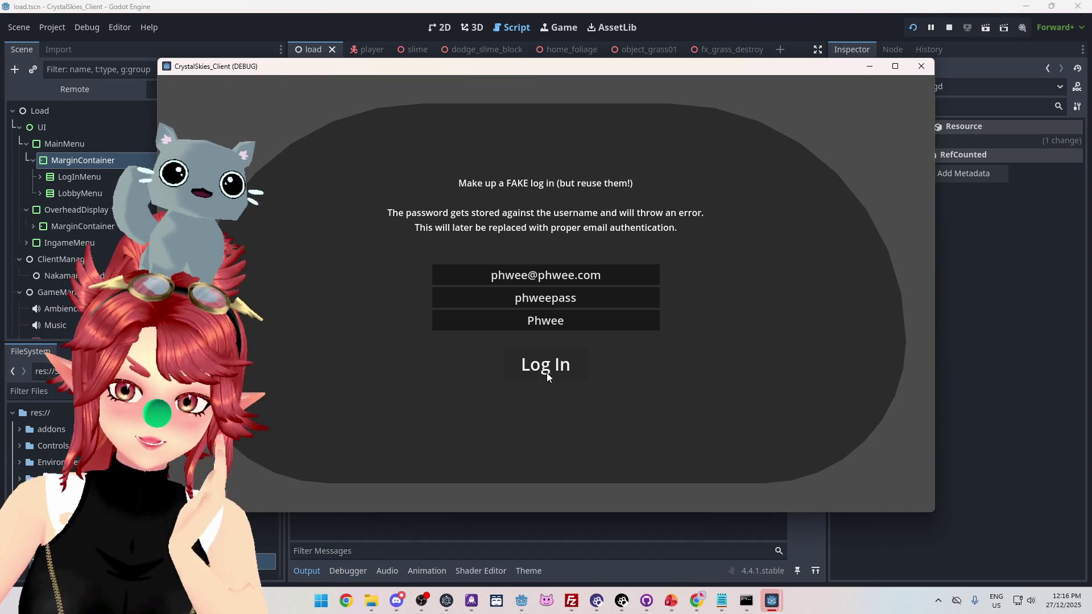
pyautogui.click(541, 366)
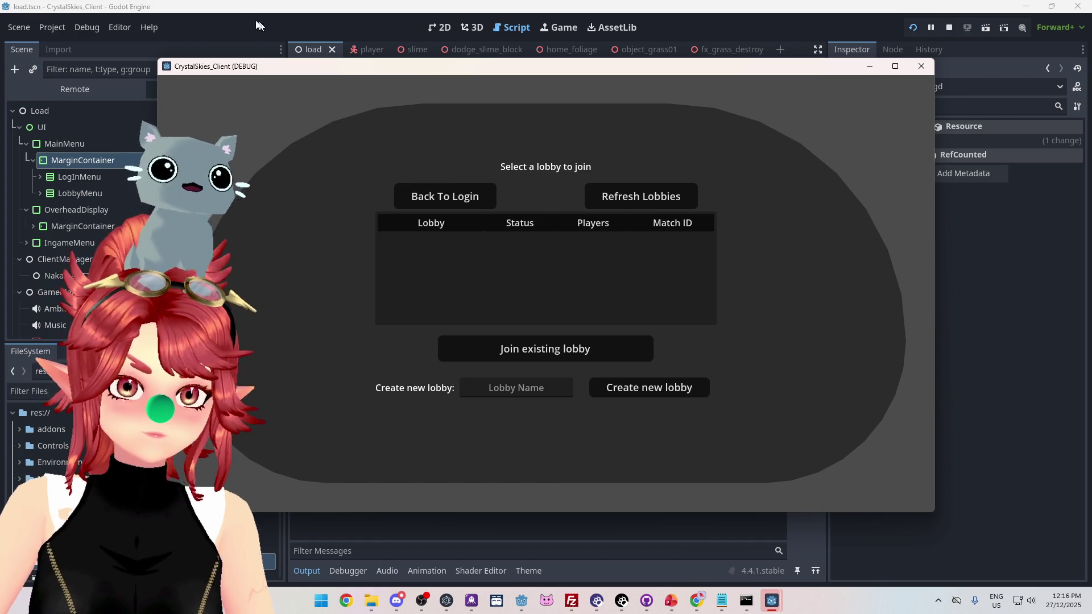
pyautogui.click(272, 27)
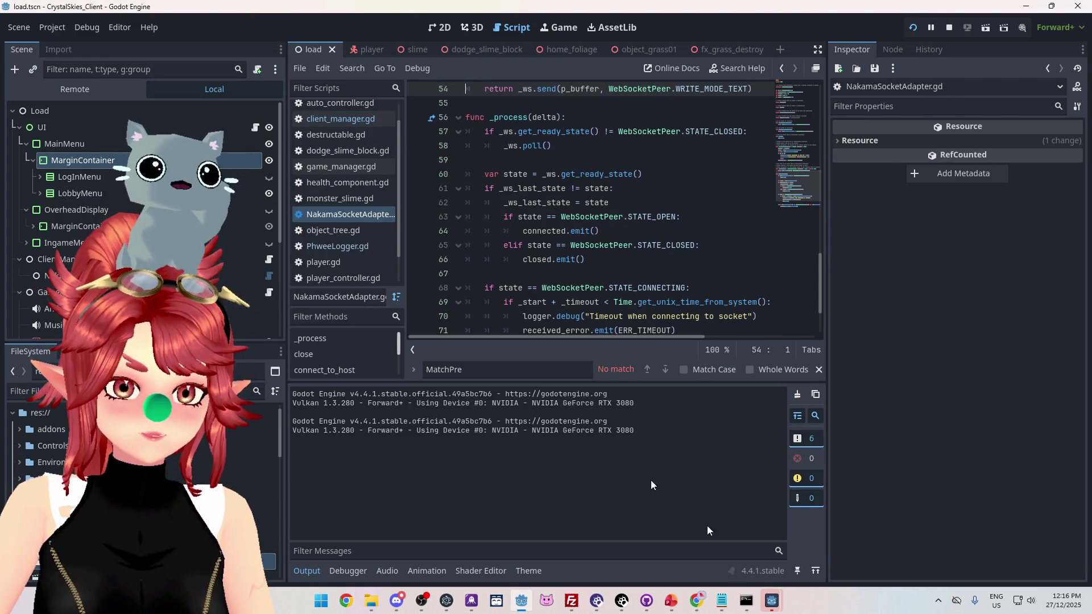
pyautogui.moveTo(774, 606)
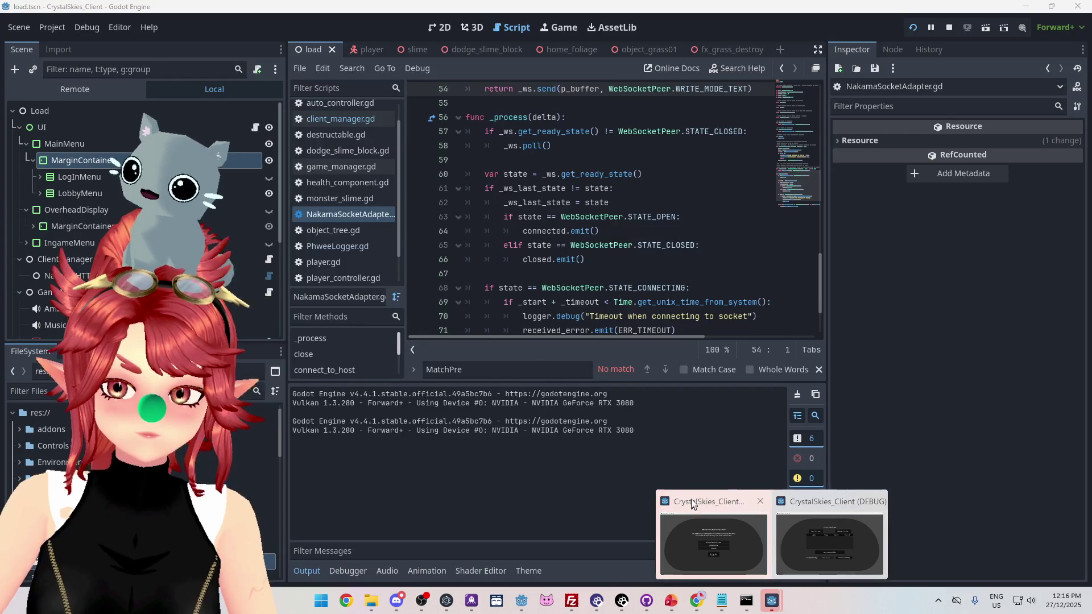
pyautogui.click(708, 537)
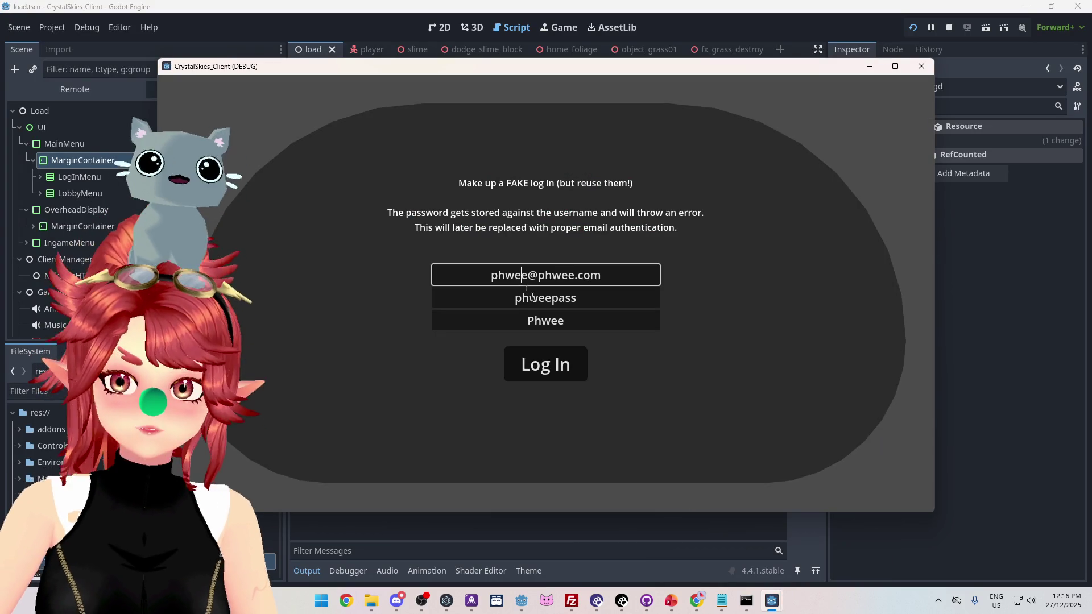
pyautogui.write('2')
pyautogui.click(546, 321)
pyautogui.write('2')
pyautogui.click(568, 369)
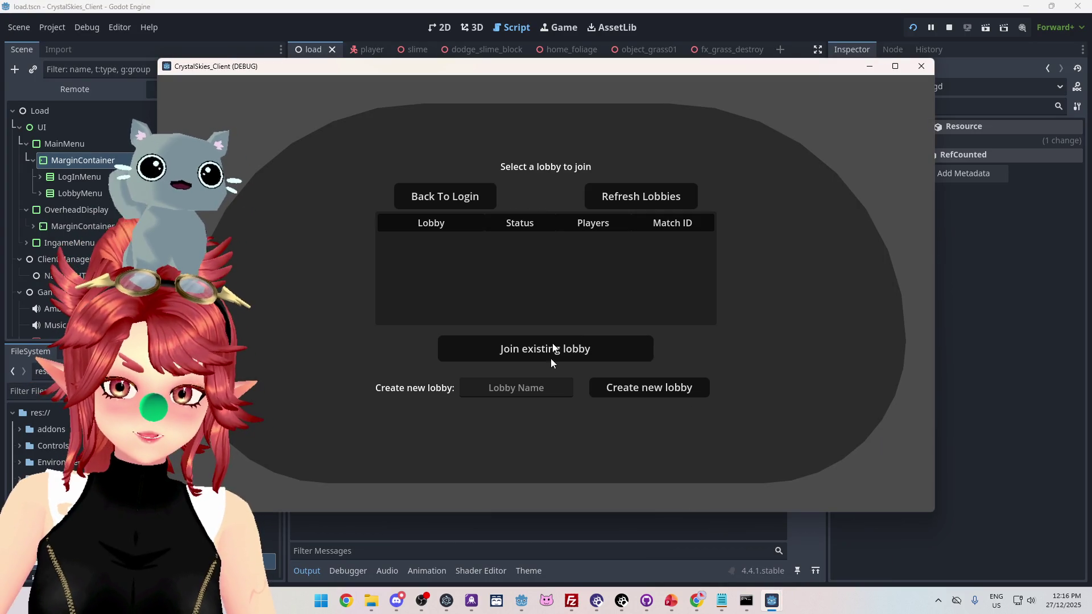
pyautogui.write('asdd')
pyautogui.click(640, 387)
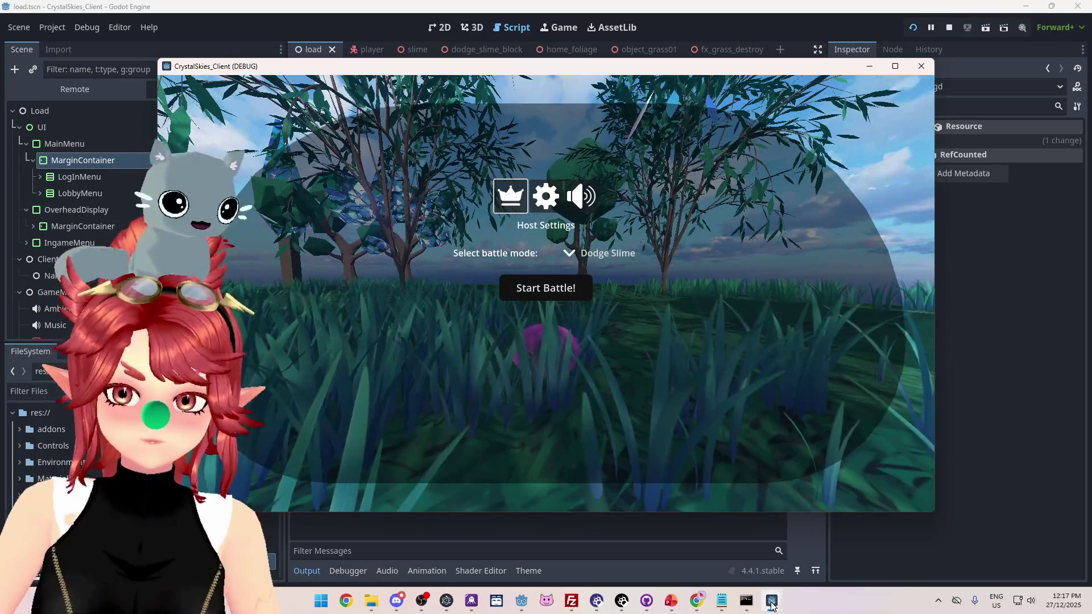
# Refresh Lobbies in the other client, join asddd, then show the Debugger error list
pyautogui.moveTo(771, 600)
pyautogui.click(807, 544)
pyautogui.click(641, 199)
pyautogui.click(543, 240)
pyautogui.click(541, 348)
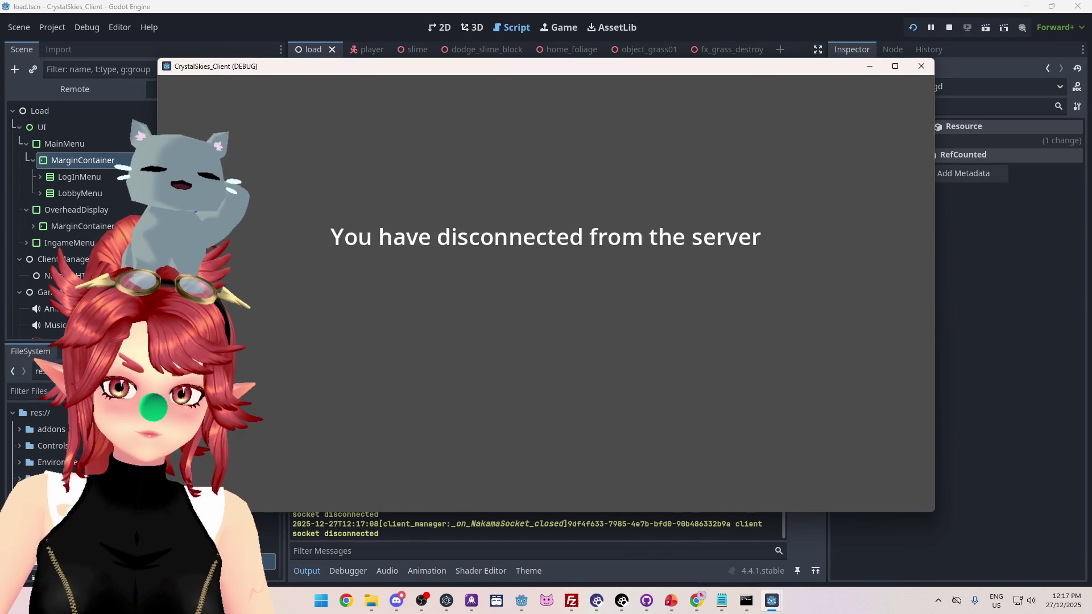
pyautogui.press('Escape')
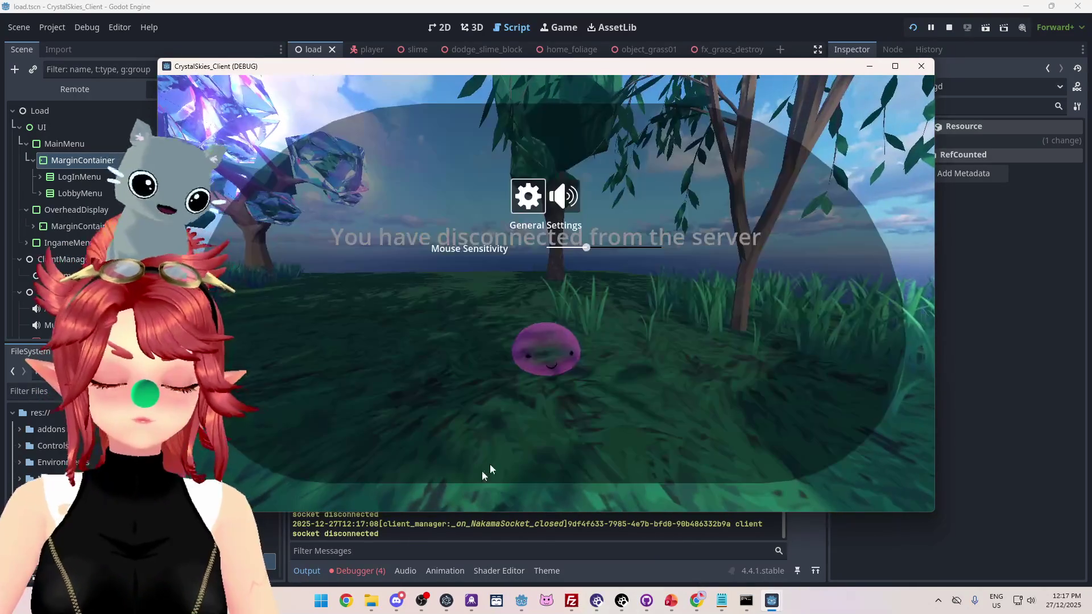
pyautogui.click(399, 523)
pyautogui.click(358, 571)
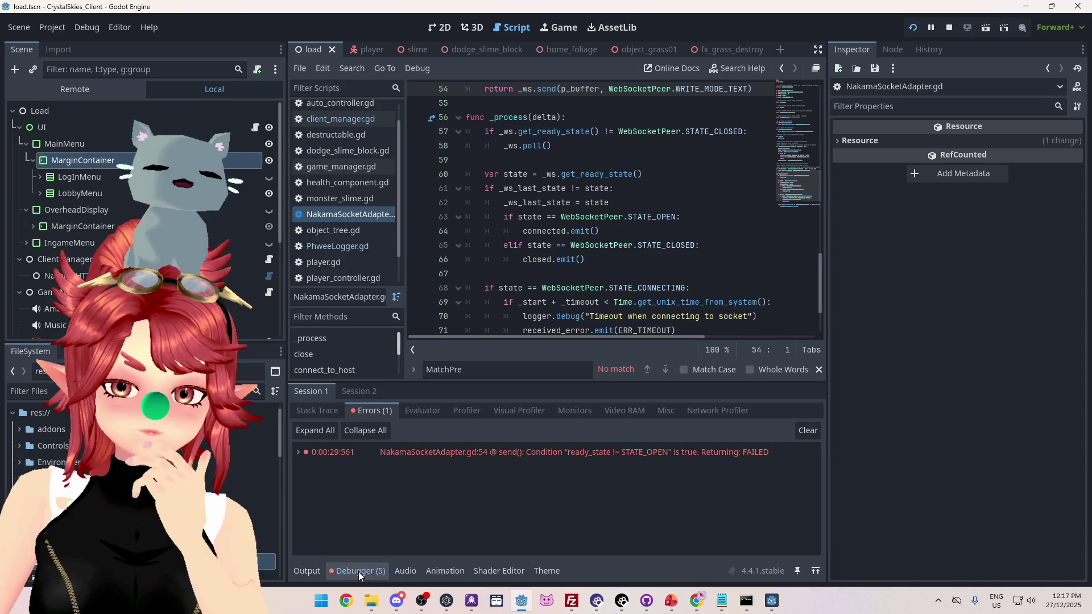
# Check the send() error's stack trace and restart the project with F5
pyautogui.moveTo(573, 454)
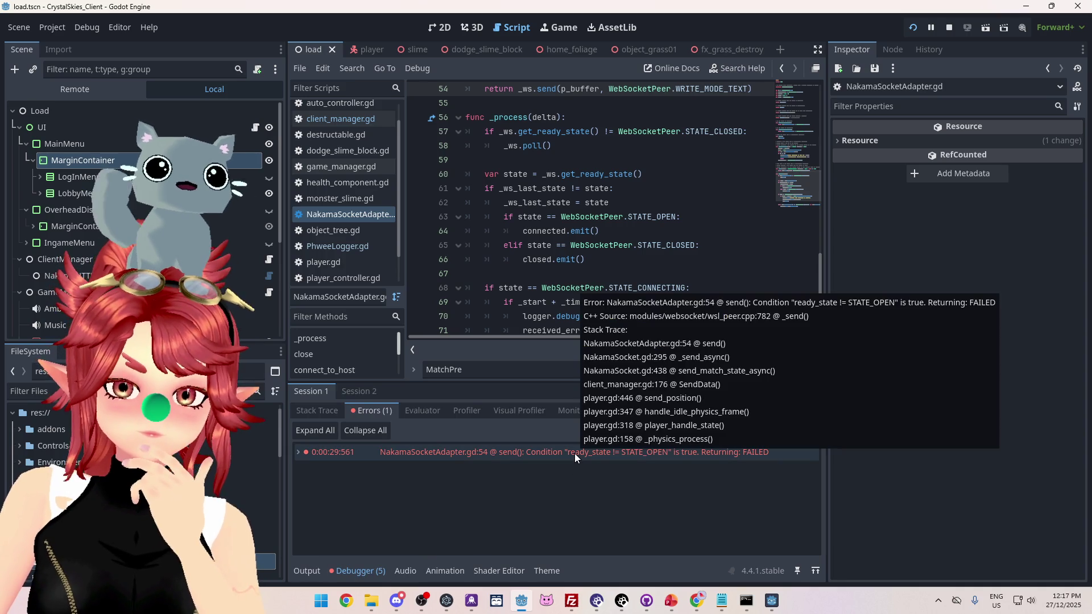
pyautogui.scroll(3, 556, 137)
pyautogui.press('F5')
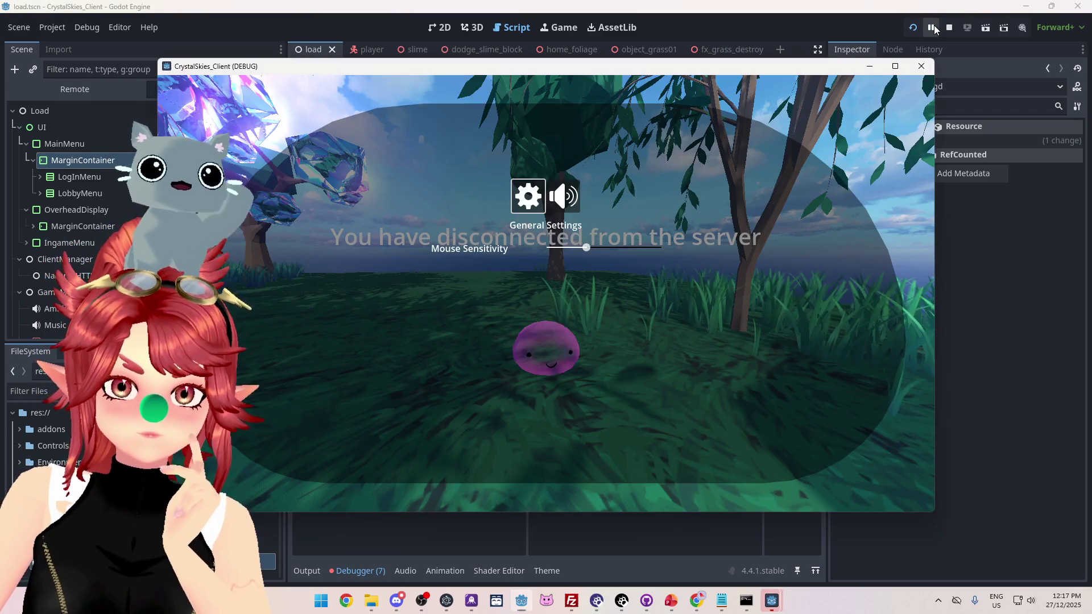
# Open Session 2's errors, go to the send call on line 54, and stop the project
pyautogui.click(934, 30)
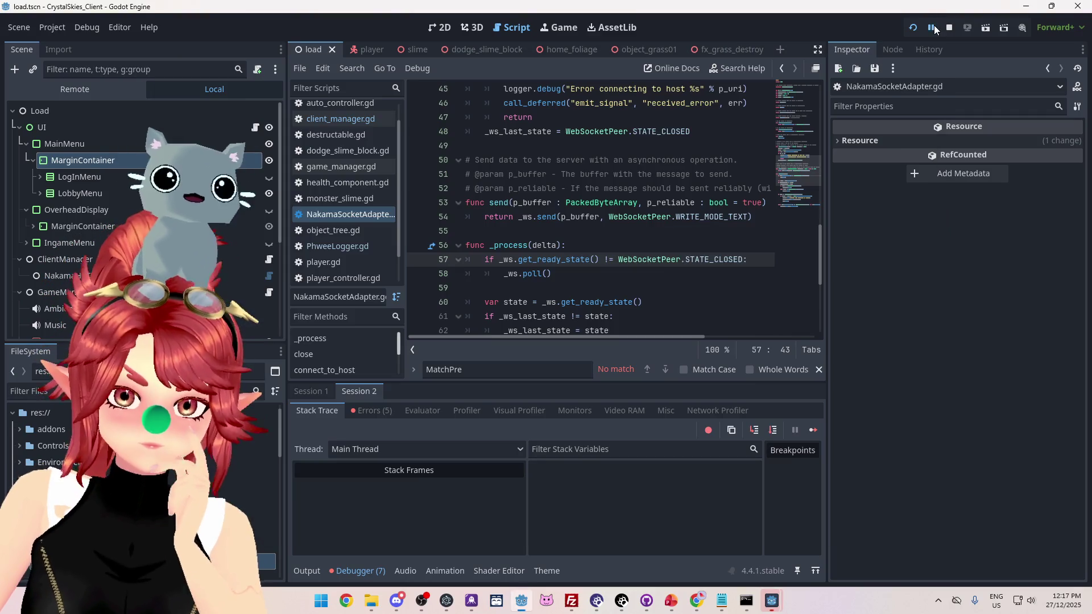
pyautogui.click(364, 412)
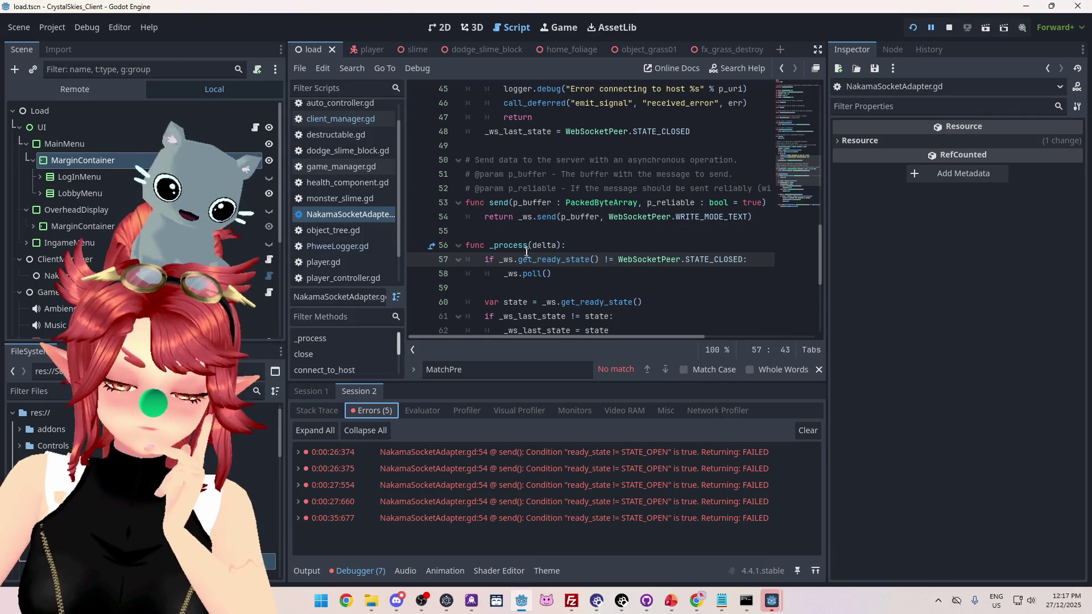
pyautogui.moveTo(524, 252)
pyautogui.click(510, 219)
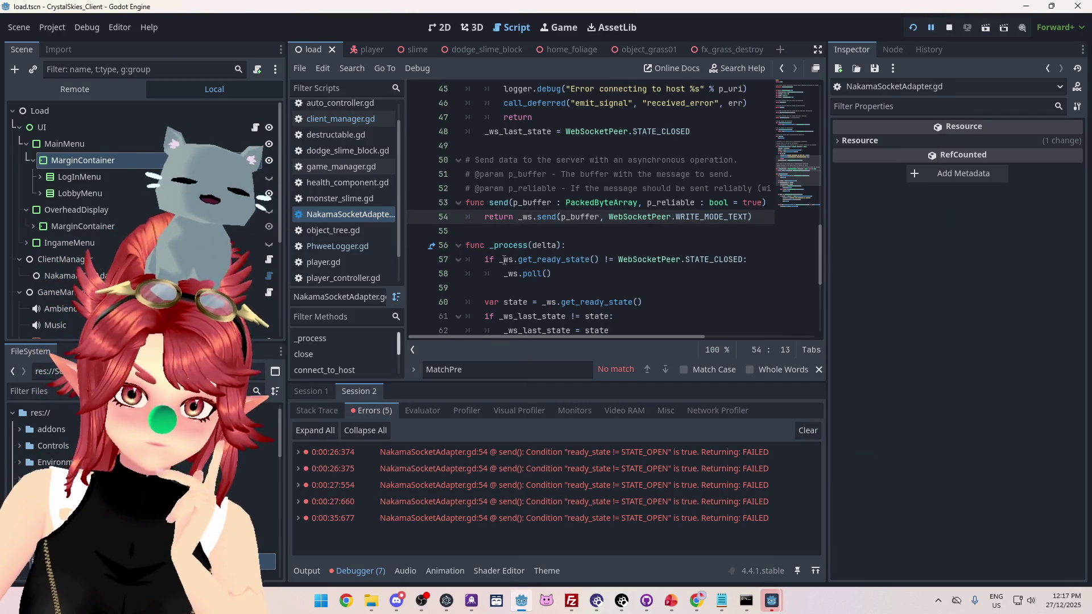
pyautogui.click(950, 28)
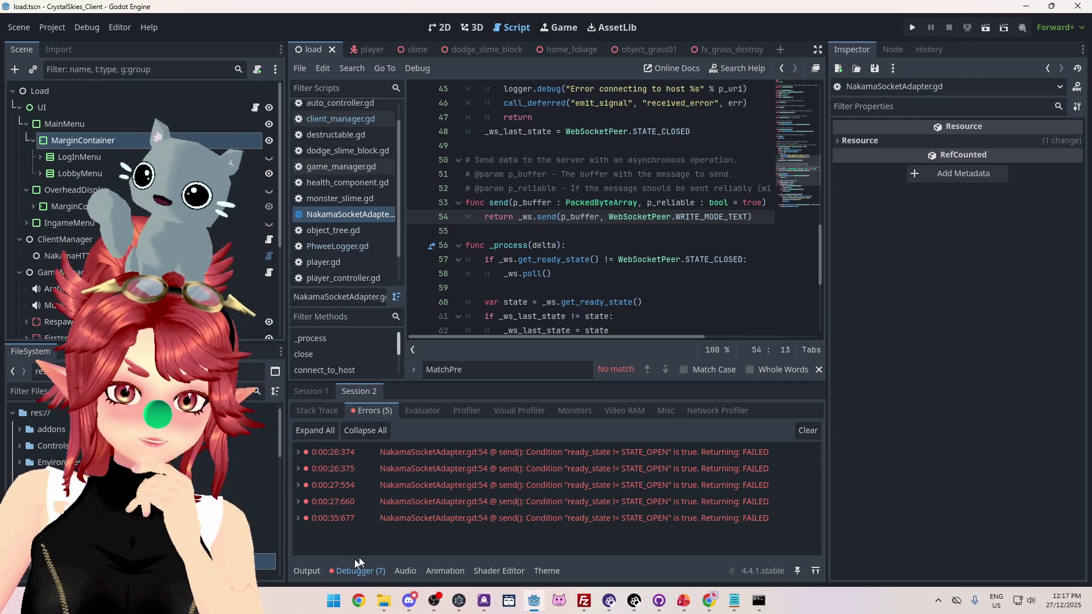
pyautogui.click(307, 571)
pyautogui.scroll(2, 549, 496)
# Review the StoreHost2 host log lines in Output, then jump to client_manager.gd line 194
pyautogui.scroll(-2, 545, 489)
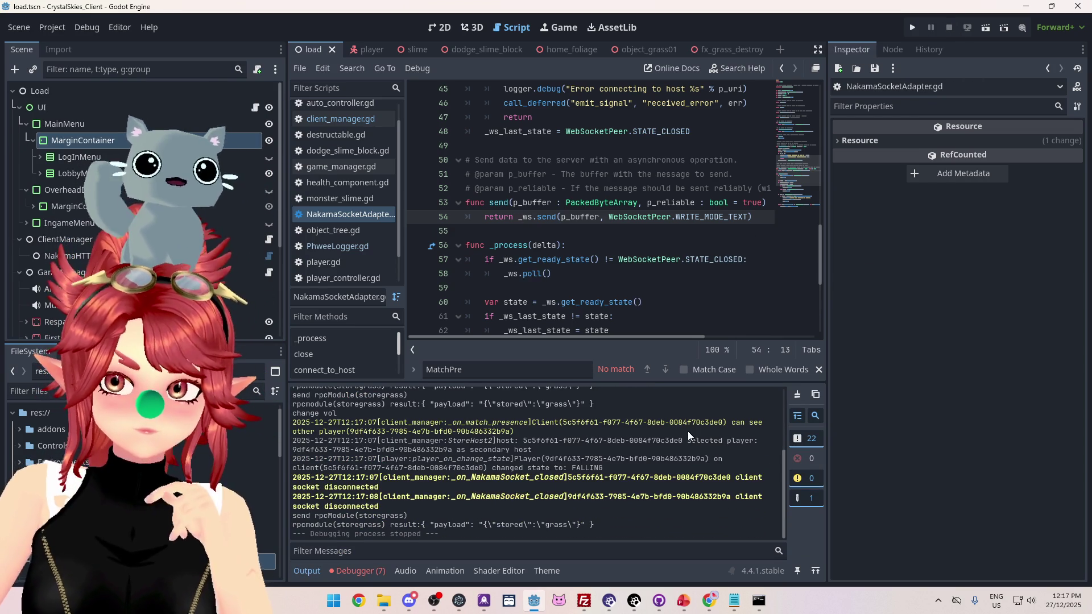
pyautogui.moveTo(539, 427); pyautogui.dragTo(519, 423)
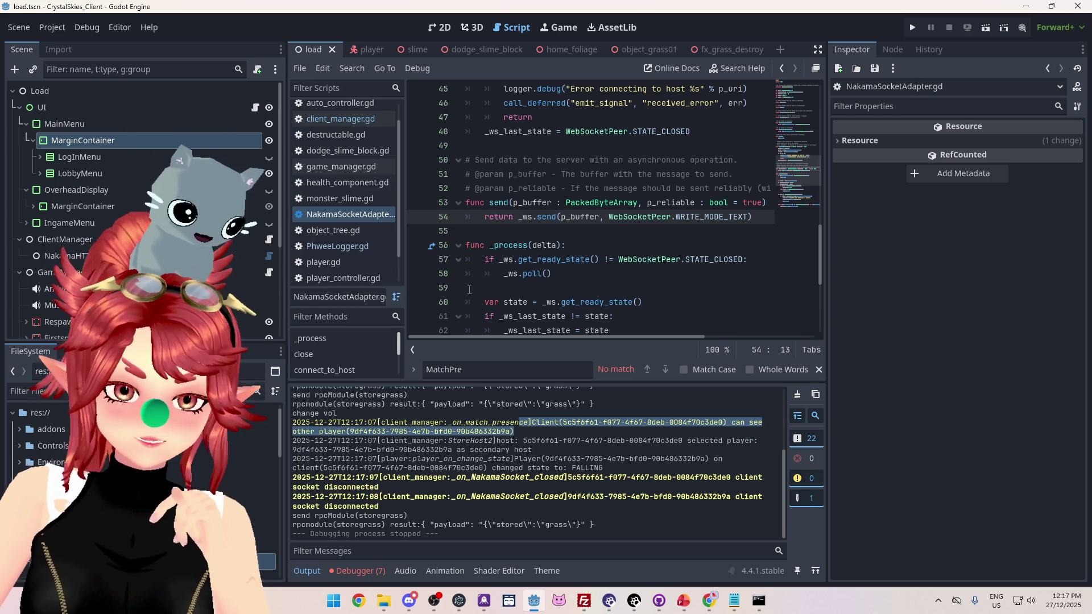
pyautogui.moveTo(493, 440)
pyautogui.mouseDown()
pyautogui.moveTo(654, 442)
pyautogui.moveTo(638, 447)
pyautogui.mouseUp()
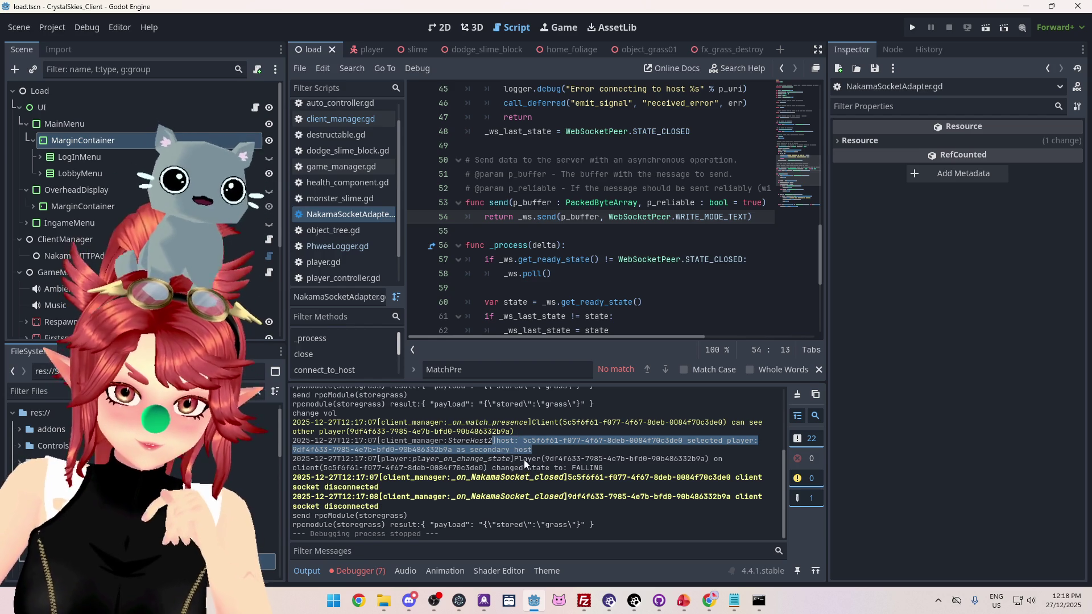
pyautogui.moveTo(521, 459); pyautogui.dragTo(560, 458)
pyautogui.moveTo(495, 442); pyautogui.dragTo(532, 450)
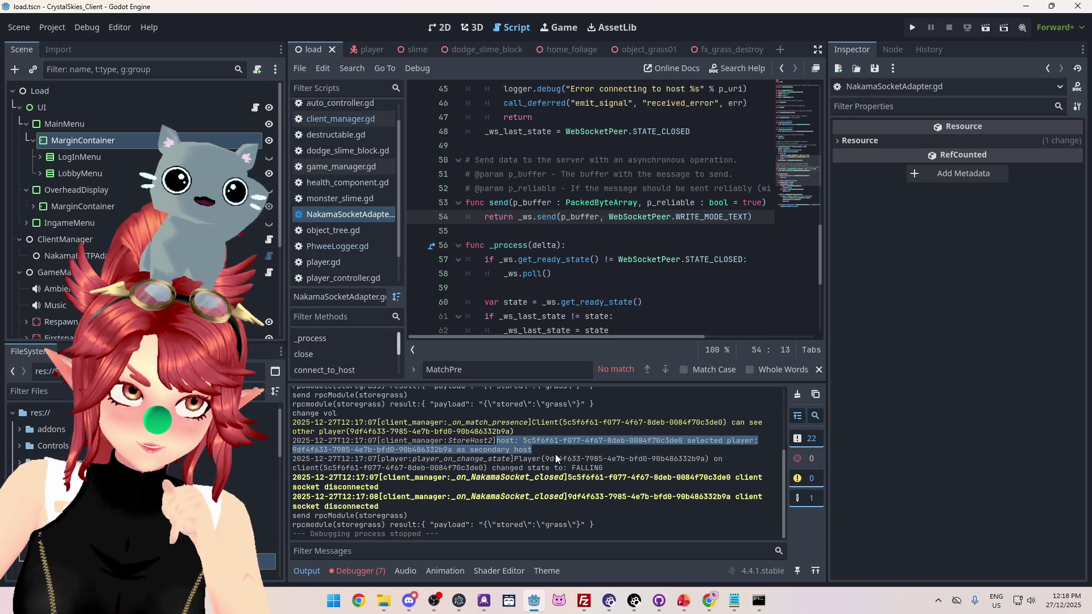
pyautogui.click(350, 119)
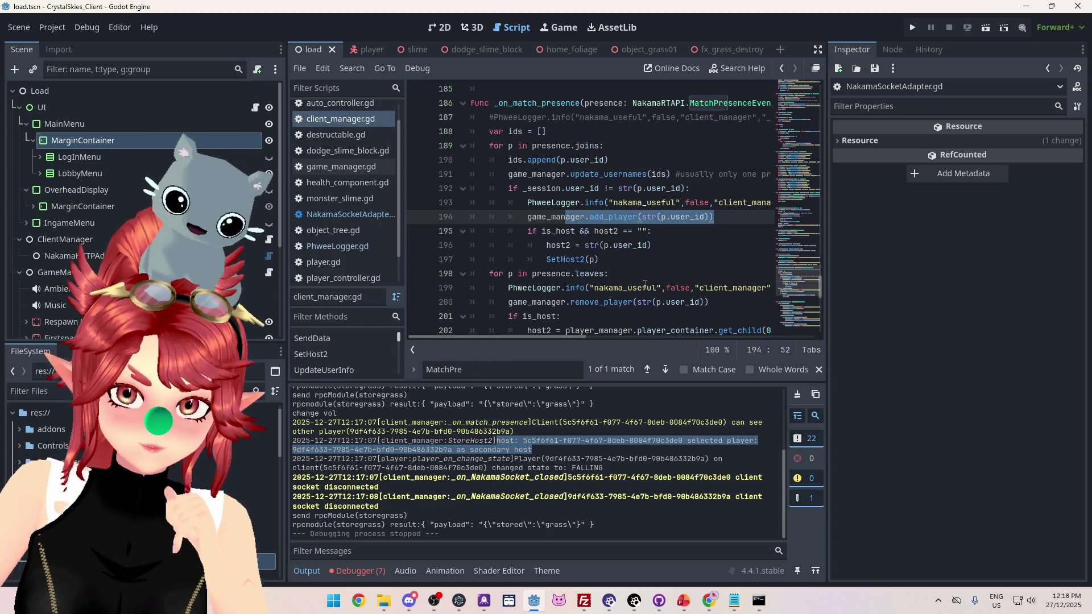
# Inspect the SendData arguments on line 167 of func SetHost2, then bring up the rpccreatelobby.ts Notepad window
pyautogui.scroll(-2, 644, 283)
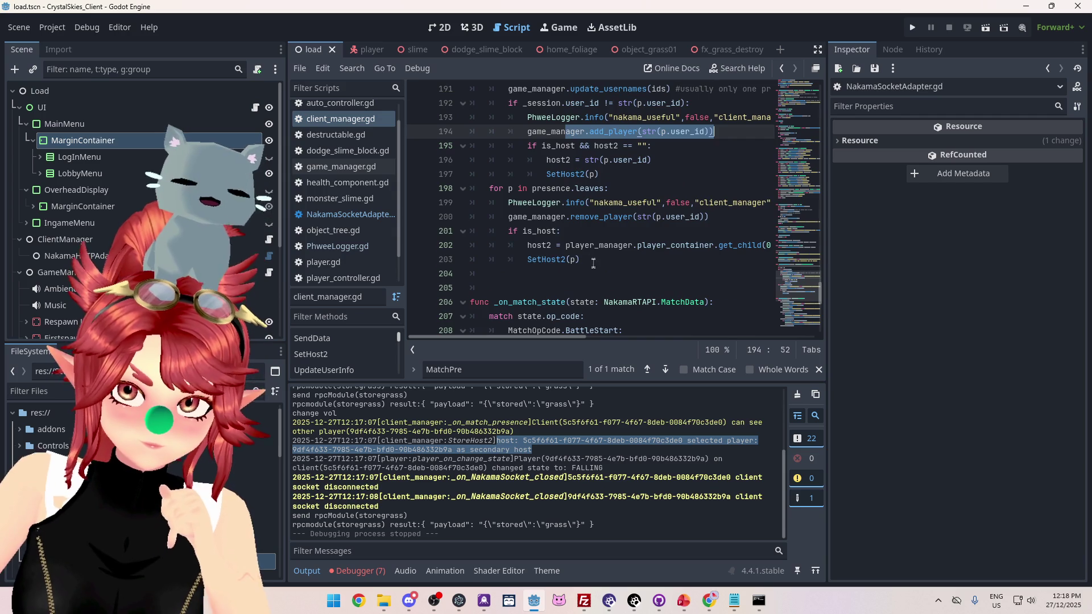
pyautogui.scroll(-9, 591, 285)
pyautogui.scroll(19, 591, 285)
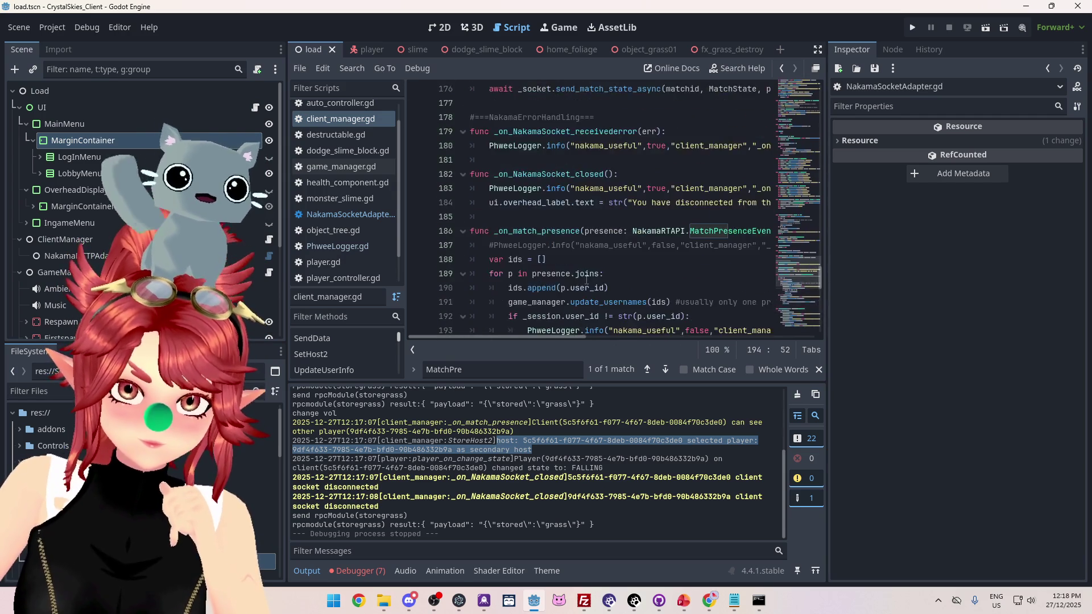
pyautogui.scroll(1, 570, 259)
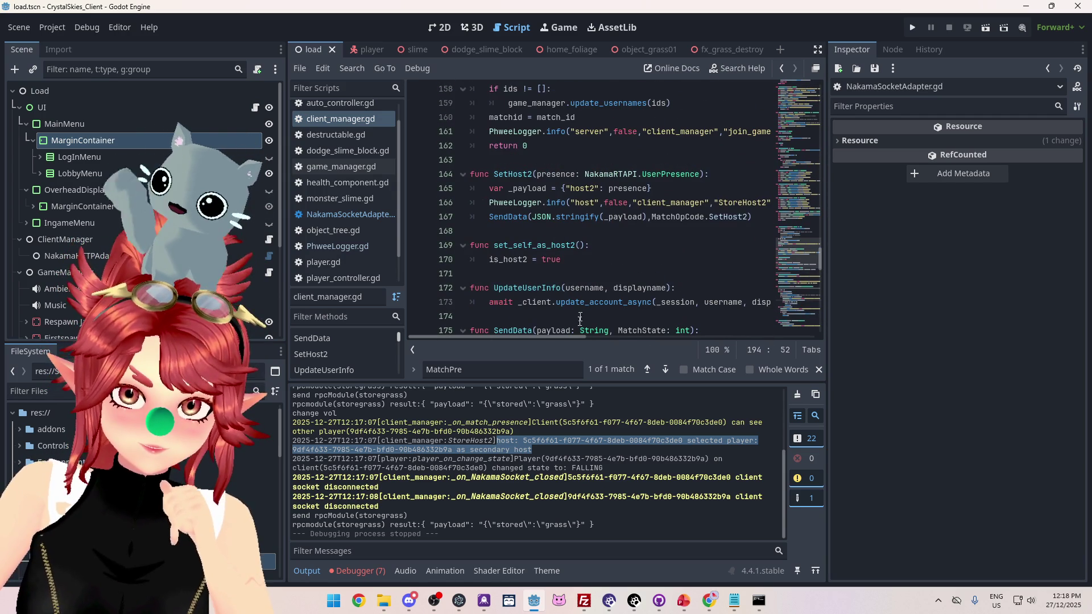
pyautogui.moveTo(556, 336)
pyautogui.mouseDown()
pyautogui.moveTo(766, 319)
pyautogui.moveTo(557, 321)
pyautogui.mouseUp()
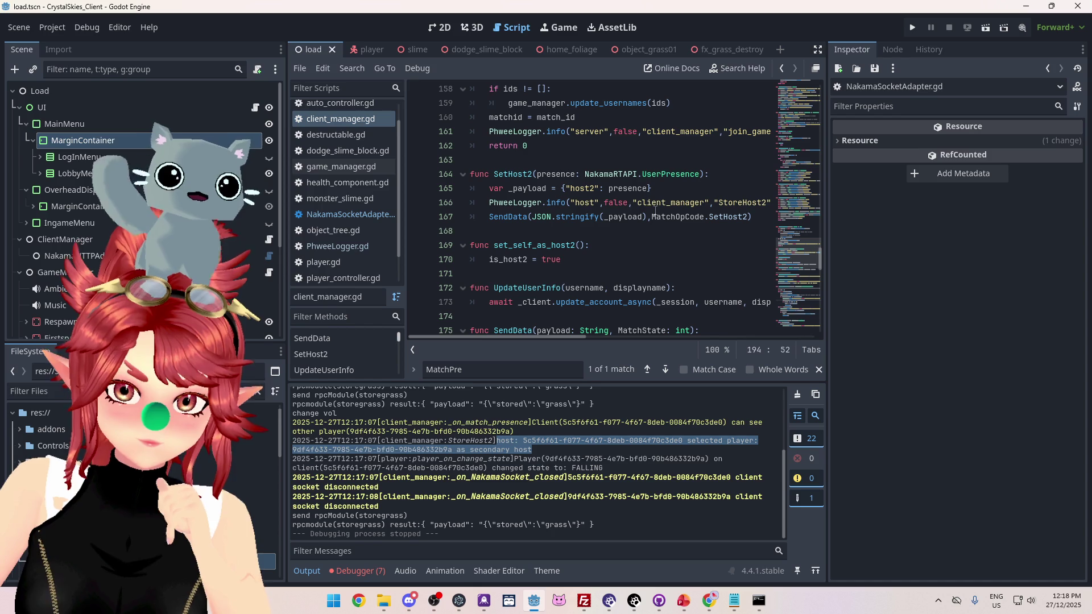
pyautogui.moveTo(528, 216); pyautogui.dragTo(747, 217)
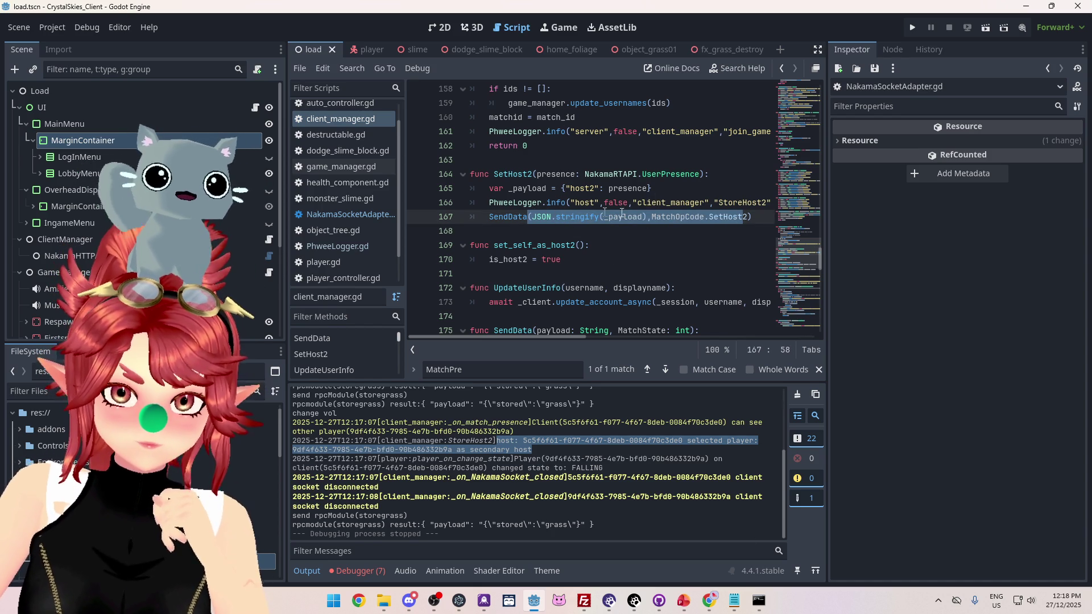
pyautogui.scroll(-1, 651, 216)
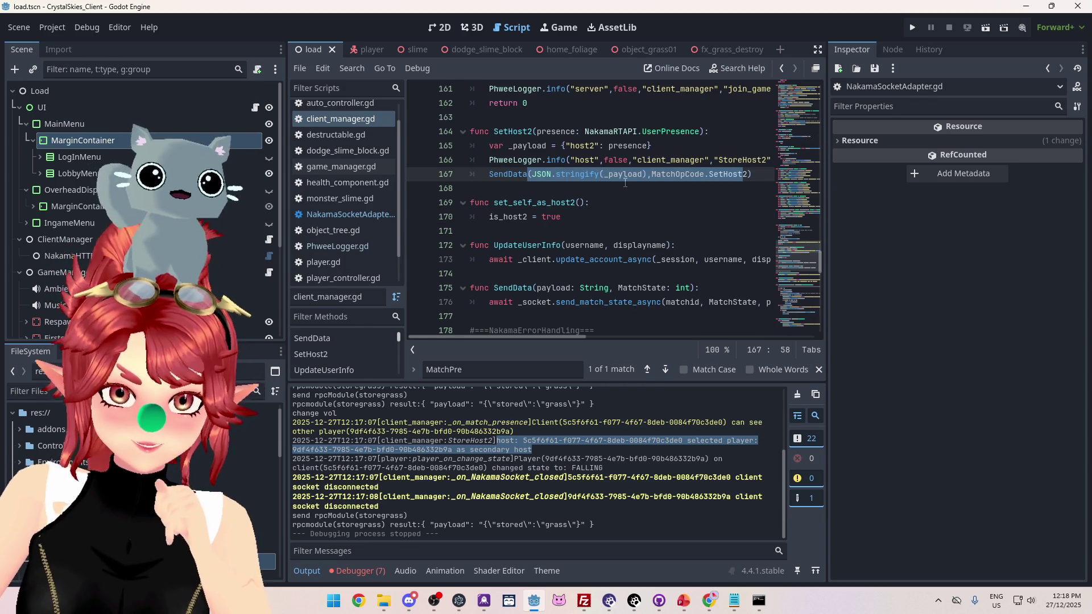
pyautogui.click(734, 600)
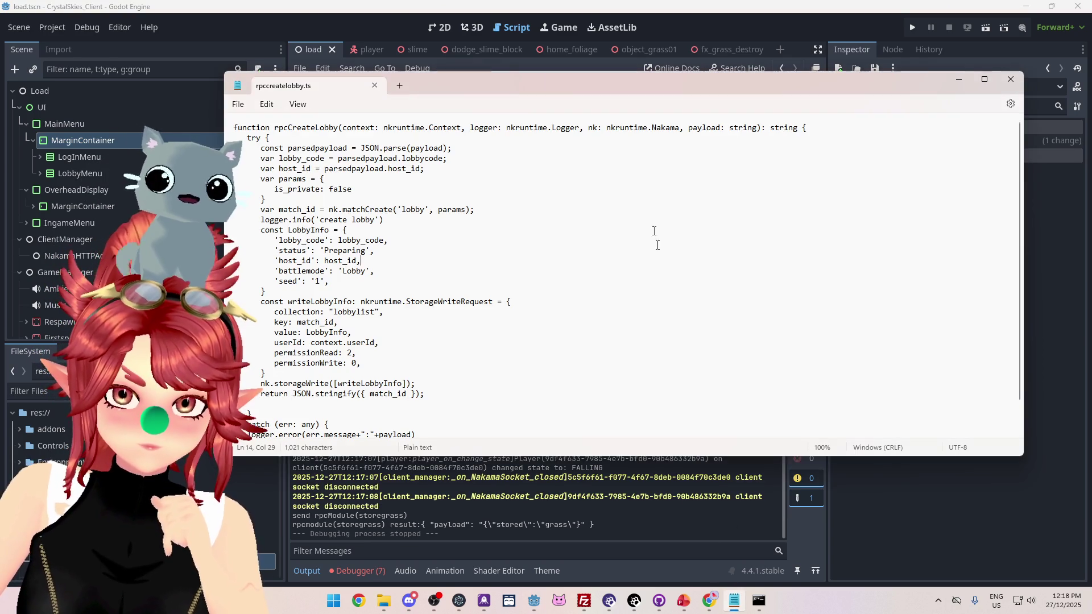
# Open nk_lobbyhandler.ts from the nakama_server src folder in Notepad and arrange the windows
pyautogui.click(384, 600)
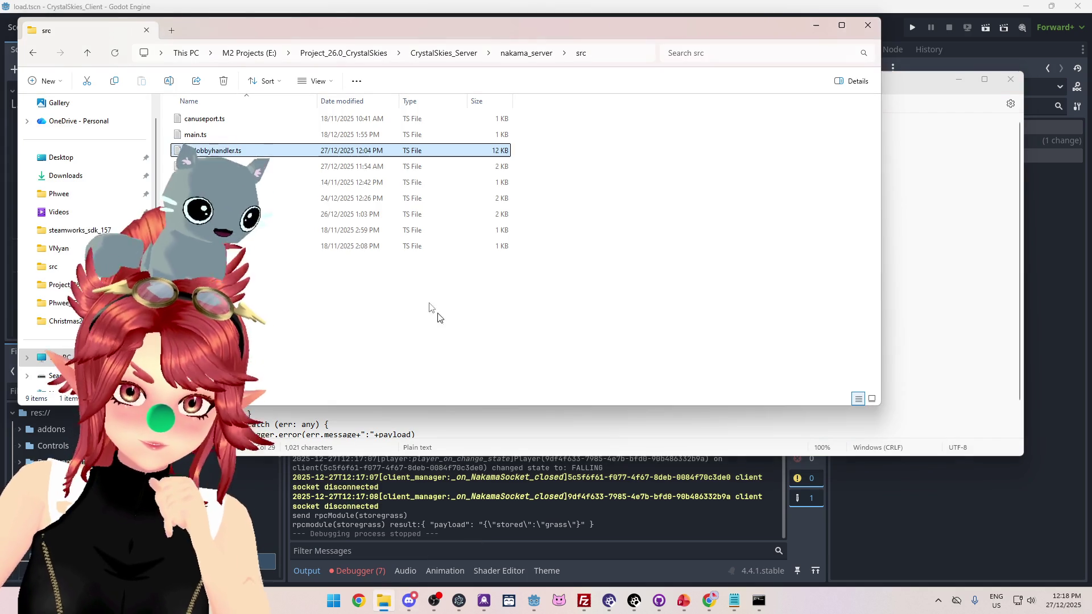
pyautogui.press('Return')
pyautogui.moveTo(671, 31); pyautogui.dragTo(677, 159)
pyautogui.moveTo(668, 90)
pyautogui.mouseDown()
pyautogui.moveTo(711, 138)
pyautogui.moveTo(706, 97)
pyautogui.mouseUp()
pyautogui.click(706, 97)
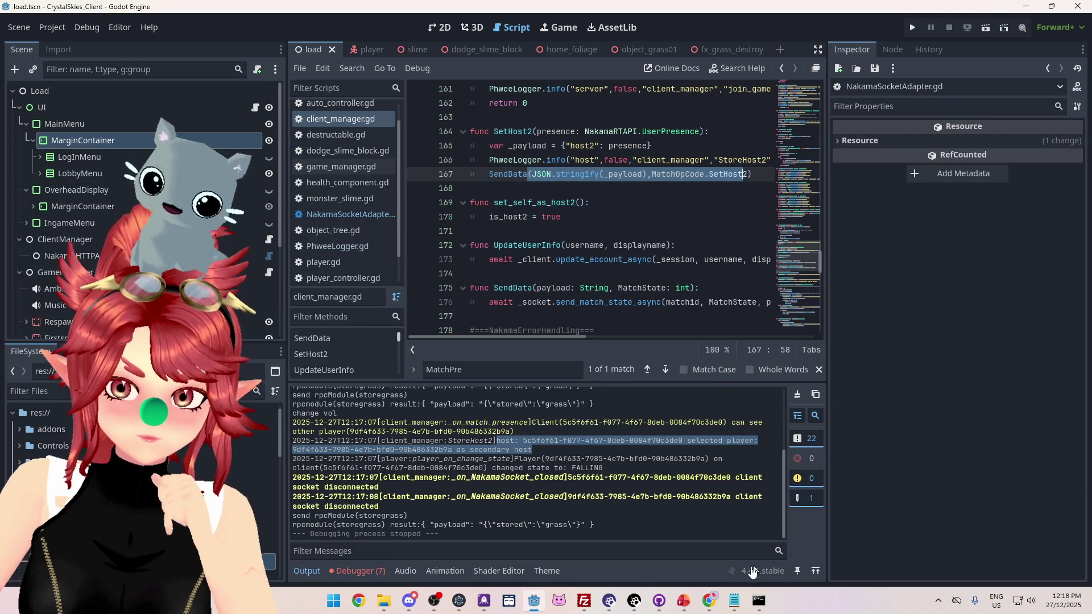
pyautogui.click(734, 600)
# Find the MatchOpCode.SetHost2 branch and select 'const presences' and decodedmessage.host2
pyautogui.scroll(-6, 380, 296)
pyautogui.scroll(6, 380, 297)
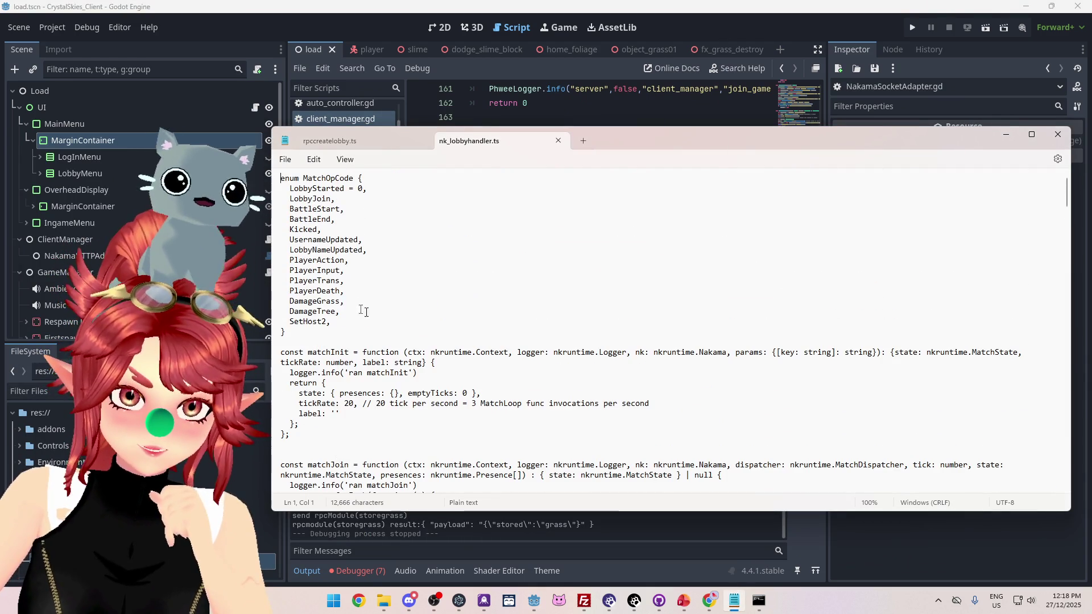
pyautogui.moveTo(644, 144)
pyautogui.mouseDown()
pyautogui.moveTo(625, 211)
pyautogui.moveTo(622, 195)
pyautogui.mouseUp()
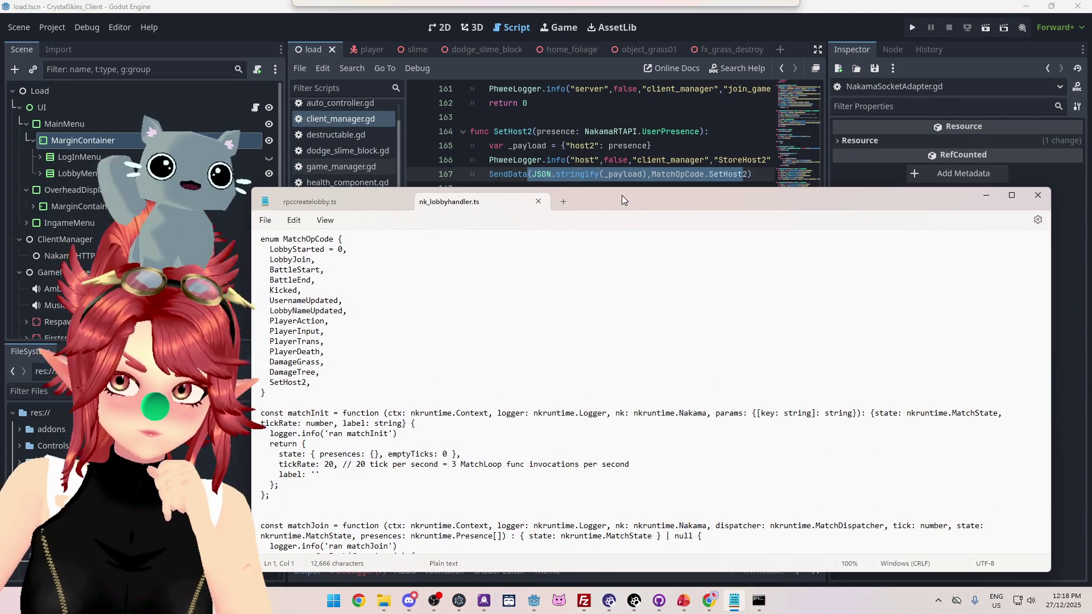
pyautogui.scroll(-10, 626, 369)
pyautogui.scroll(-8, 651, 386)
pyautogui.scroll(3, 651, 386)
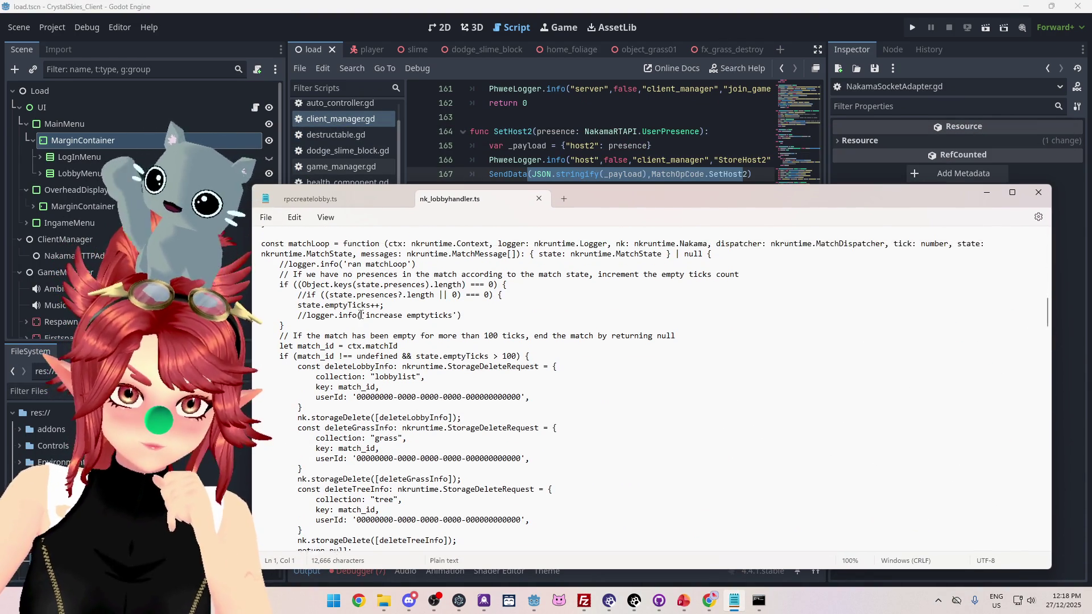
pyautogui.scroll(-3, 651, 387)
pyautogui.scroll(-20, 651, 386)
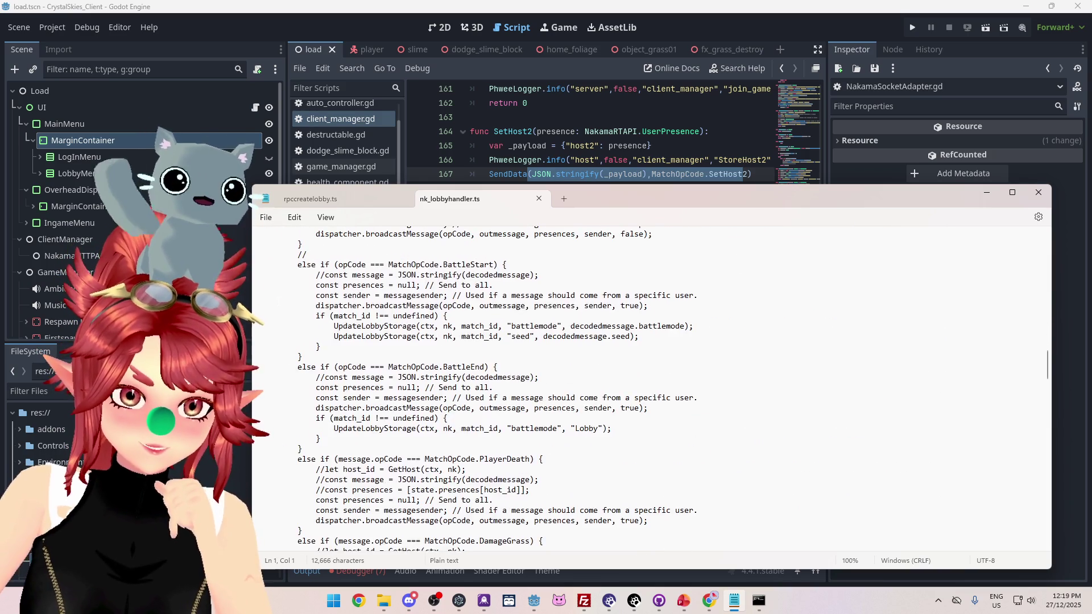
pyautogui.scroll(-18, 651, 386)
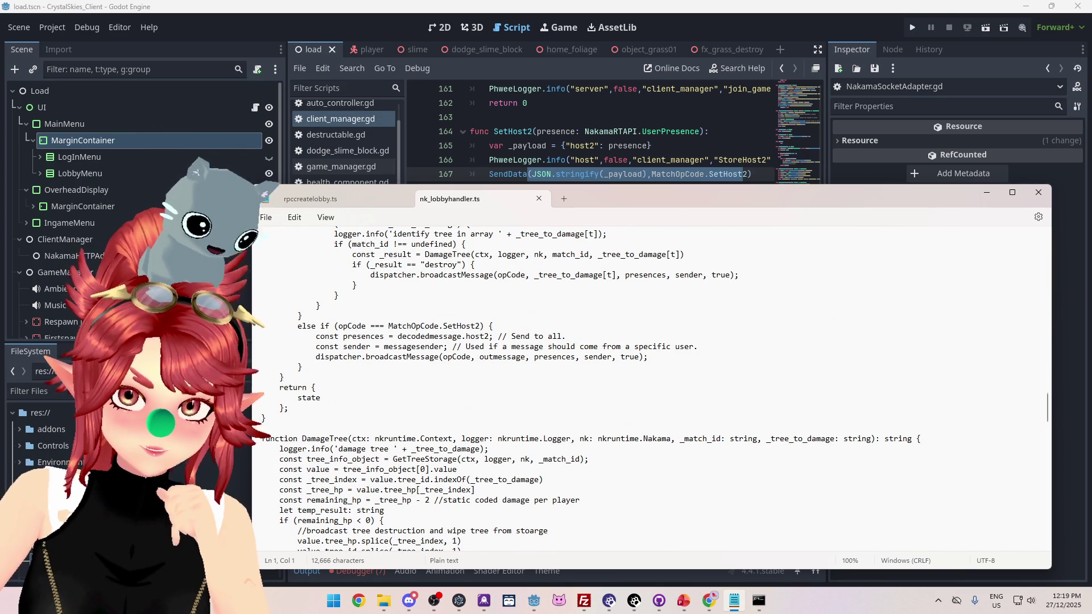
pyautogui.scroll(1, 464, 334)
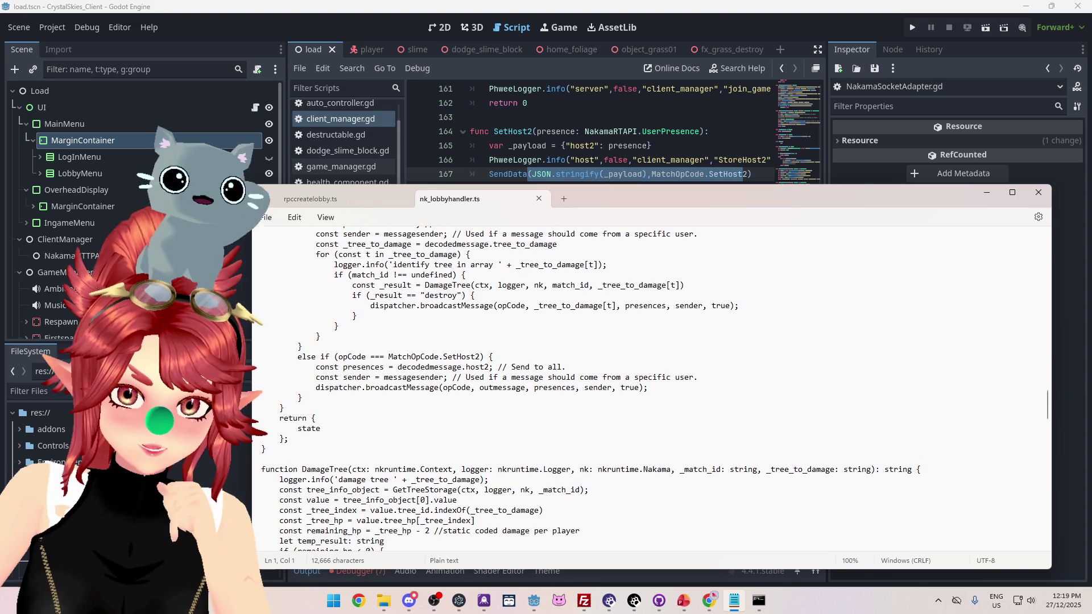
pyautogui.moveTo(325, 369); pyautogui.dragTo(384, 368)
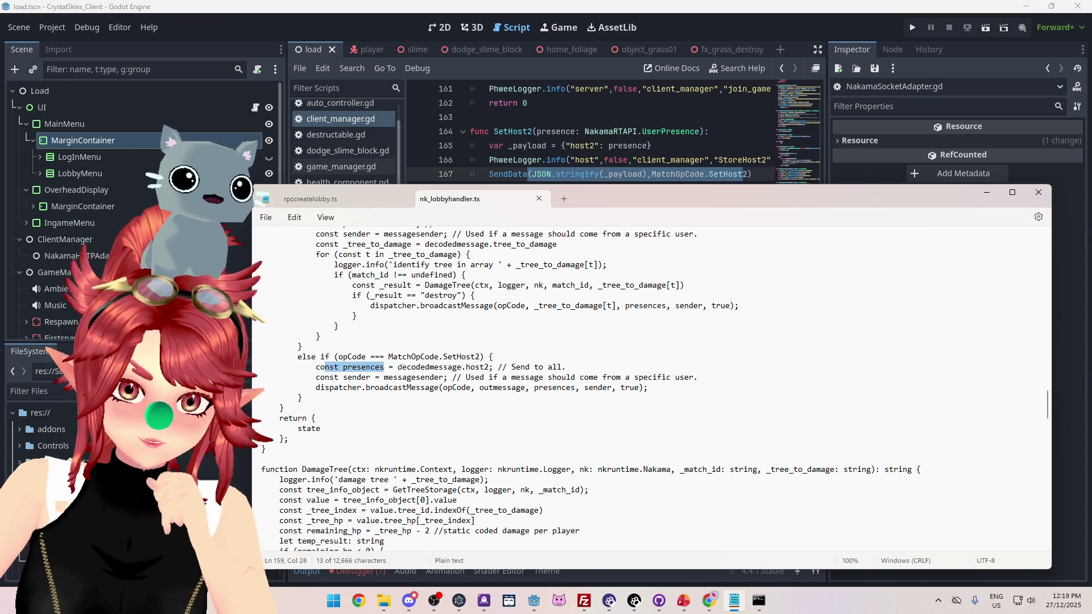
pyautogui.moveTo(398, 368); pyautogui.dragTo(489, 369)
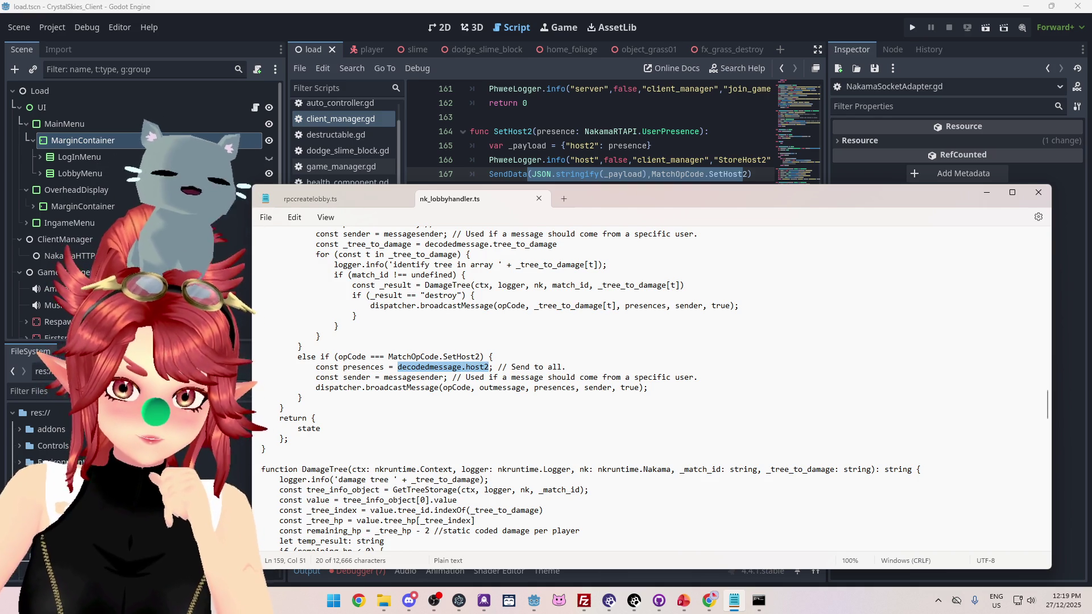
pyautogui.scroll(-2, 651, 386)
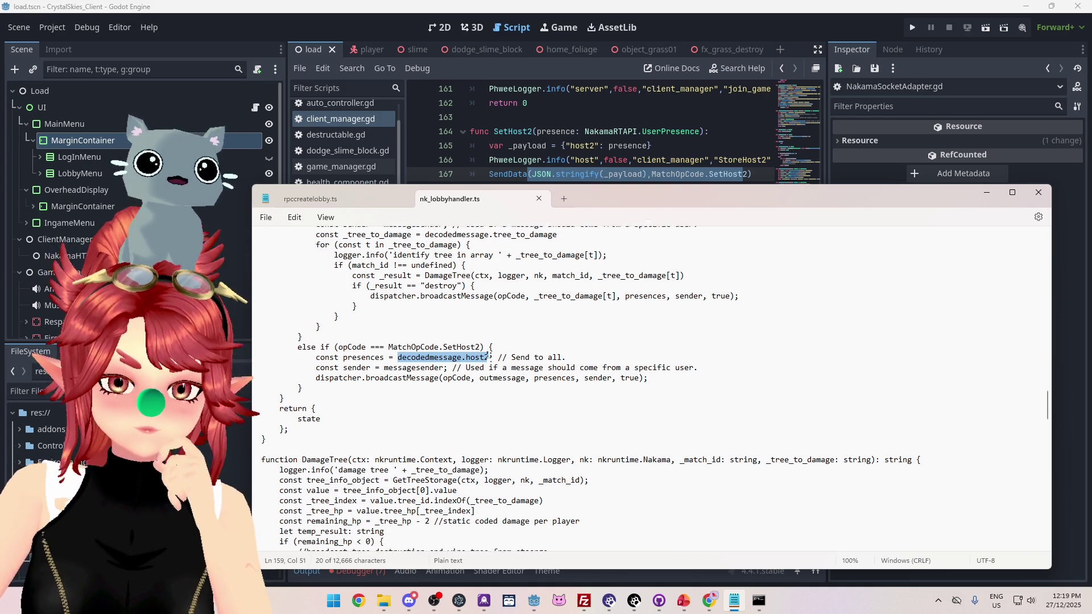
pyautogui.scroll(-2, 651, 386)
pyautogui.scroll(-10, 651, 386)
pyautogui.scroll(-4, 651, 386)
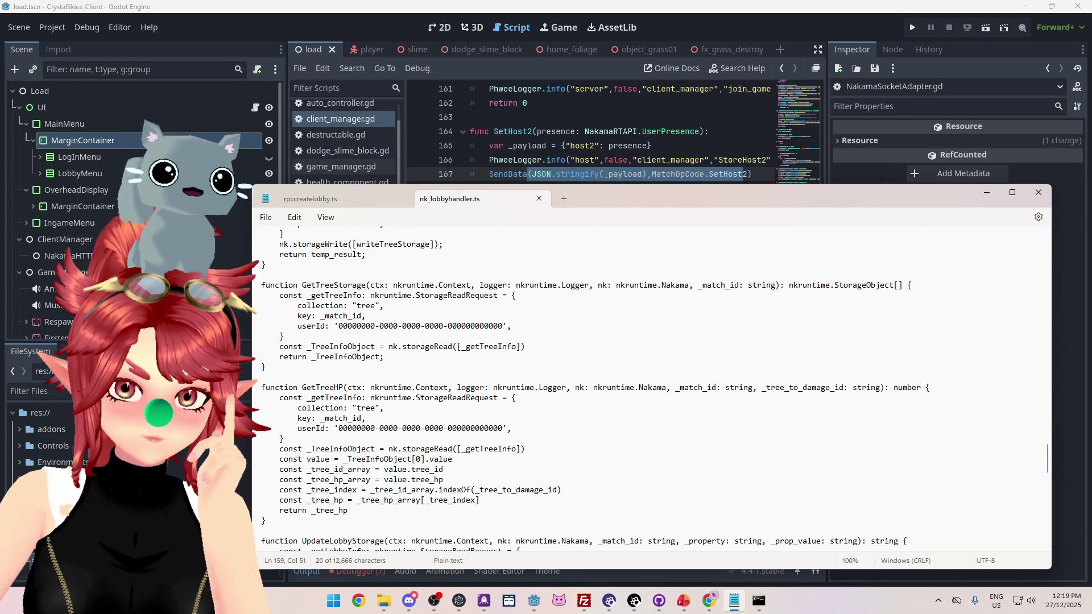
pyautogui.scroll(-3, 651, 387)
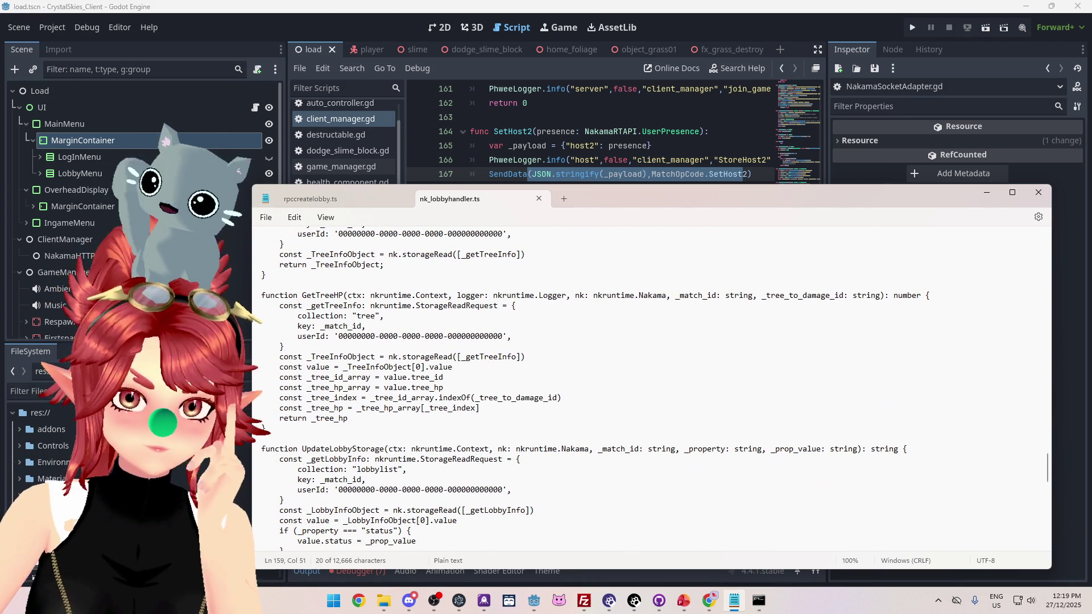
pyautogui.scroll(-2, 651, 386)
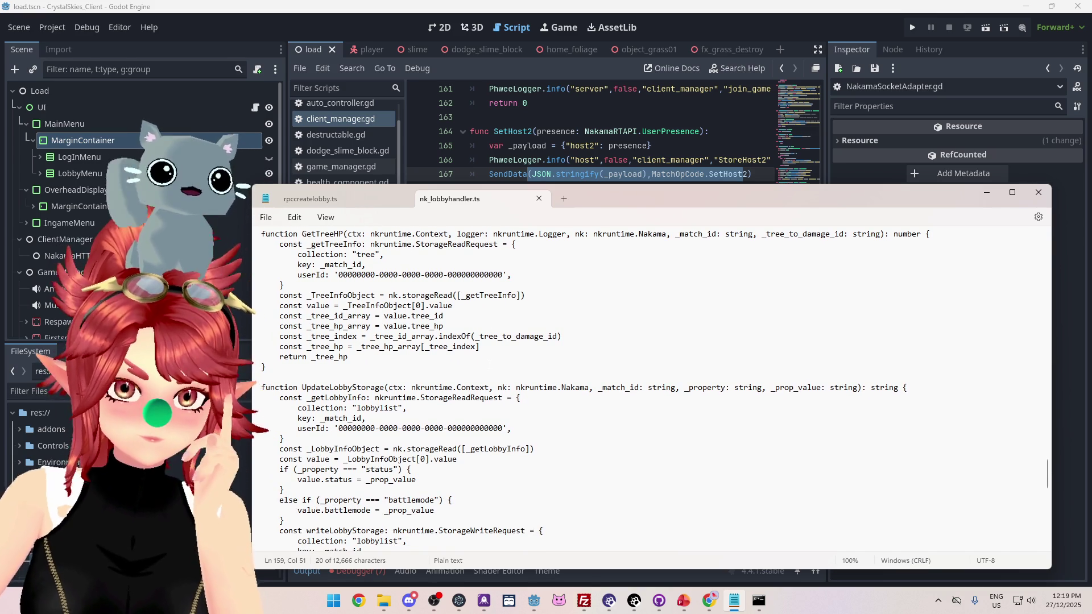
pyautogui.scroll(-4, 489, 364)
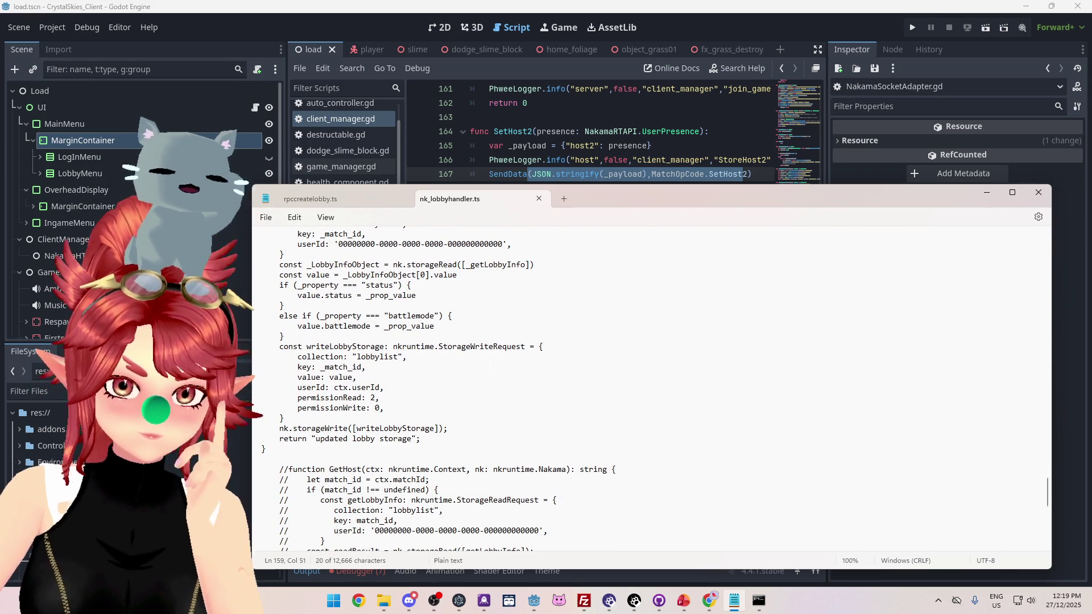
pyautogui.scroll(-12, 489, 363)
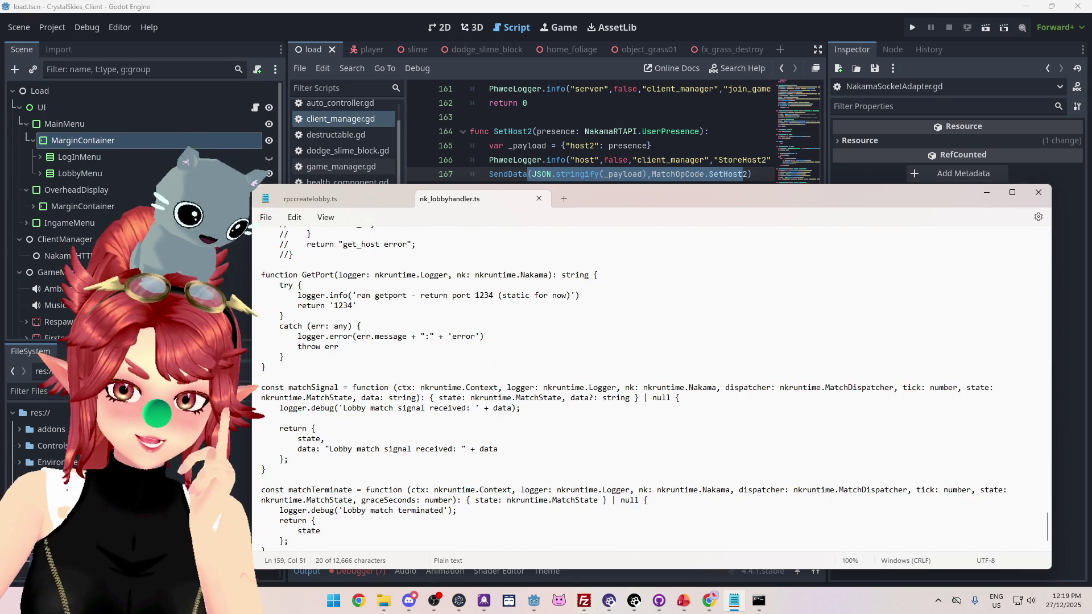
pyautogui.scroll(18, 489, 364)
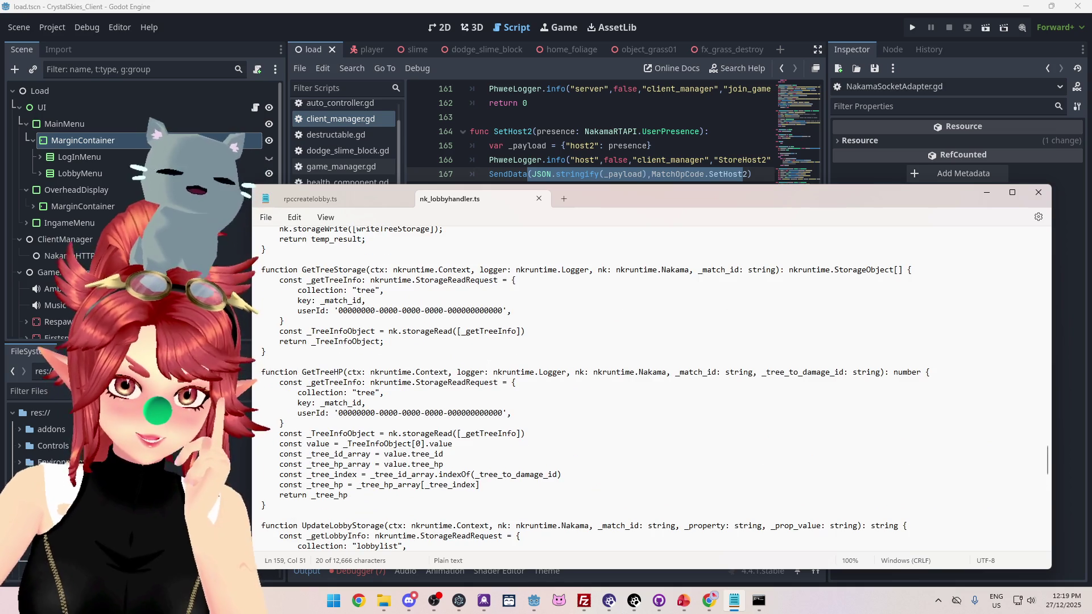
pyautogui.scroll(10, 489, 364)
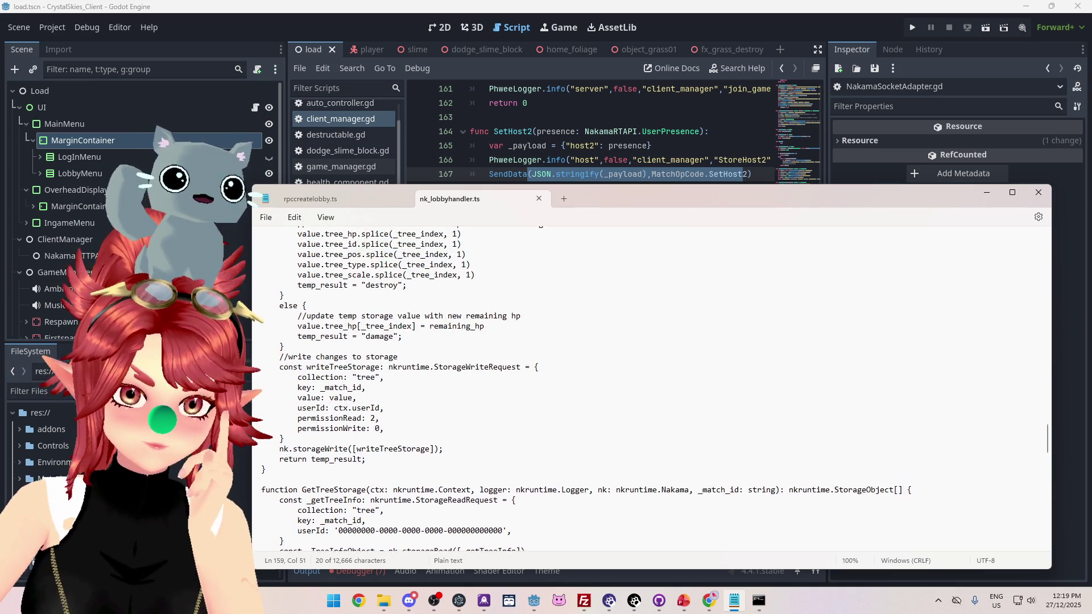
pyautogui.scroll(3, 489, 364)
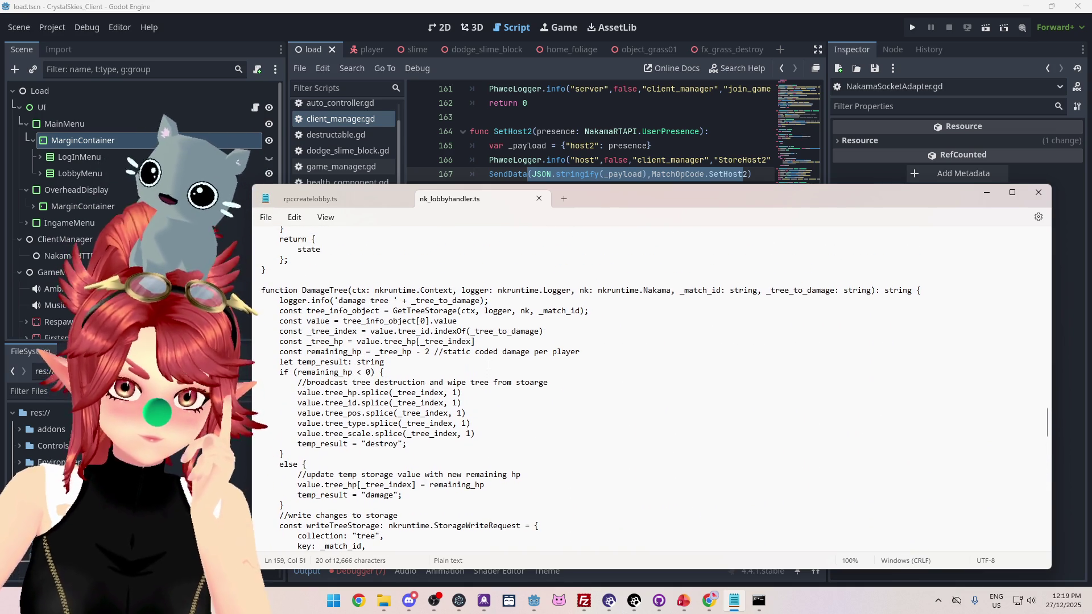
pyautogui.scroll(8, 489, 364)
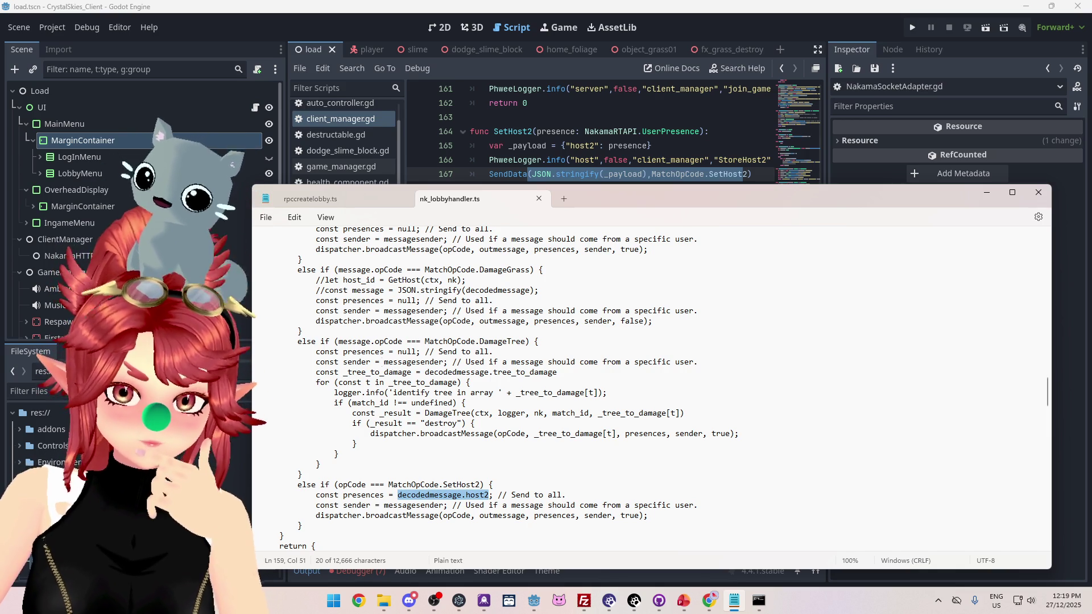
pyautogui.scroll(4, 385, 364)
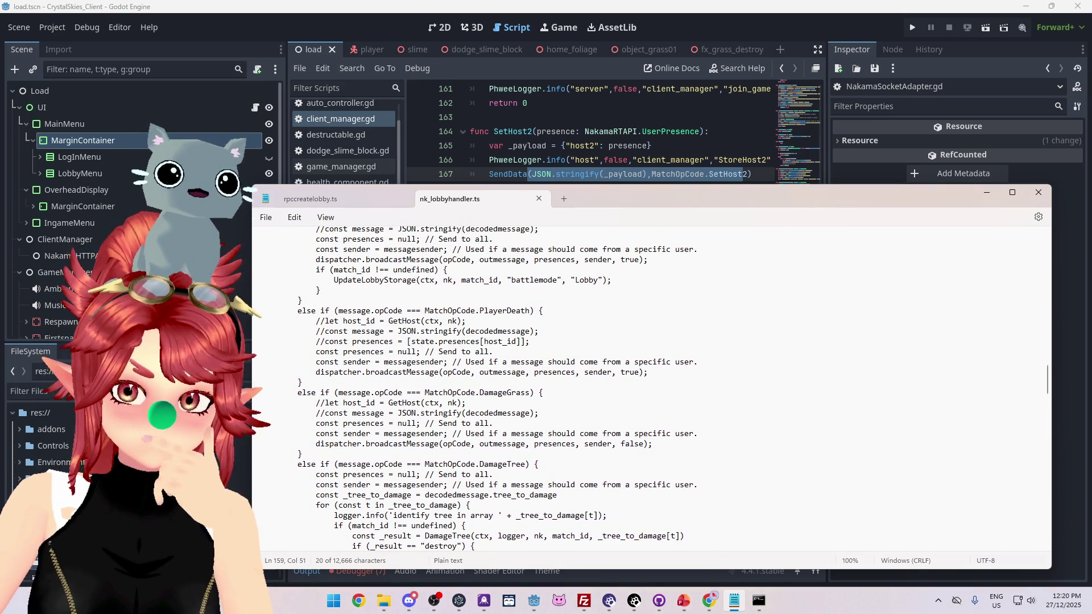
pyautogui.scroll(1, 487, 380)
pyautogui.moveTo(541, 374); pyautogui.dragTo(316, 374)
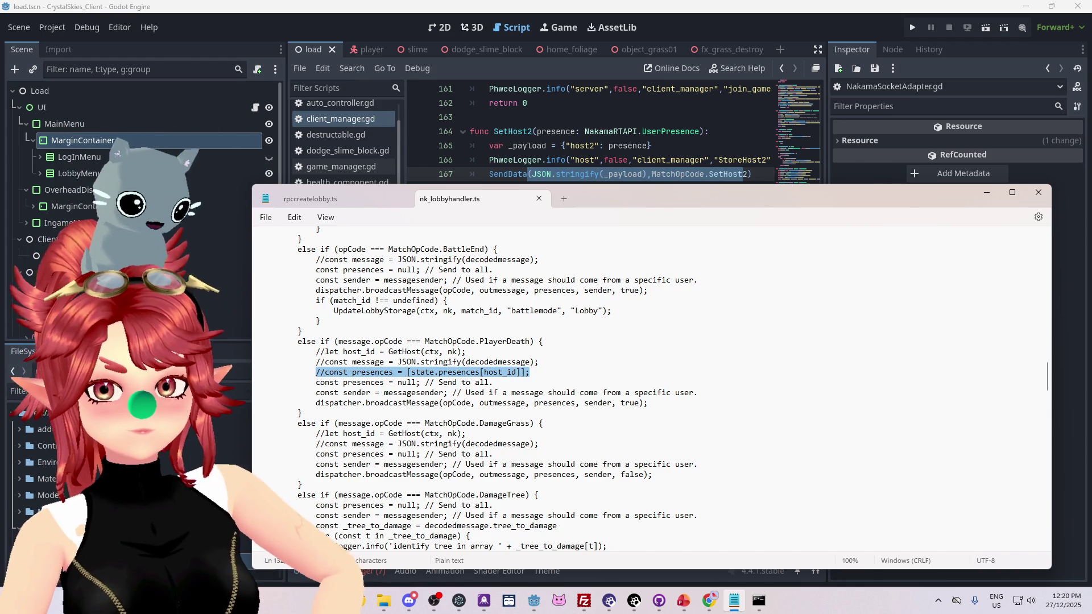
# Select state.presences[host_id] on the commented PlayerDeath line, then return to the Godot editor
pyautogui.scroll(1, 651, 389)
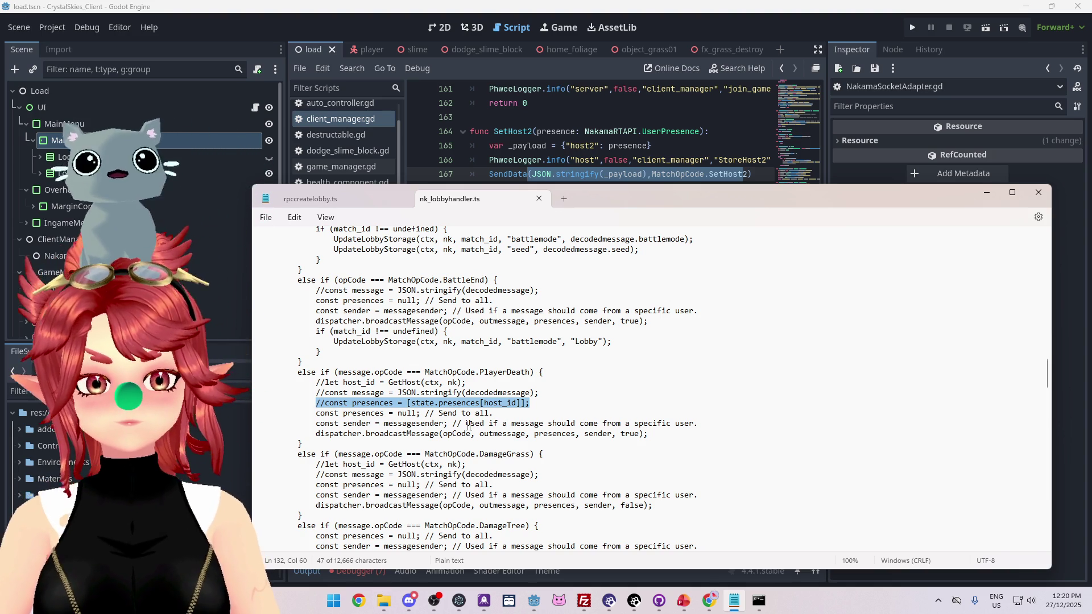
pyautogui.scroll(-1, 317, 374)
pyautogui.scroll(-4, 318, 373)
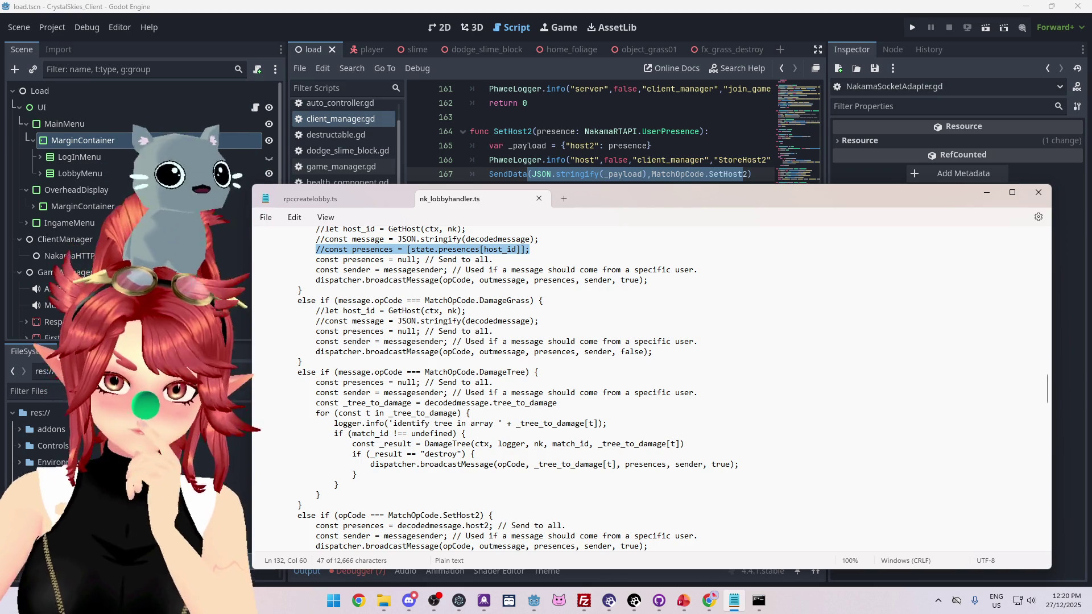
pyautogui.scroll(1, 515, 388)
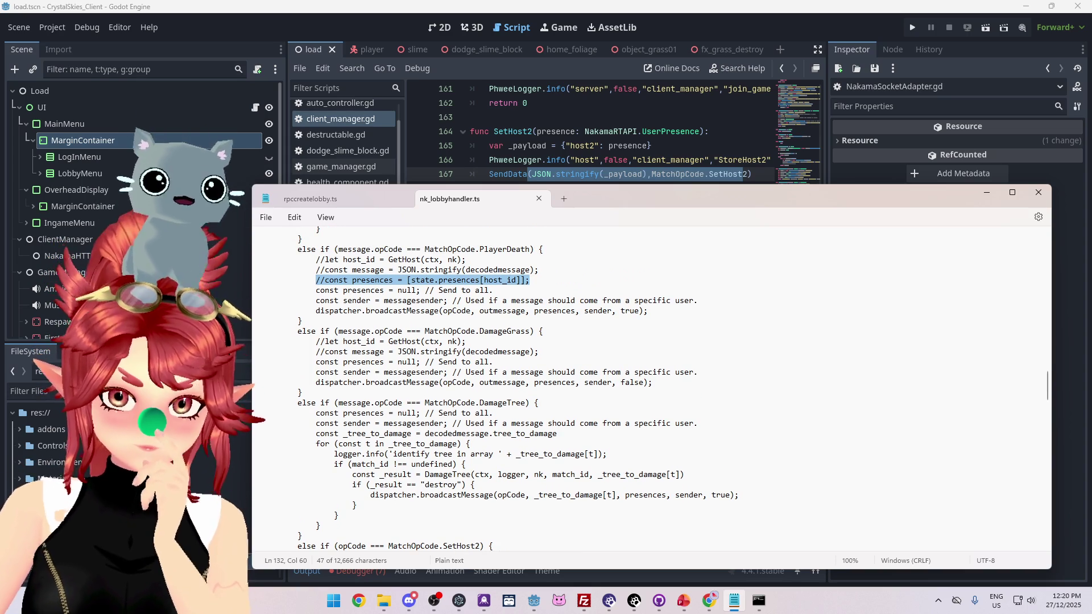
pyautogui.scroll(-2, 651, 387)
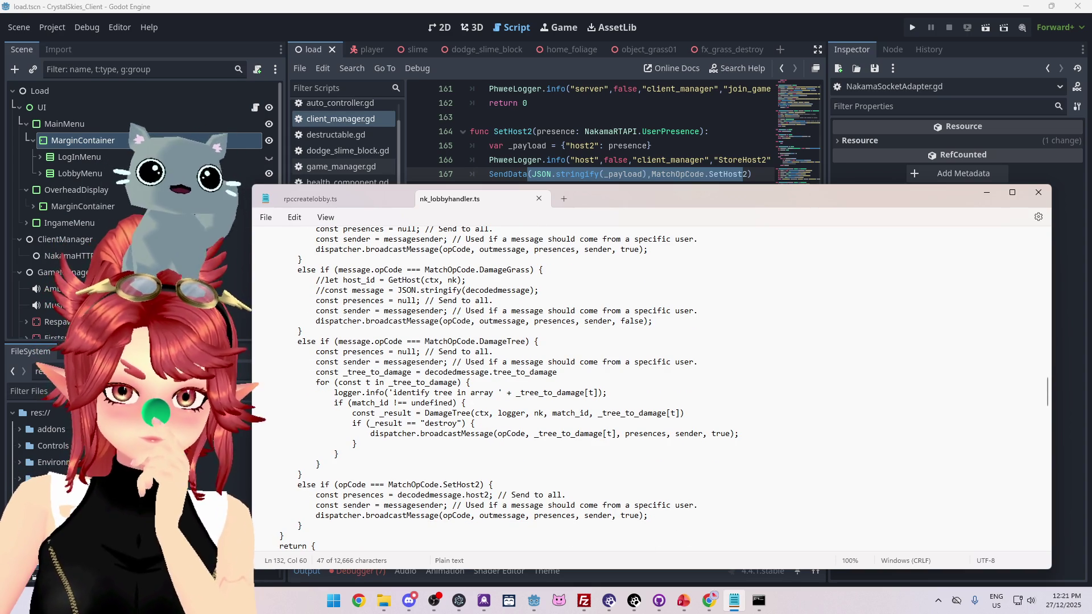
pyautogui.scroll(6, 472, 402)
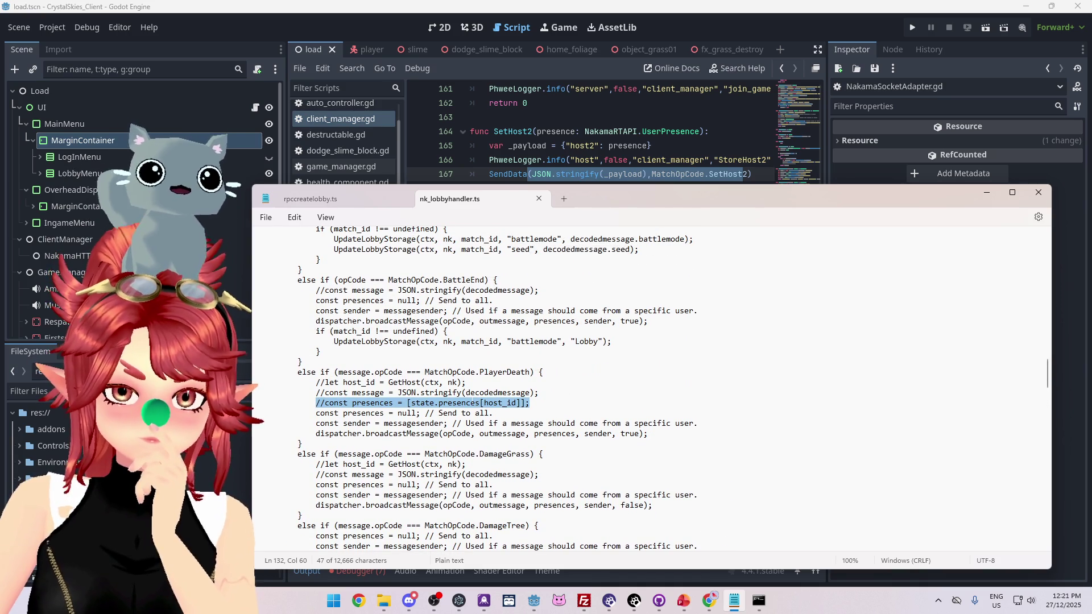
pyautogui.scroll(1, 472, 403)
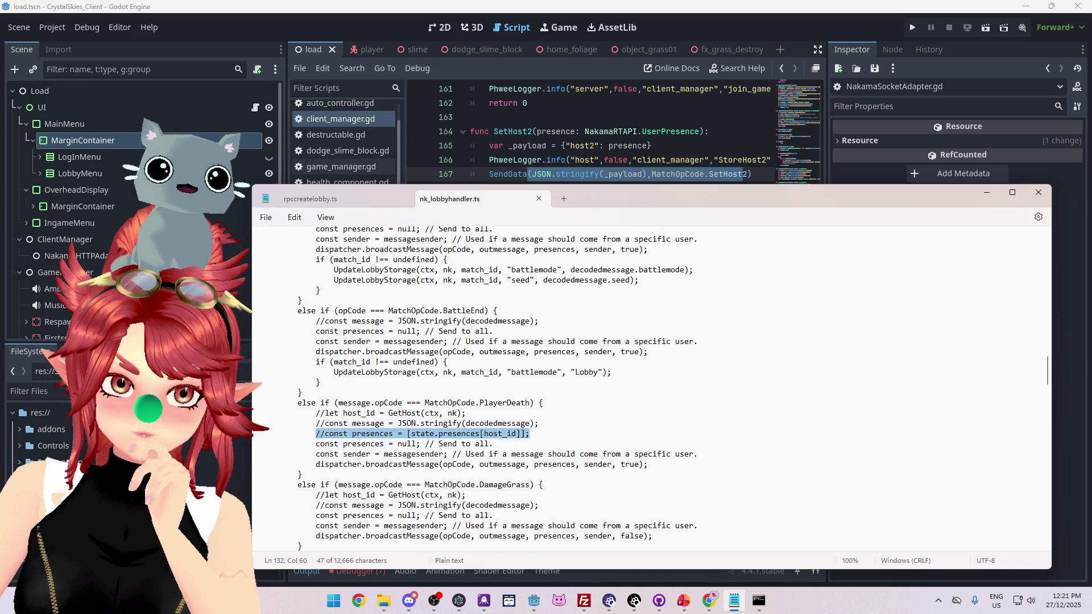
pyautogui.click(449, 442)
pyautogui.moveTo(412, 434); pyautogui.dragTo(516, 434)
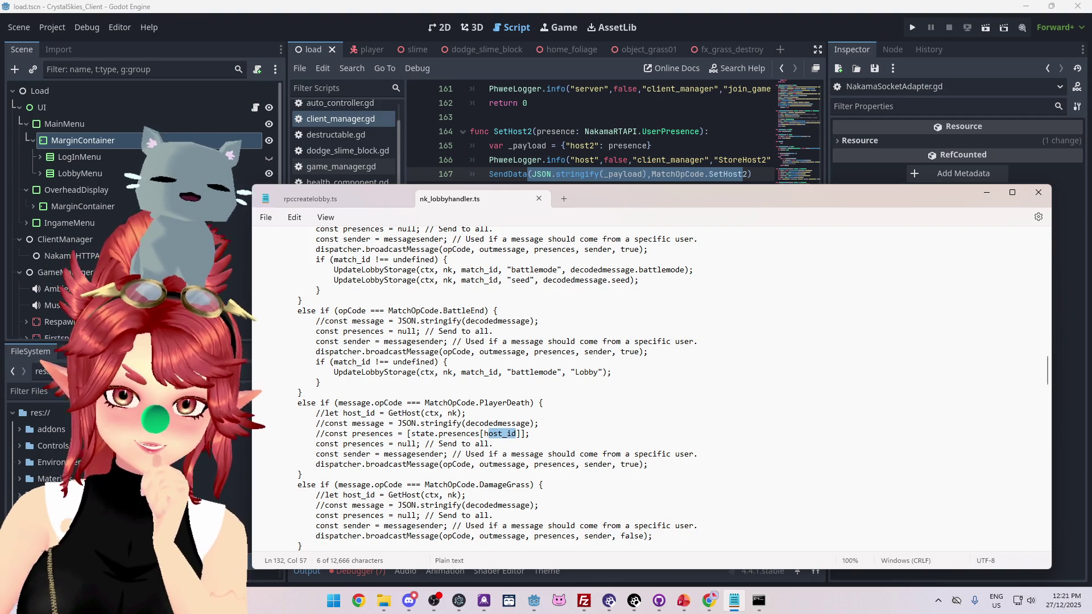
pyautogui.click(437, 434)
pyautogui.moveTo(411, 434); pyautogui.dragTo(520, 434)
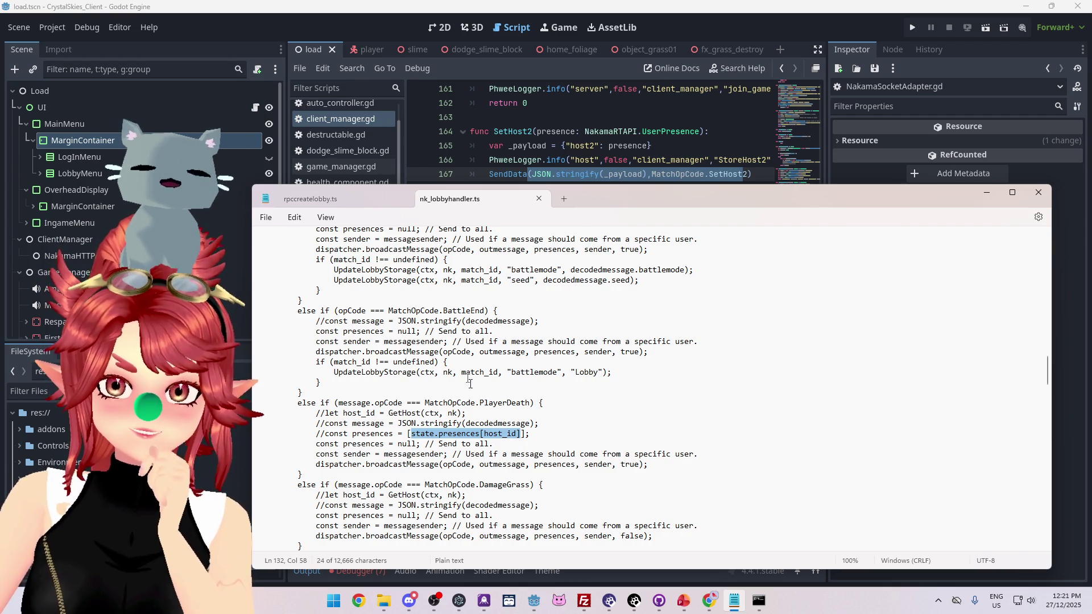
pyautogui.click(601, 145)
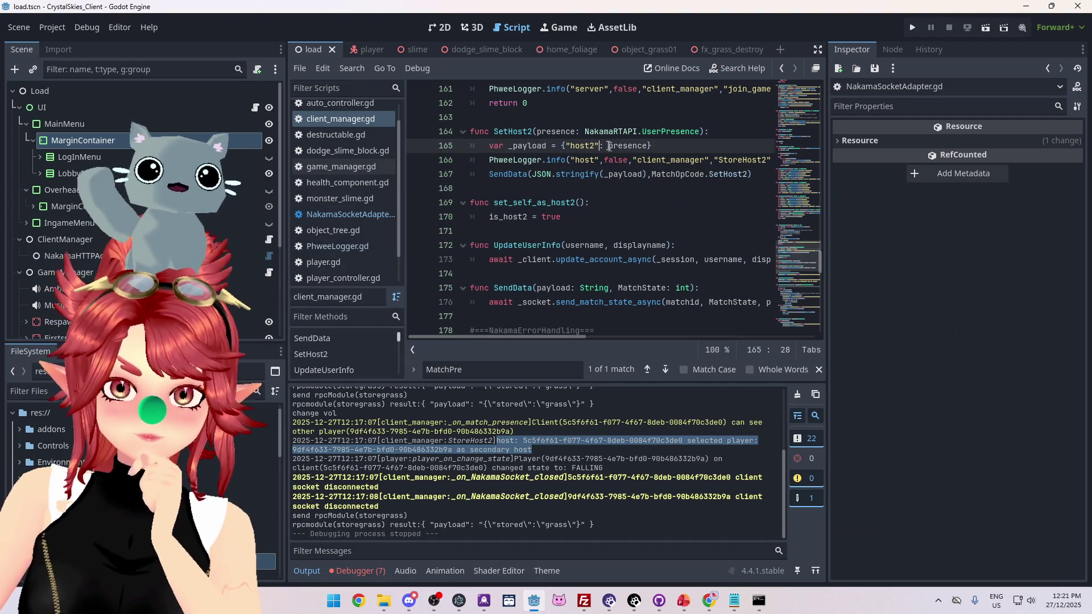
# Change the SetHost2 parameter from 'presence: NakamaRTAPI.UserPresence' to 'host2: String'
pyautogui.moveTo(586, 131); pyautogui.dragTo(694, 131)
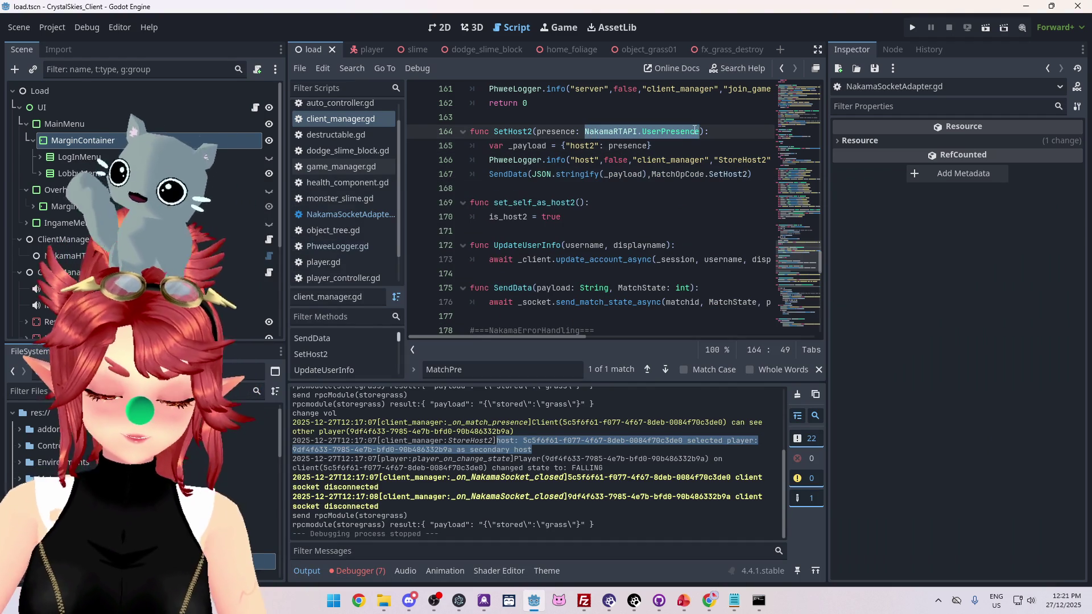
pyautogui.write('String')
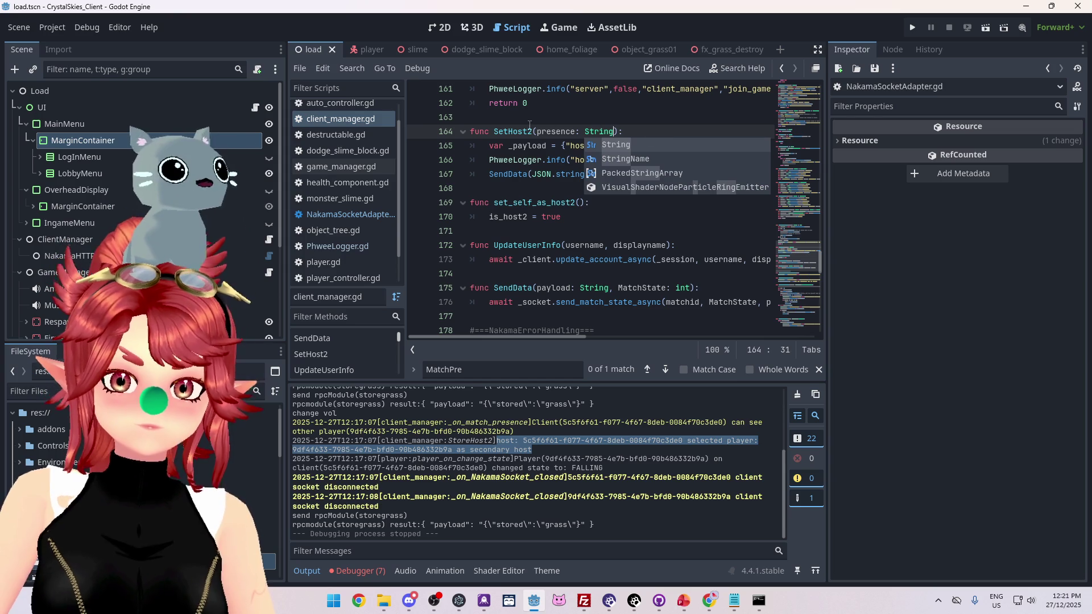
pyautogui.moveTo(537, 131); pyautogui.dragTo(577, 132)
pyautogui.write('host2')
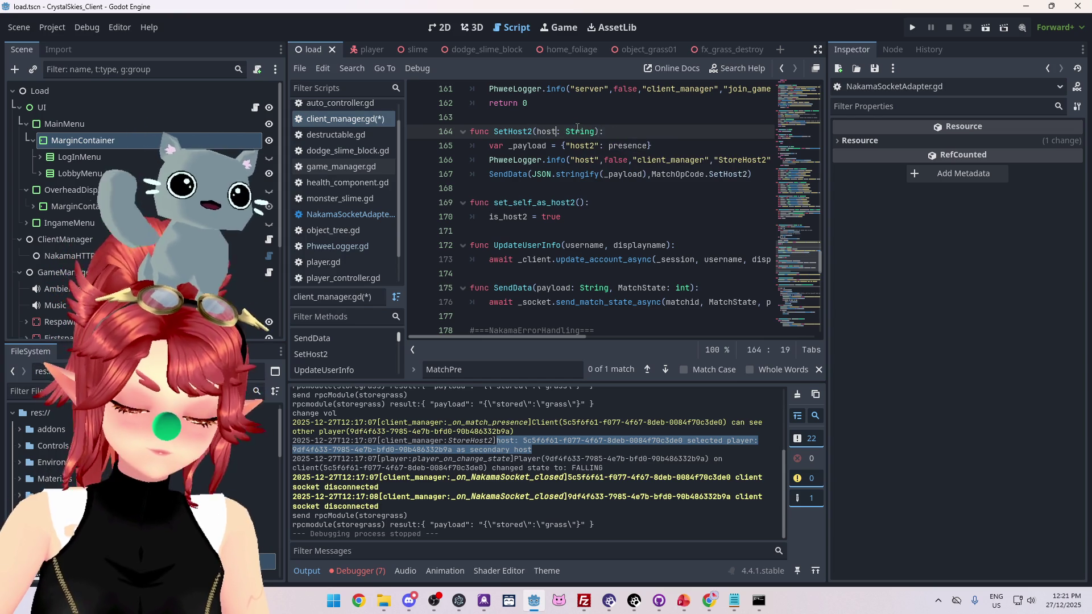
# Change the first SetHost2(p) call to SetHost2(host2)
pyautogui.scroll(-19, 578, 164)
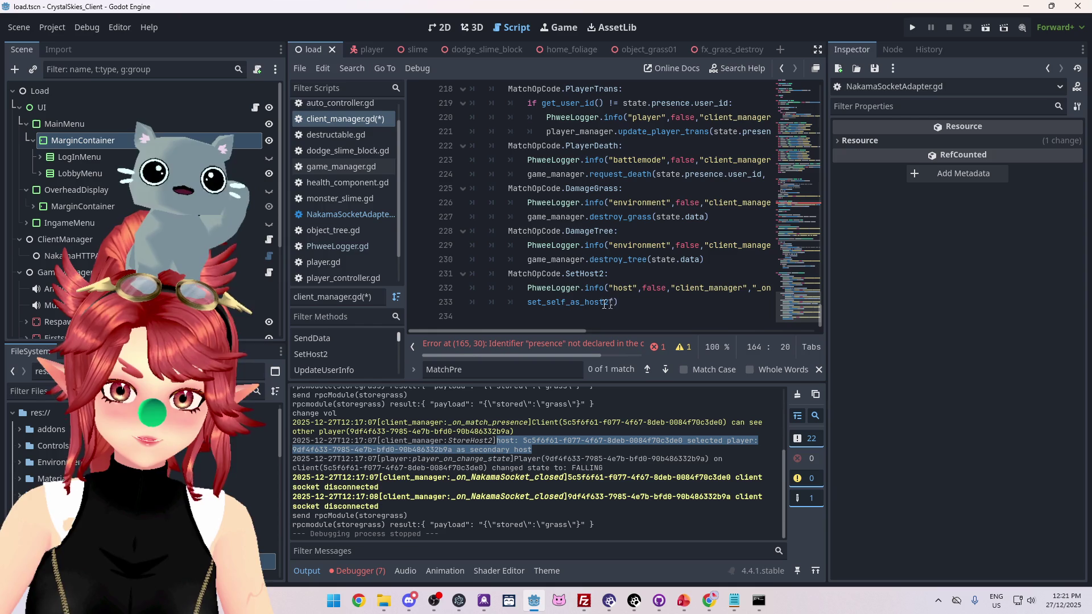
pyautogui.scroll(15, 578, 289)
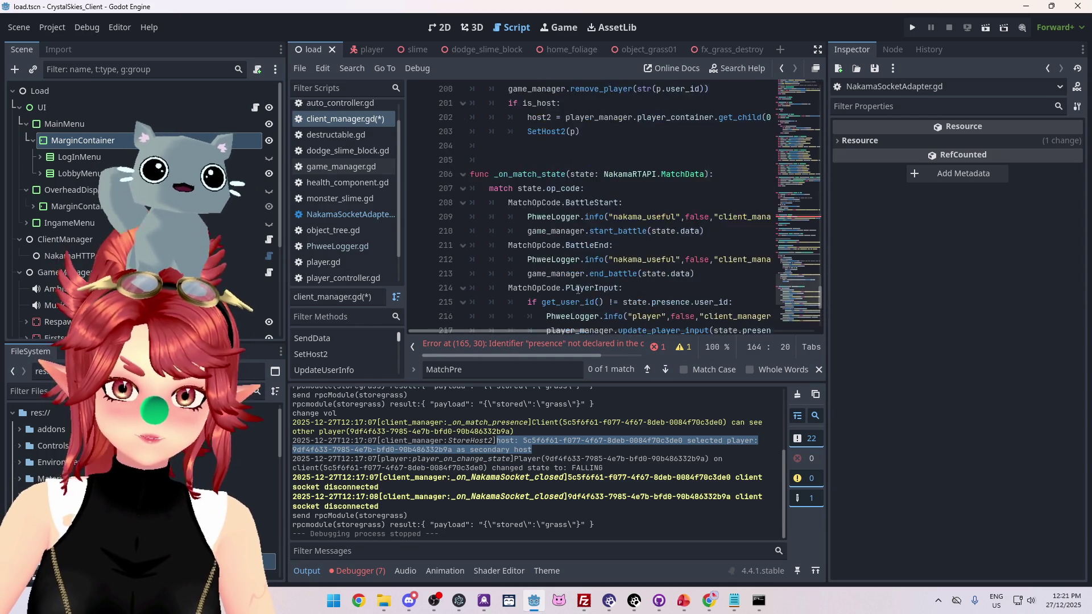
pyautogui.scroll(7, 568, 182)
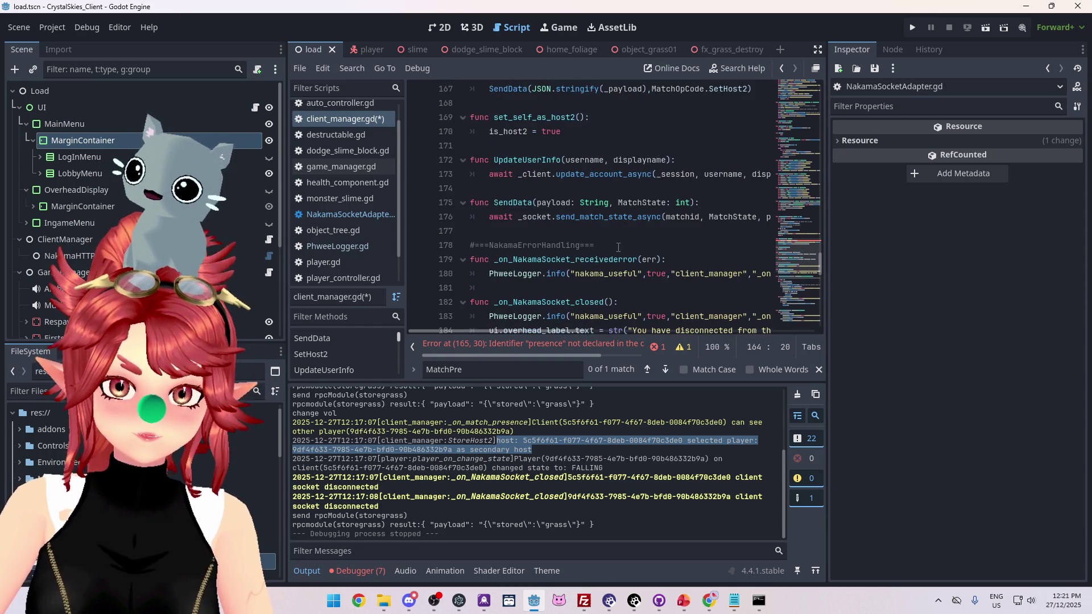
pyautogui.scroll(-13, 568, 205)
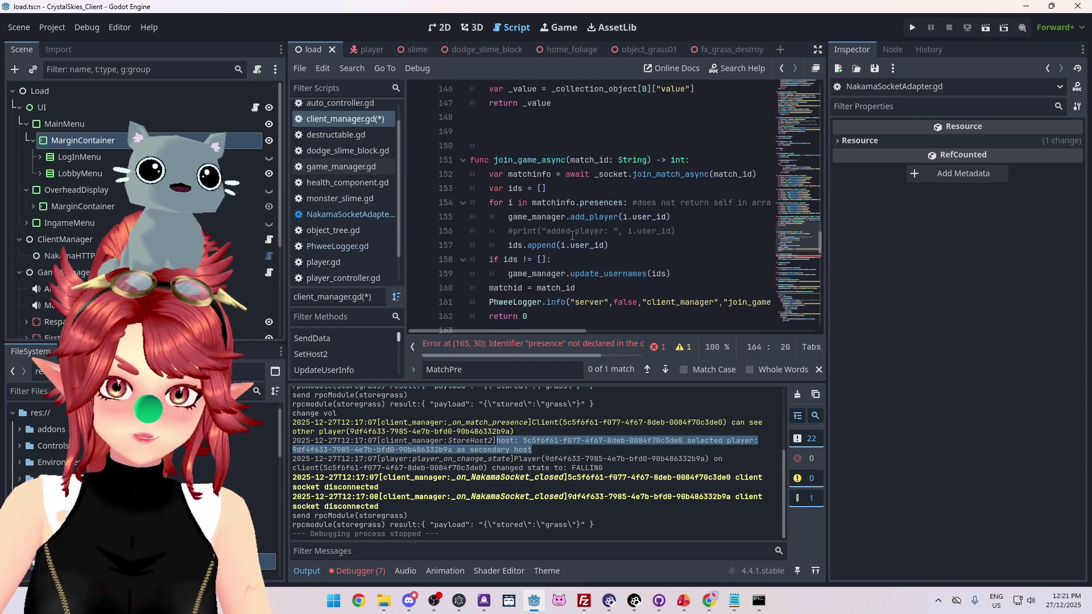
pyautogui.scroll(-7, 571, 236)
pyautogui.scroll(7, 571, 236)
pyautogui.scroll(2, 571, 236)
pyautogui.scroll(-1, 580, 227)
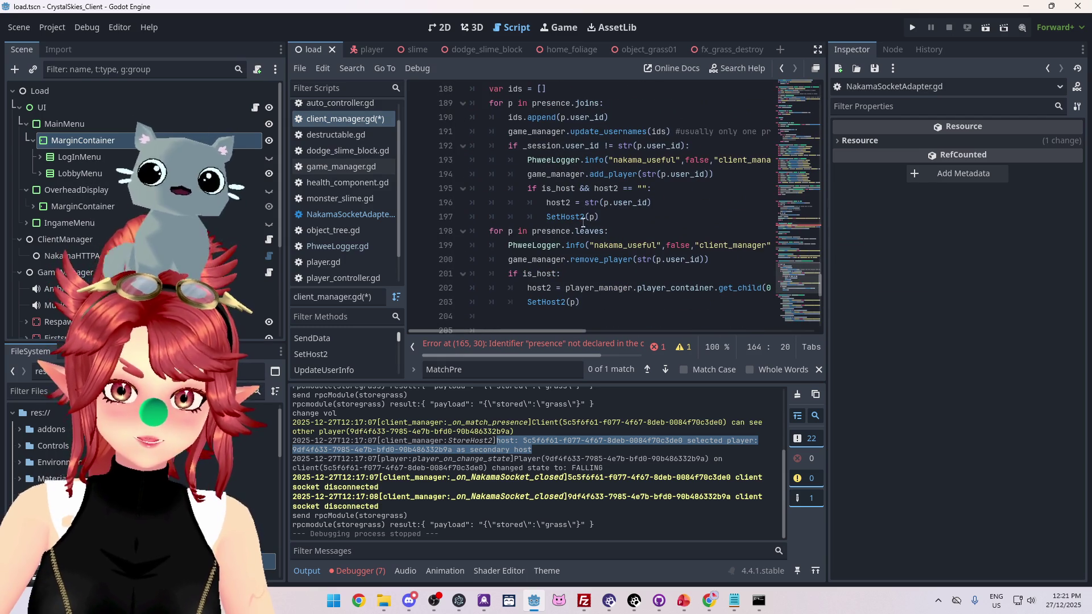
pyautogui.click(591, 217)
pyautogui.write('host2')
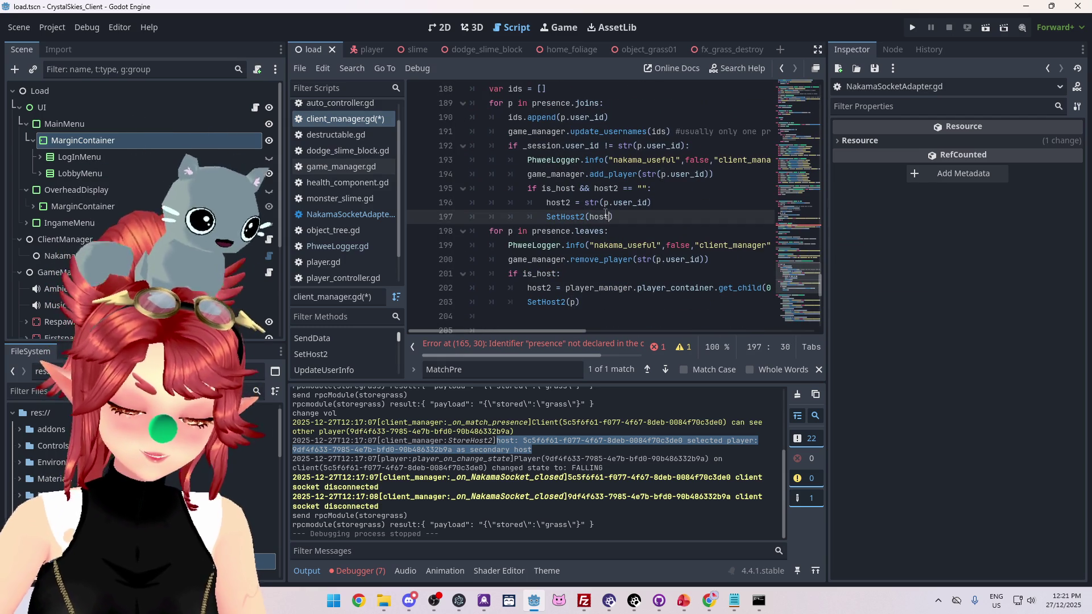
# Change the second SetHost2 call to SetHost2(host2) and save client_manager.gd
pyautogui.click(574, 302)
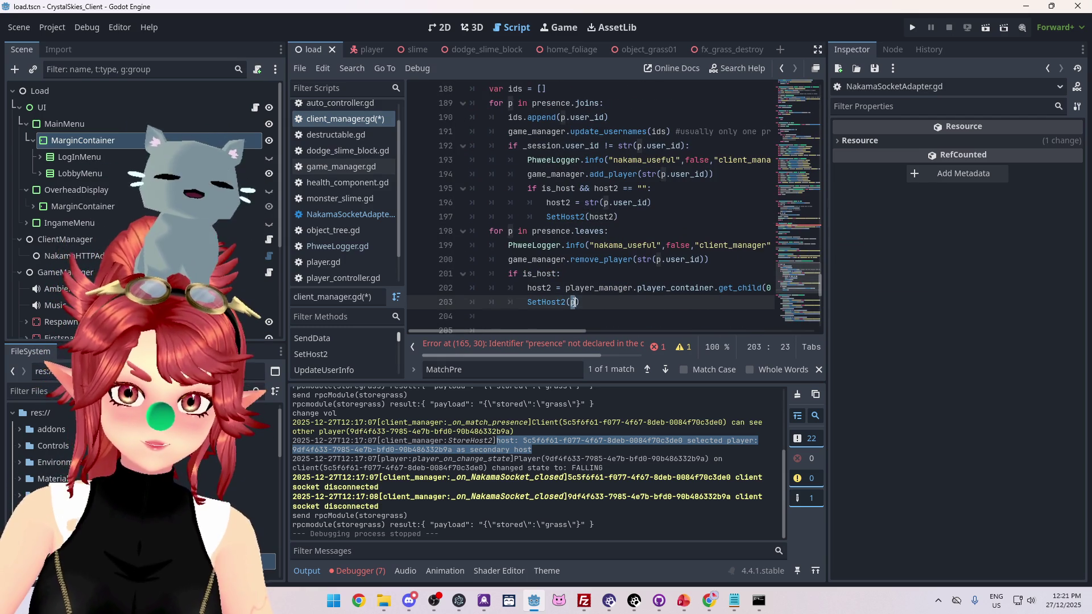
pyautogui.write('host')
pyautogui.click(541, 260)
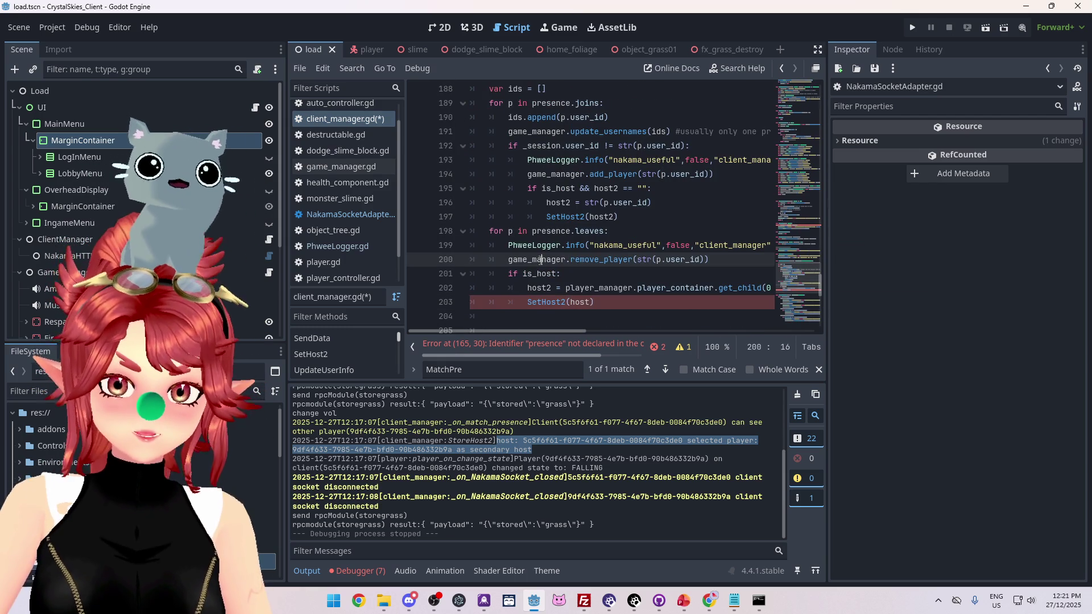
pyautogui.click(592, 302)
pyautogui.write('2')
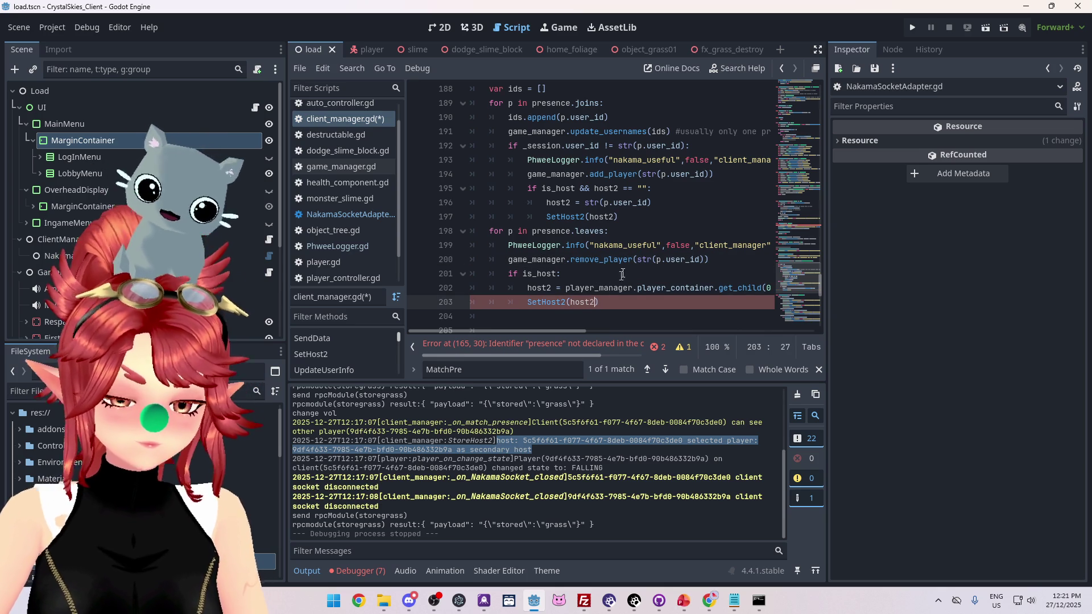
pyautogui.click(575, 174)
pyautogui.hotkey('ctrl', 's')
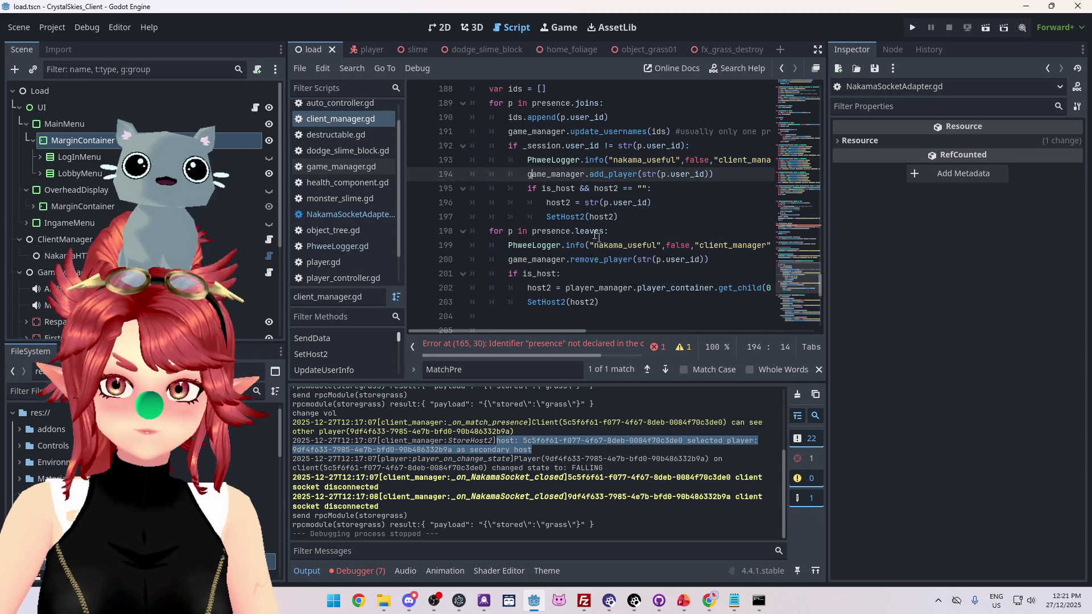
# Make the SetHost2 payload send the host2 member variable
pyautogui.scroll(-4, 608, 227)
pyautogui.scroll(9, 605, 239)
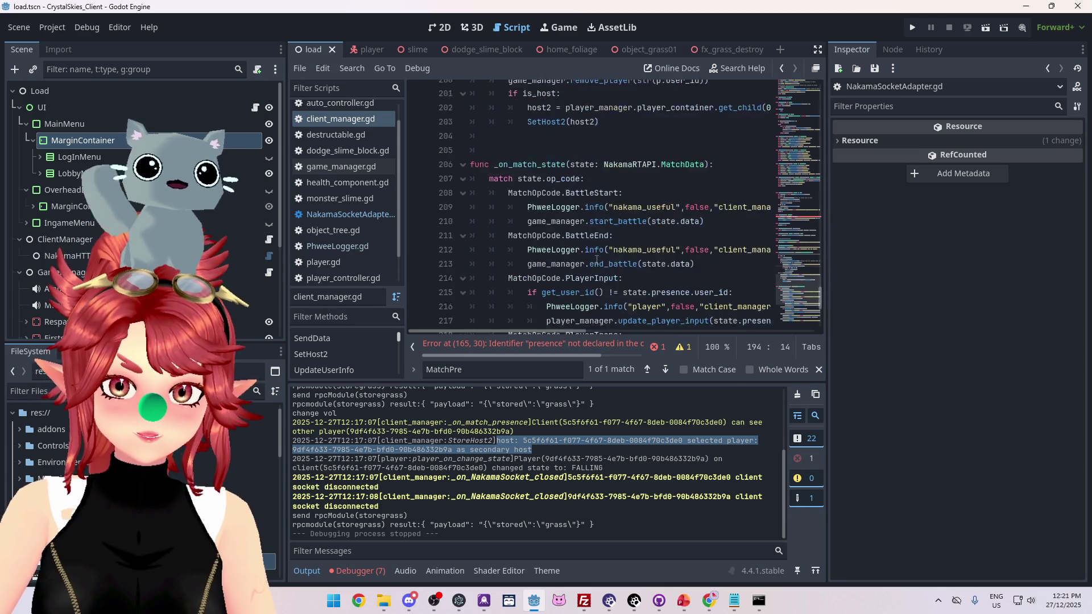
pyautogui.scroll(9, 575, 300)
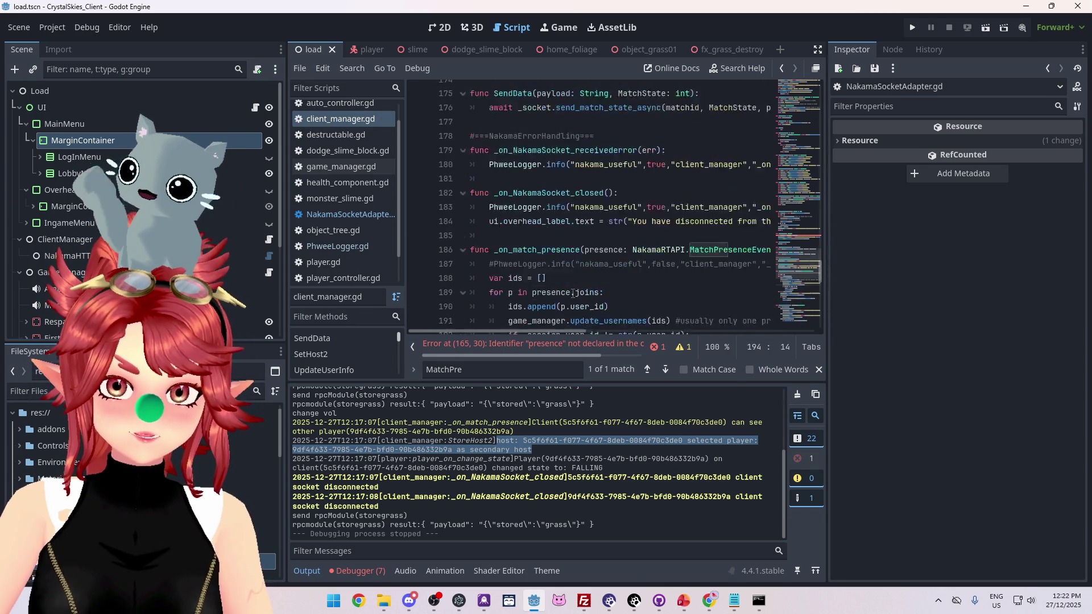
pyautogui.scroll(1, 572, 293)
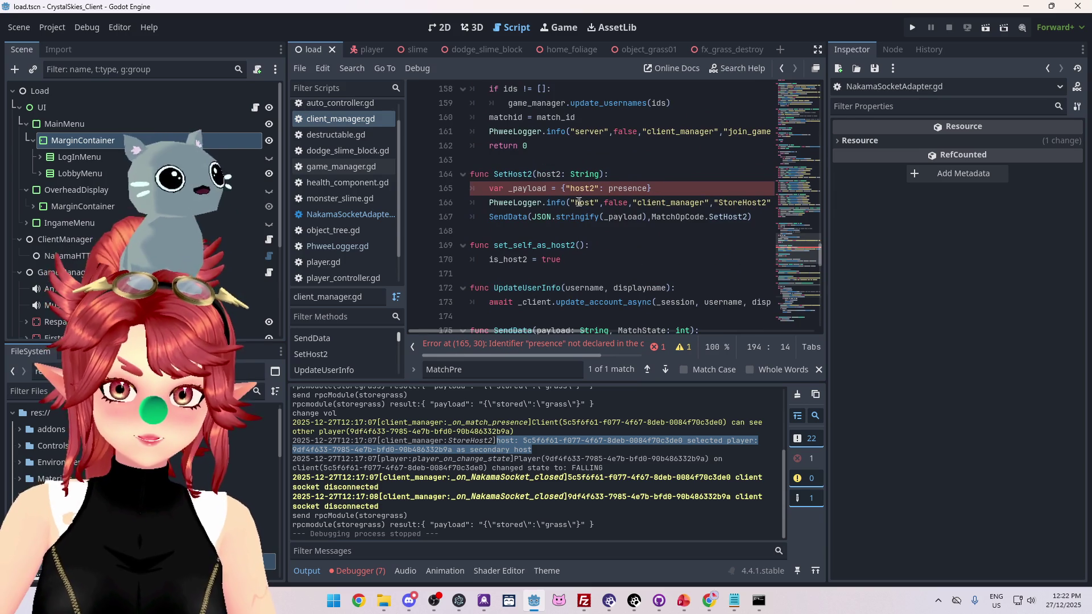
pyautogui.moveTo(609, 188); pyautogui.dragTo(647, 188)
pyautogui.write('host2')
pyautogui.click(636, 163)
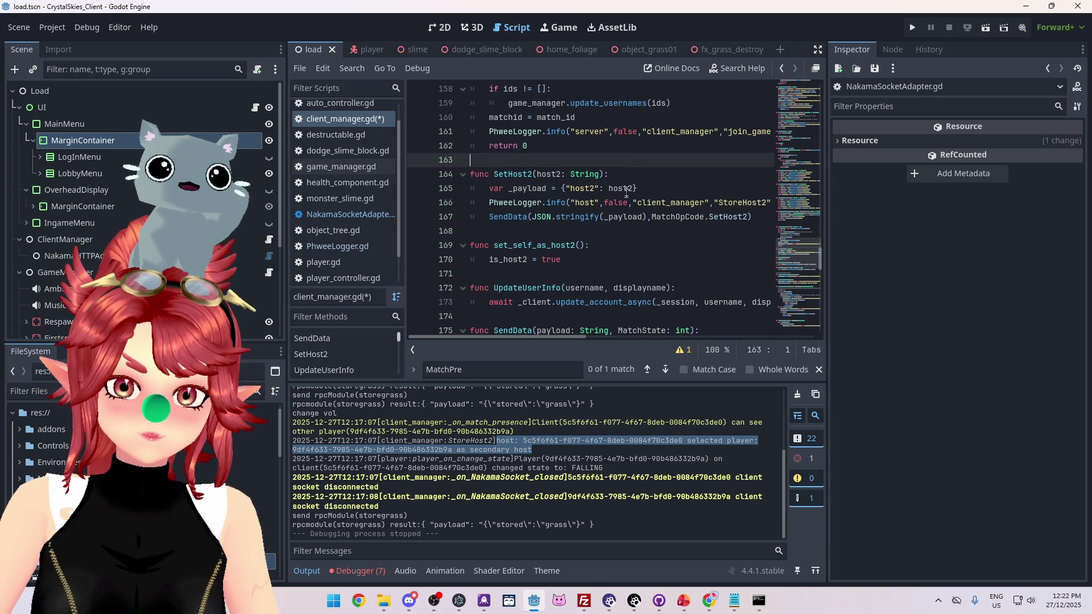
# Delete the 'host2: String' parameter from func SetHost2
pyautogui.moveTo(548, 338)
pyautogui.mouseDown()
pyautogui.moveTo(556, 342)
pyautogui.moveTo(534, 337)
pyautogui.mouseUp()
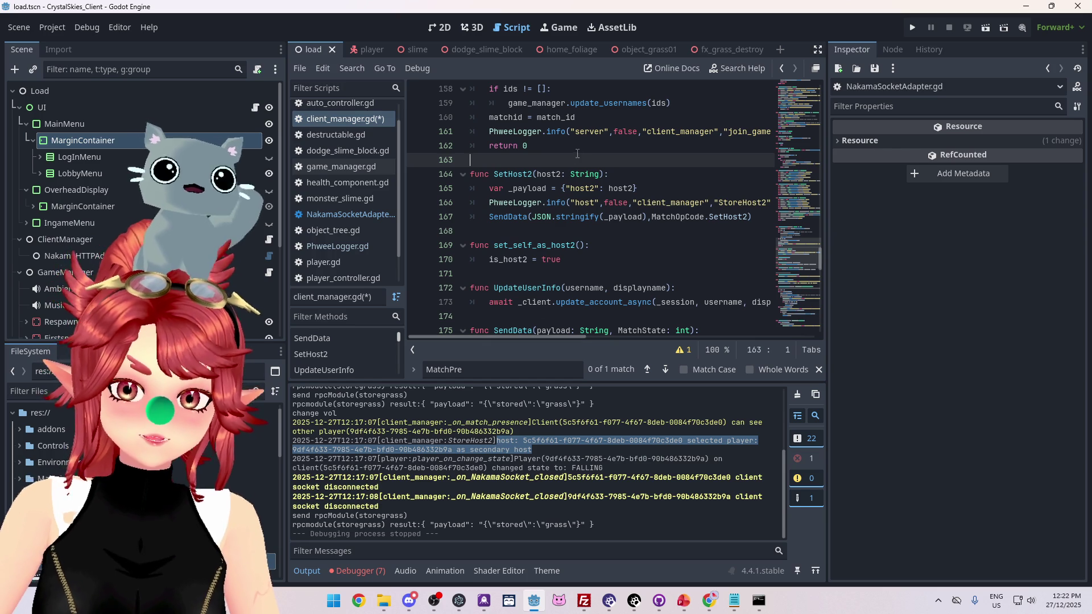
pyautogui.moveTo(537, 174); pyautogui.dragTo(601, 174)
pyautogui.press('Left')
# Remove host2 from the SetHost2() calls on lines 197 and 203 and save the script
pyautogui.scroll(-10, 570, 207)
pyautogui.scroll(1, 570, 206)
pyautogui.moveTo(595, 259); pyautogui.dragTo(572, 256)
pyautogui.press('BackSpace')
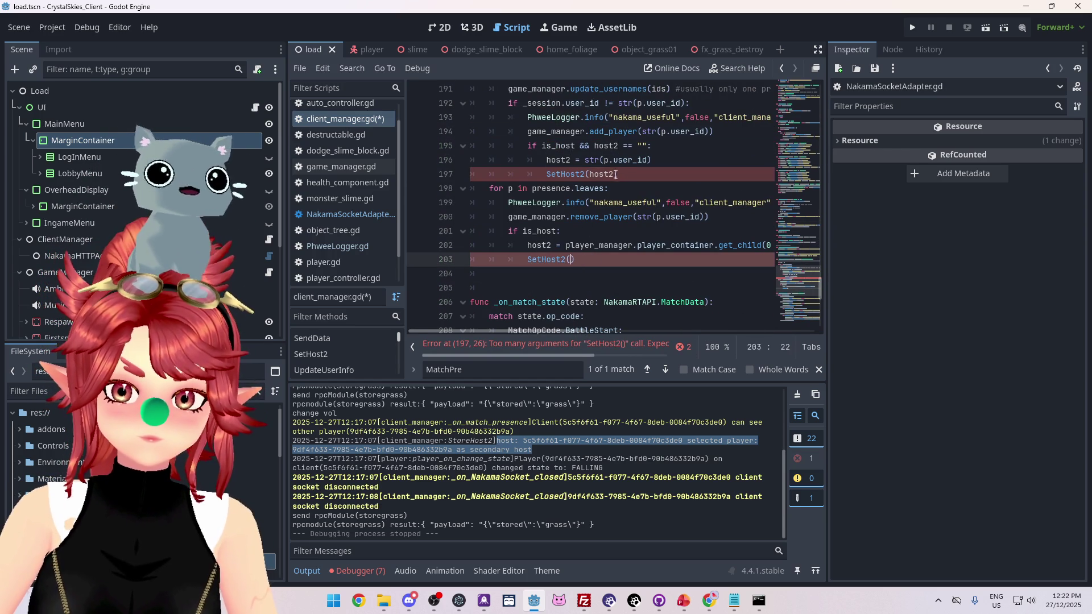
pyautogui.moveTo(617, 174); pyautogui.dragTo(589, 174)
pyautogui.press('BackSpace')
pyautogui.scroll(2, 638, 226)
pyautogui.hotkey('ctrl', 's')
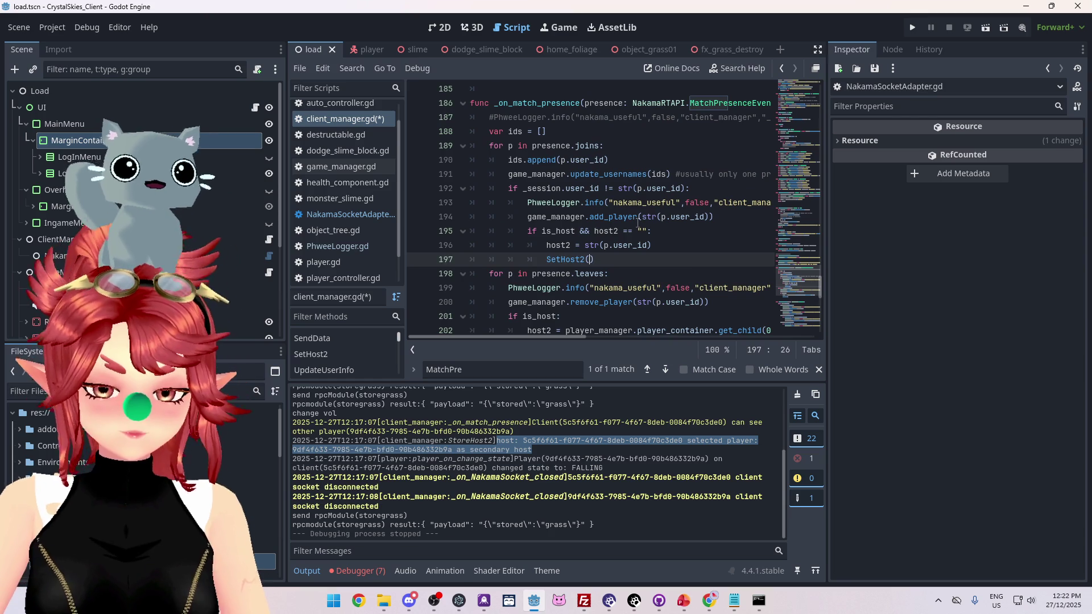
pyautogui.scroll(12, 602, 190)
pyautogui.scroll(-1, 602, 190)
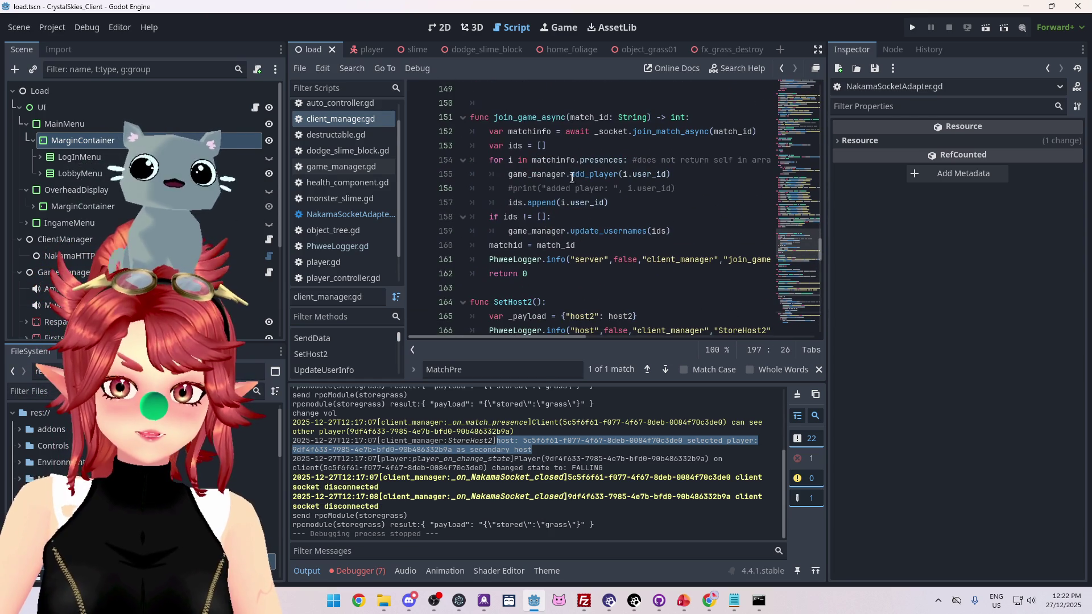
pyautogui.scroll(3, 569, 170)
pyautogui.scroll(-6, 567, 164)
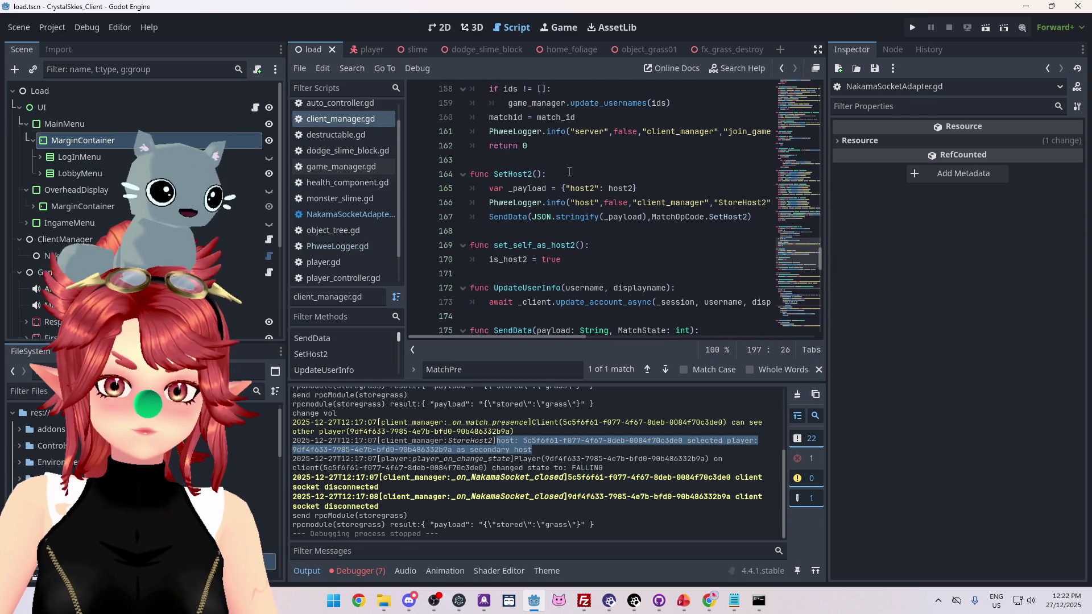
pyautogui.scroll(-1, 545, 180)
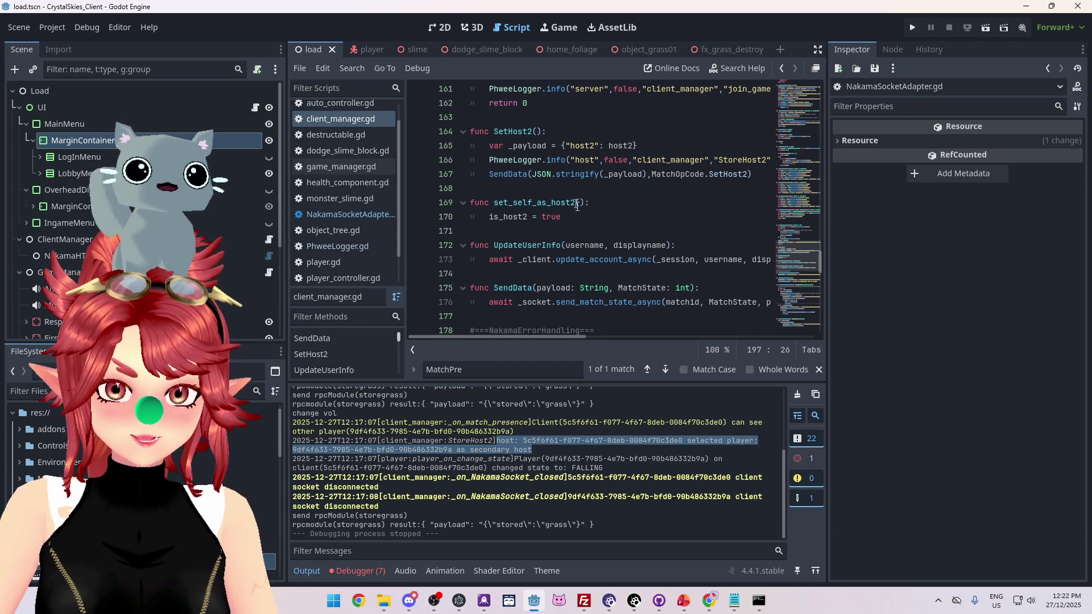
# Raise nk_lobbyhandler.ts, select decodedmessage.host2, and scroll to the commented GetHost function
pyautogui.click(734, 600)
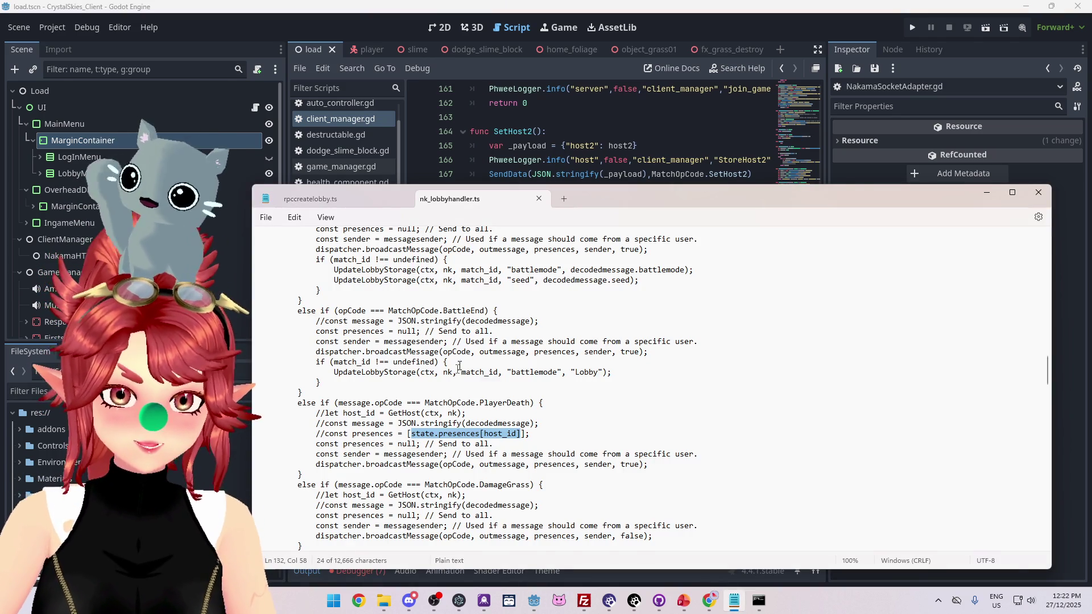
pyautogui.scroll(-2, 486, 343)
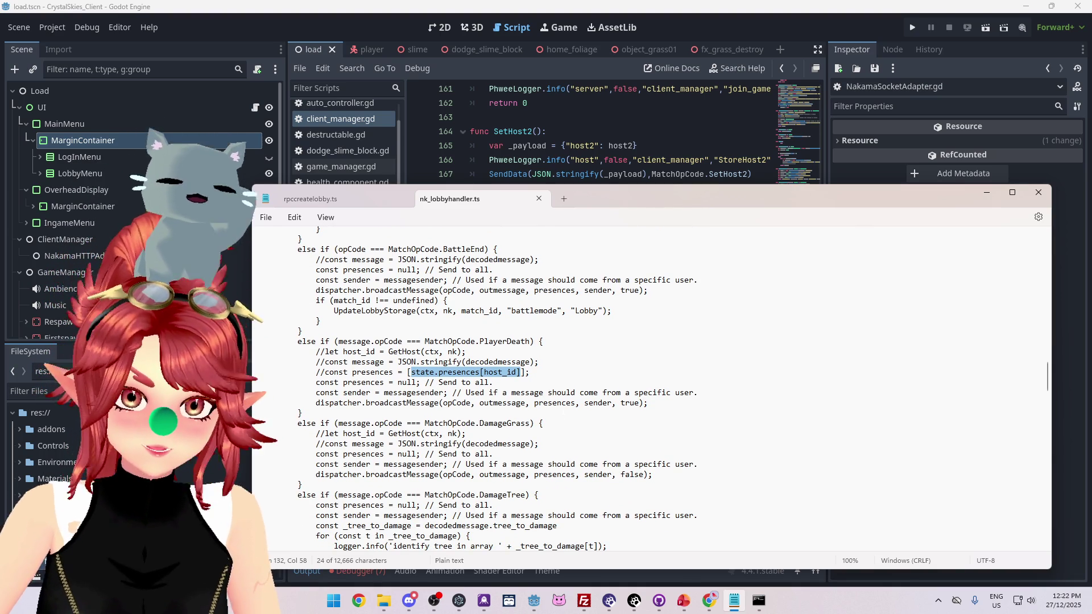
pyautogui.scroll(-10, 553, 406)
pyautogui.click(571, 362)
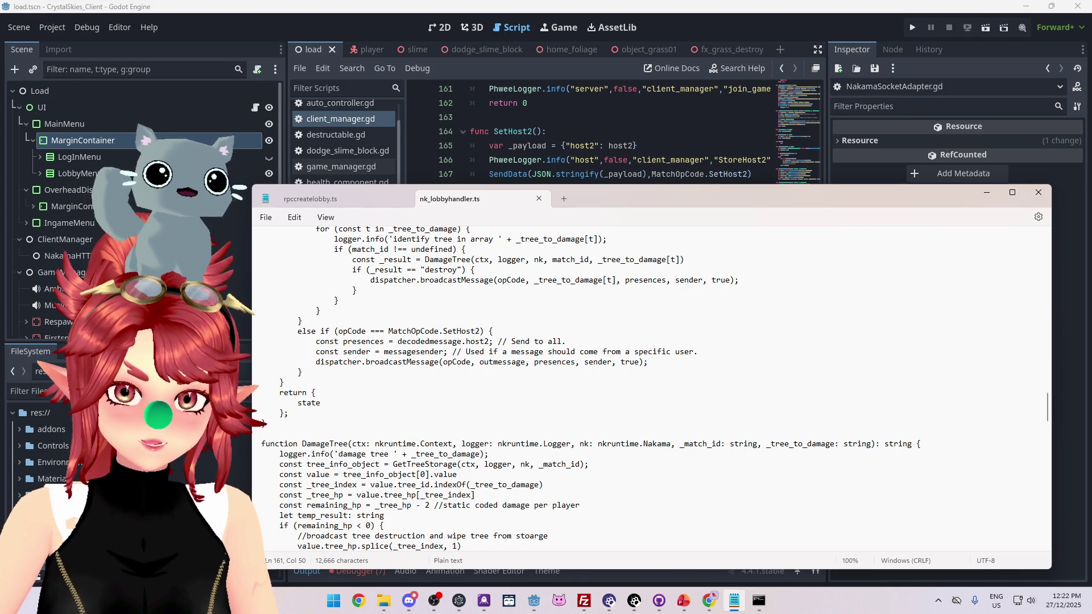
pyautogui.moveTo(398, 342); pyautogui.dragTo(489, 341)
pyautogui.scroll(2, 446, 345)
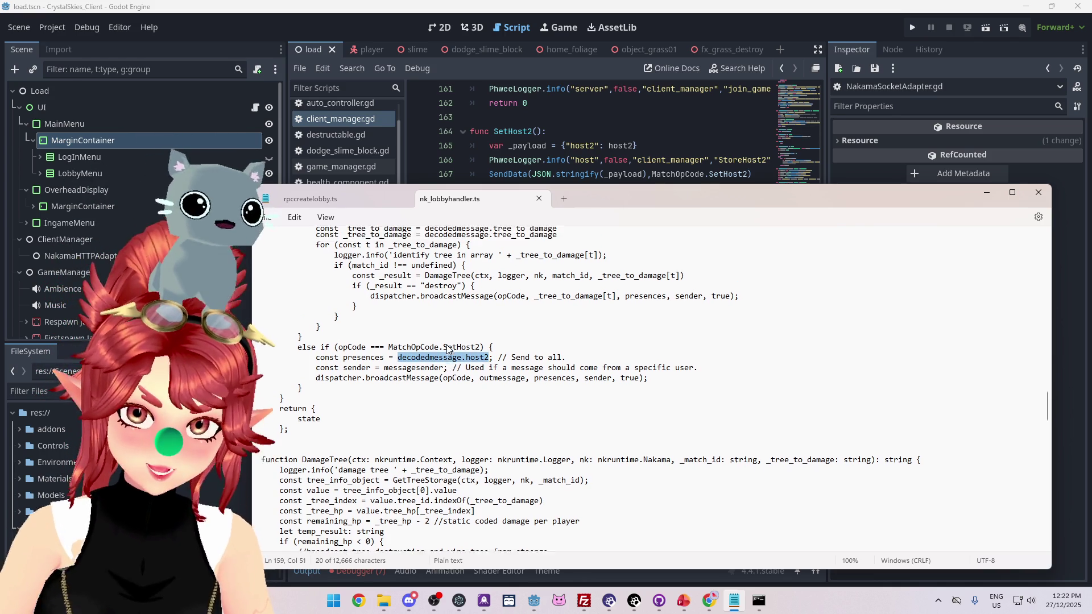
pyautogui.scroll(-9, 446, 345)
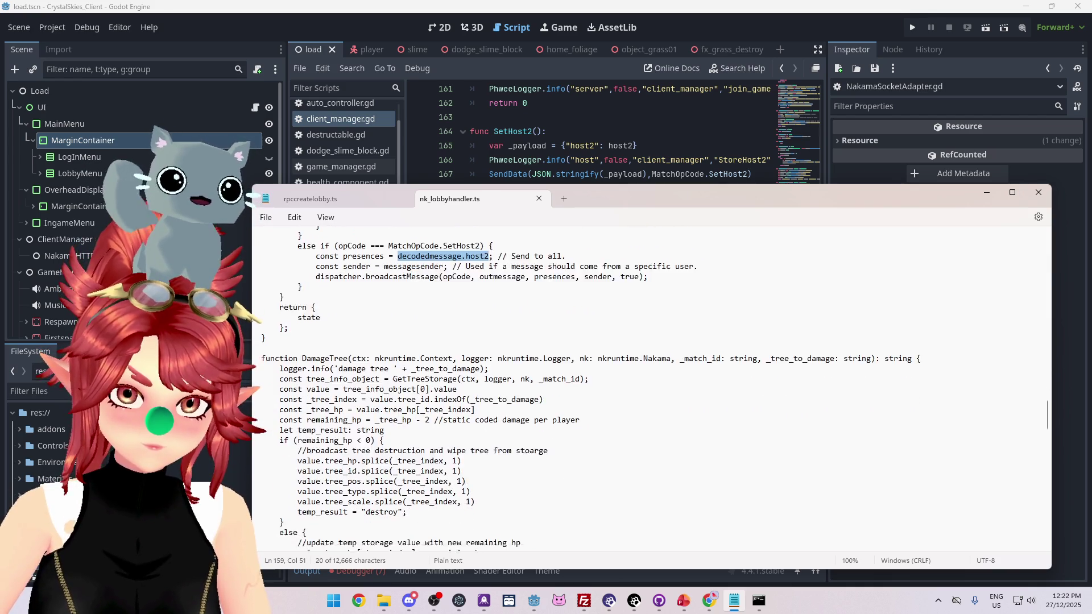
pyautogui.scroll(-2, 446, 344)
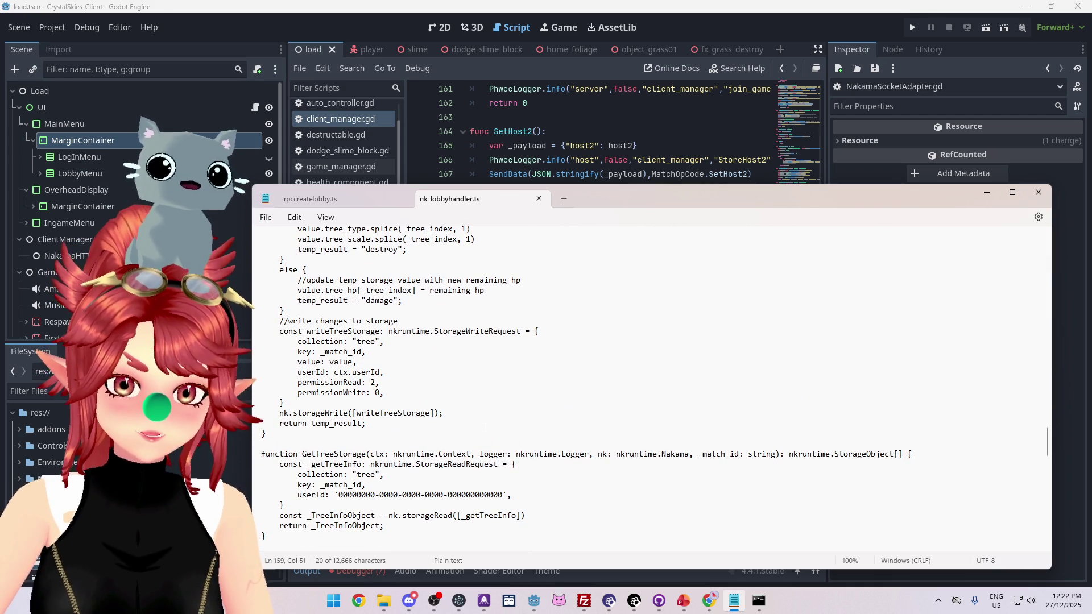
pyautogui.scroll(-13, 446, 345)
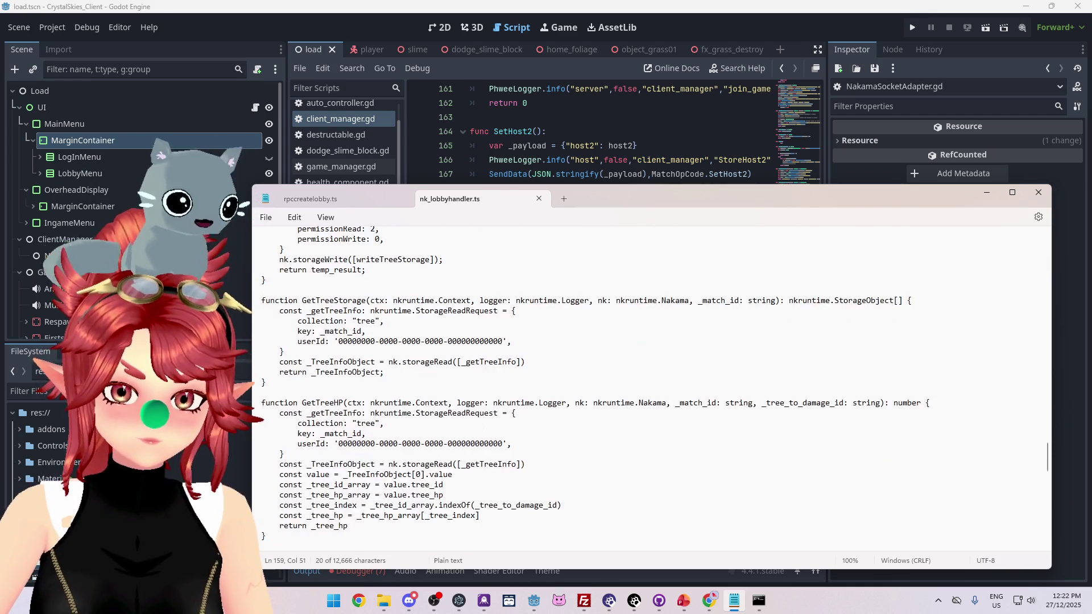
pyautogui.scroll(-8, 360, 359)
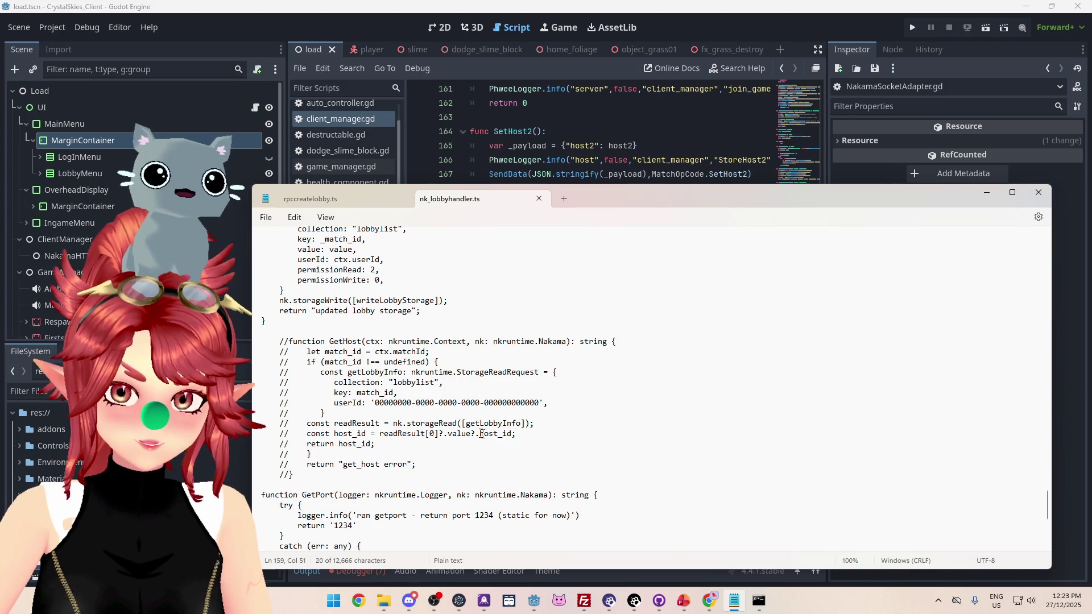
# Select and copy the commented presences line containing state.presences[host_id]
pyautogui.moveTo(516, 433); pyautogui.dragTo(331, 433)
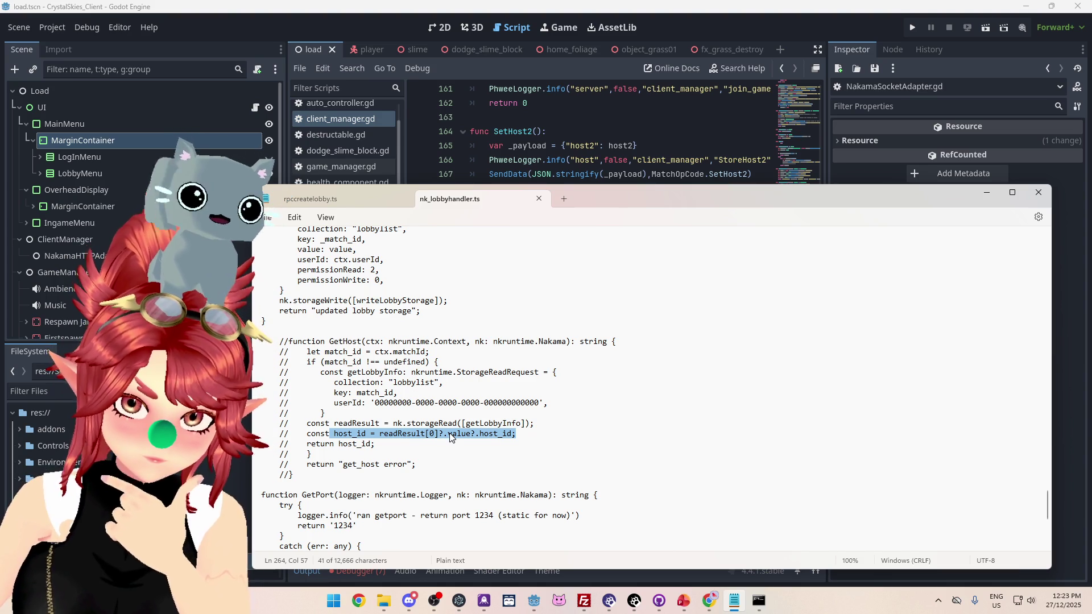
pyautogui.scroll(1, 503, 443)
pyautogui.scroll(7, 354, 388)
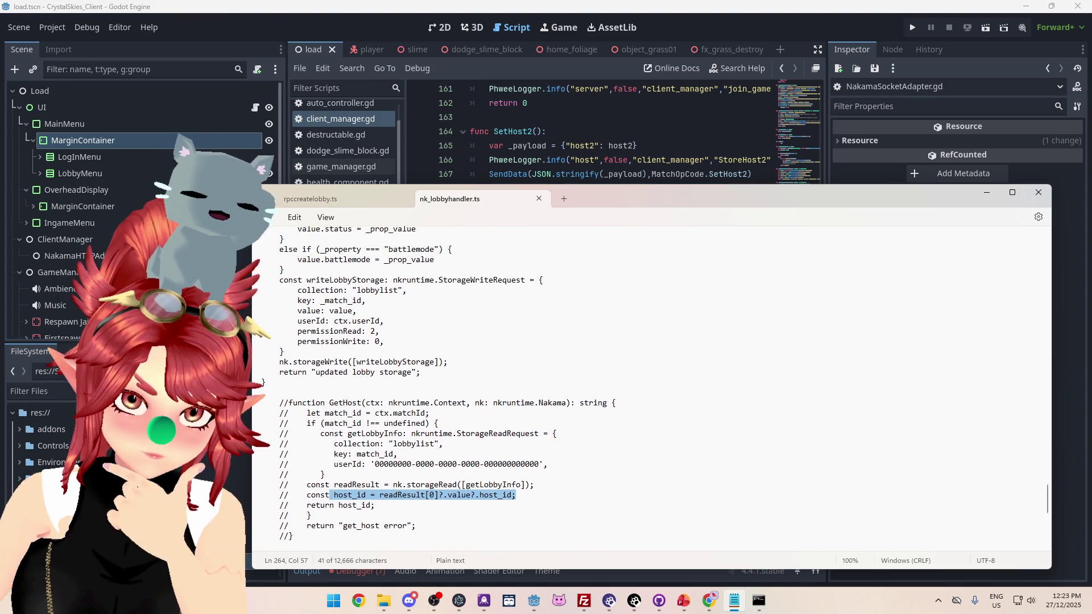
pyautogui.scroll(8, 502, 387)
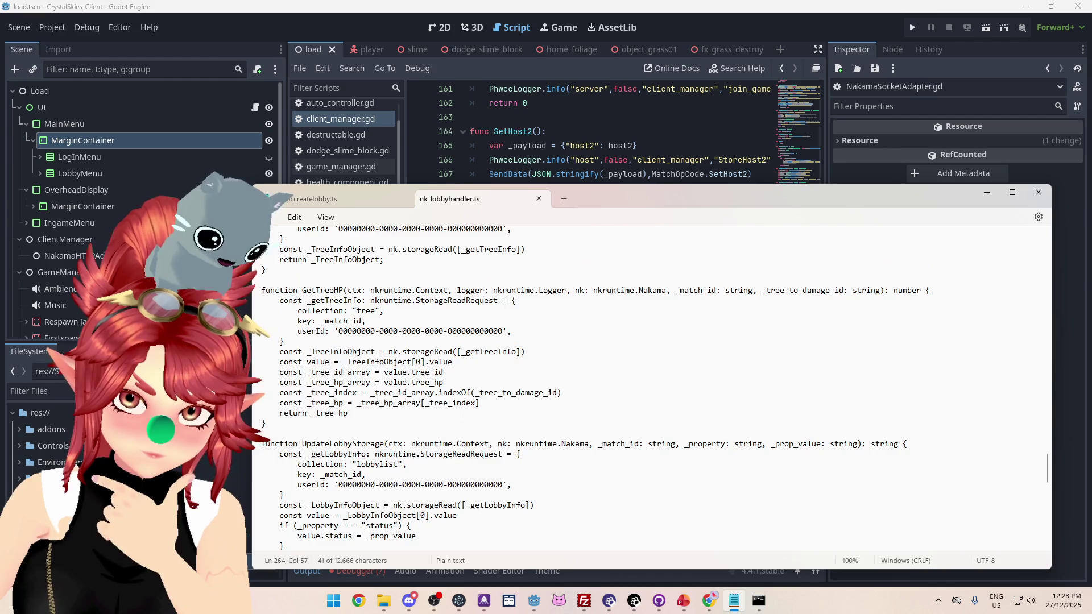
pyautogui.scroll(12, 502, 387)
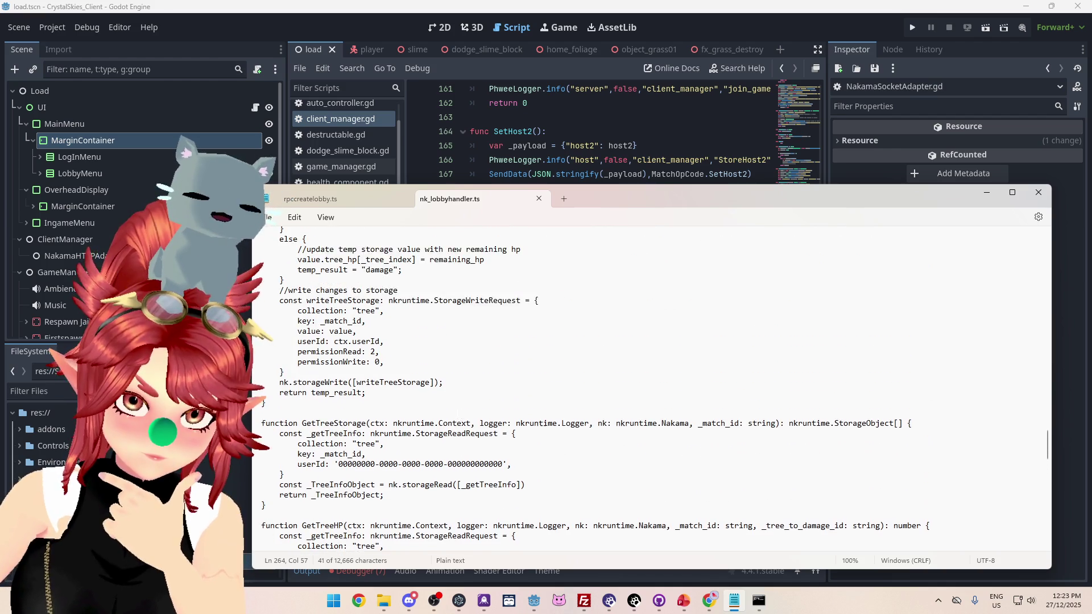
pyautogui.scroll(8, 503, 386)
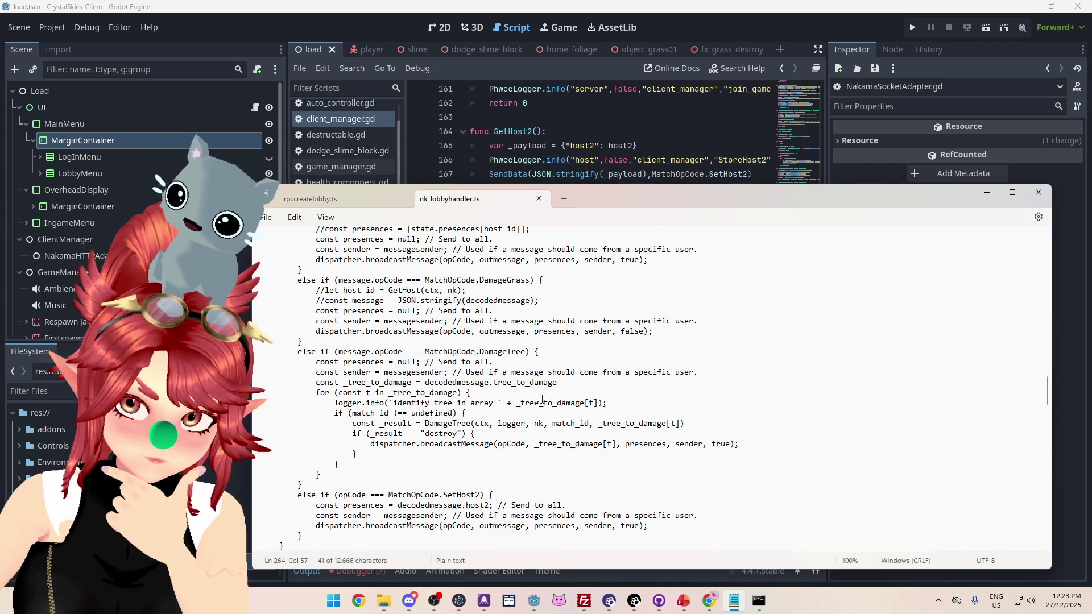
pyautogui.scroll(3, 560, 404)
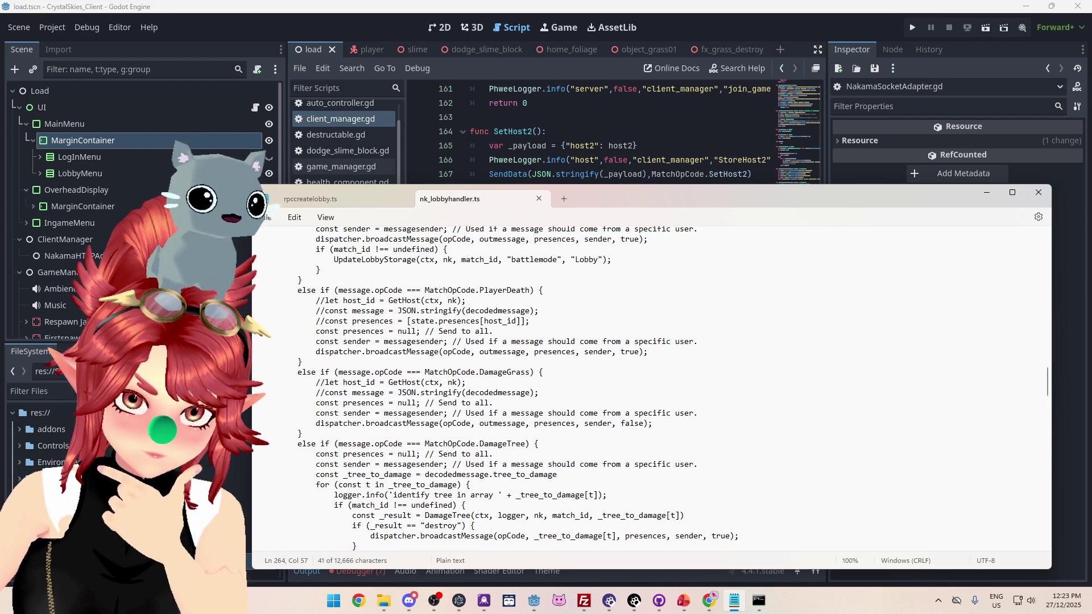
pyautogui.moveTo(520, 323); pyautogui.dragTo(407, 323)
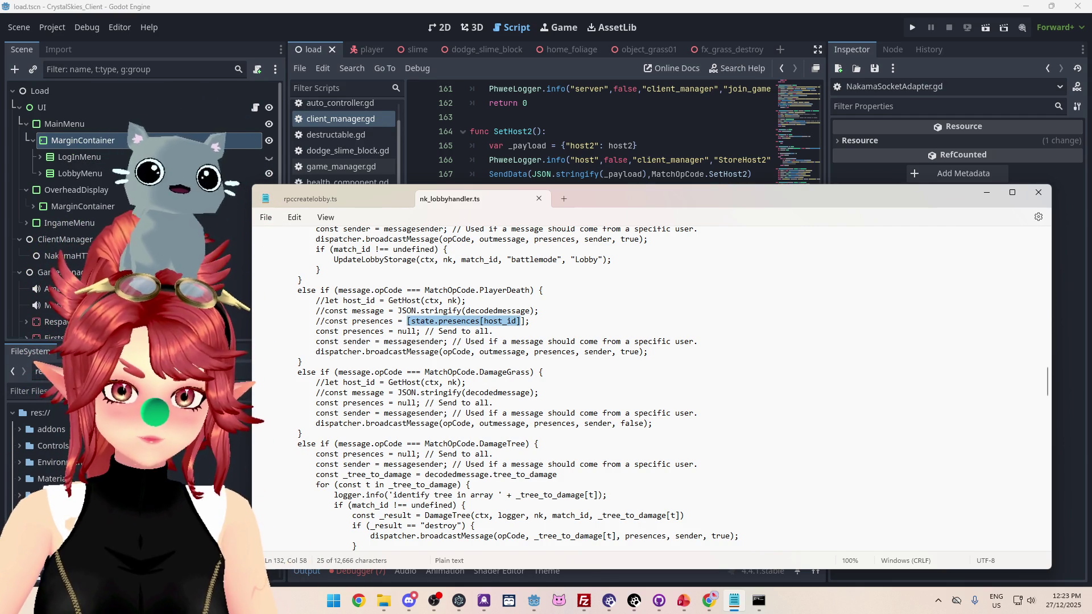
pyautogui.moveTo(325, 321); pyautogui.dragTo(539, 328)
# Paste the presences line under the SetHost2 host2 line and indent it to match
pyautogui.scroll(-2, 541, 330)
pyautogui.scroll(-6, 549, 372)
pyautogui.click(565, 372)
pyautogui.press('Return')
pyautogui.write('const presences = [state.presences[host_id]];')
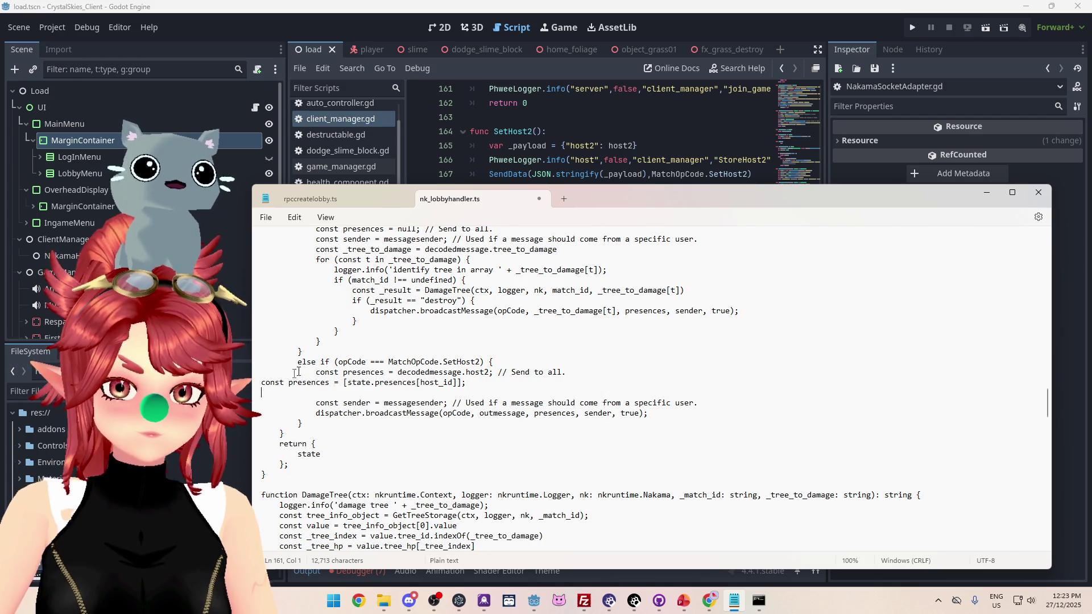
pyautogui.click(258, 383)
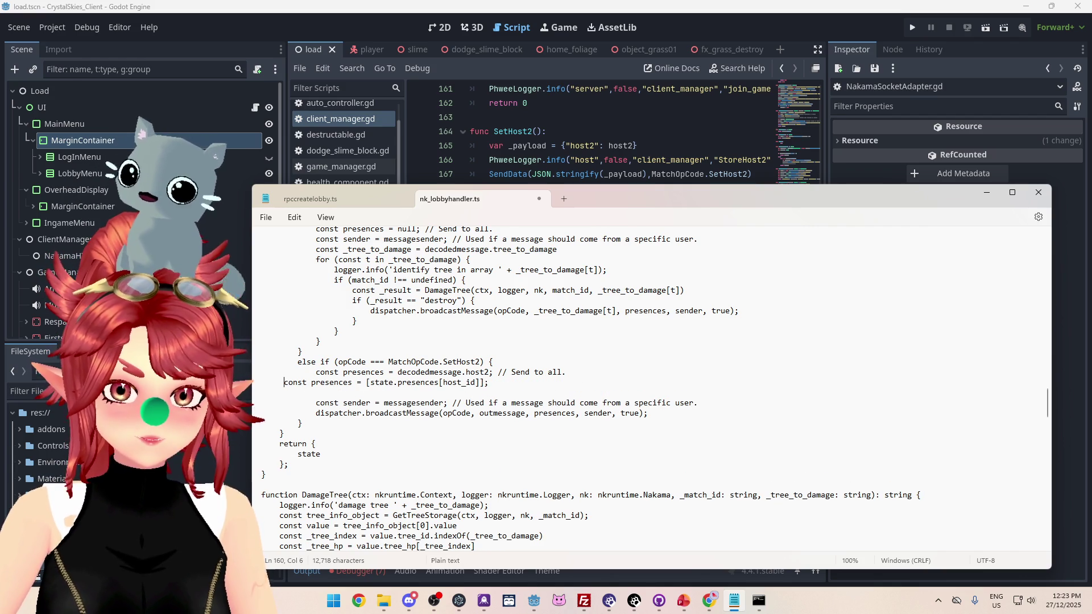
pyautogui.click(296, 394)
pyautogui.press('Delete')
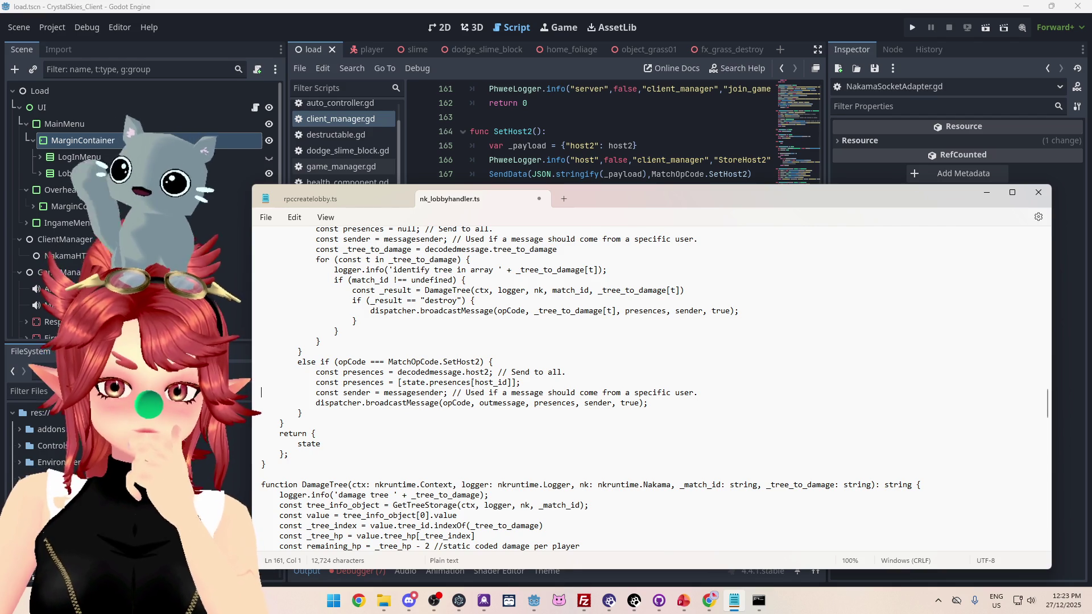
# Rename the decodedmessage.host2 variable to host2 and change the lookup to state.presences[host2]
pyautogui.doubleClick(509, 383)
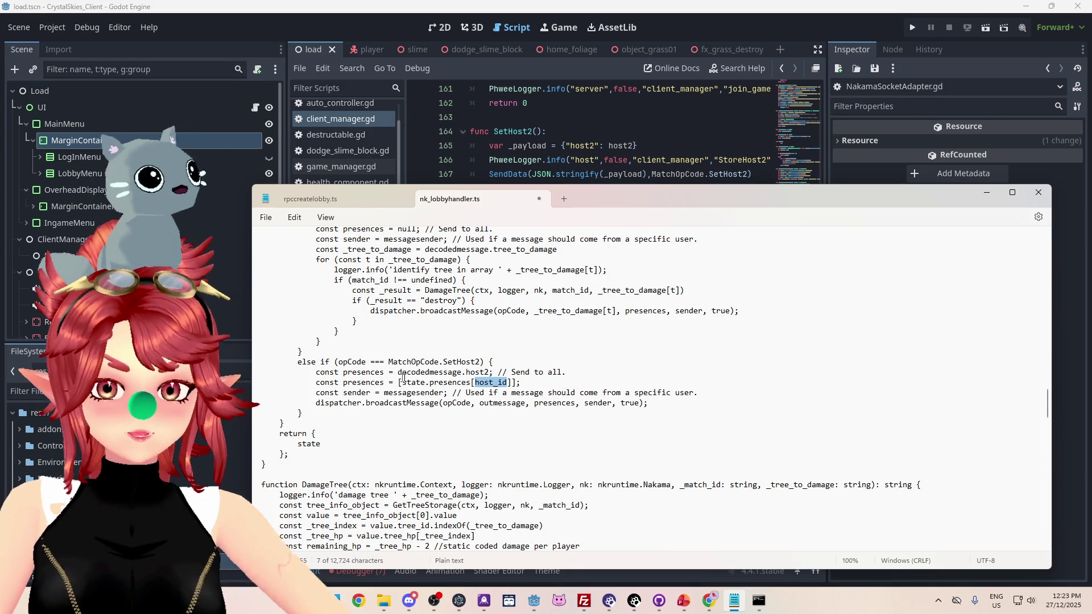
pyautogui.doubleClick(347, 373)
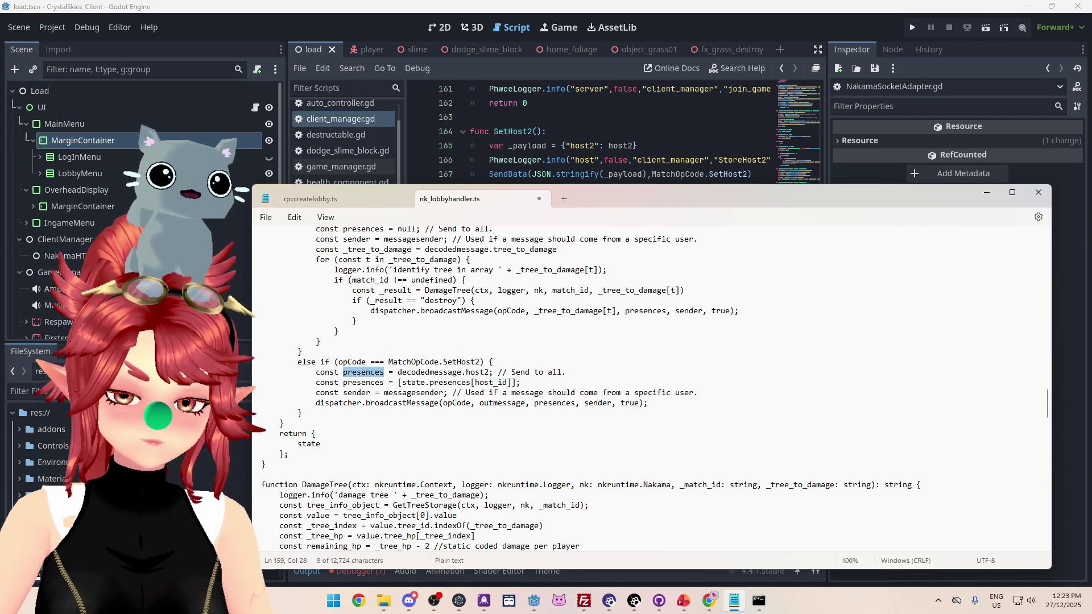
pyautogui.write('host2')
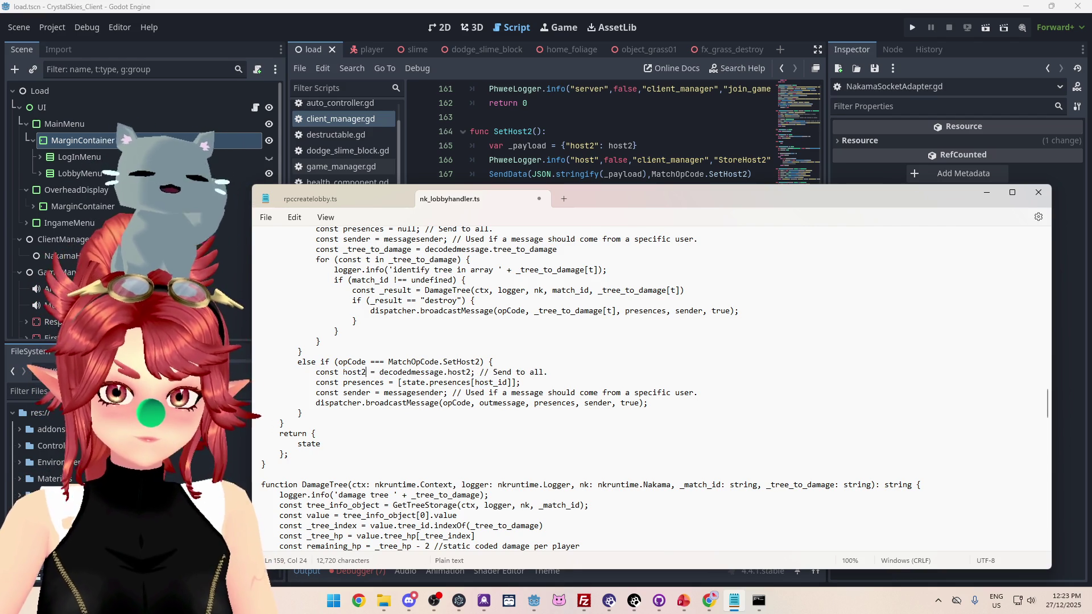
pyautogui.doubleClick(354, 373)
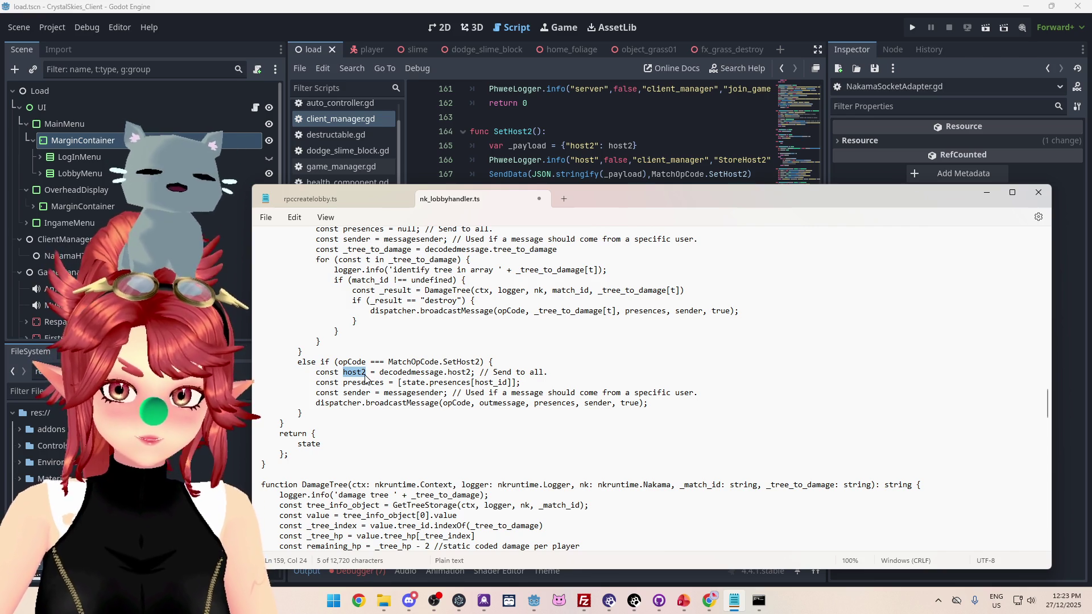
pyautogui.doubleClick(490, 382)
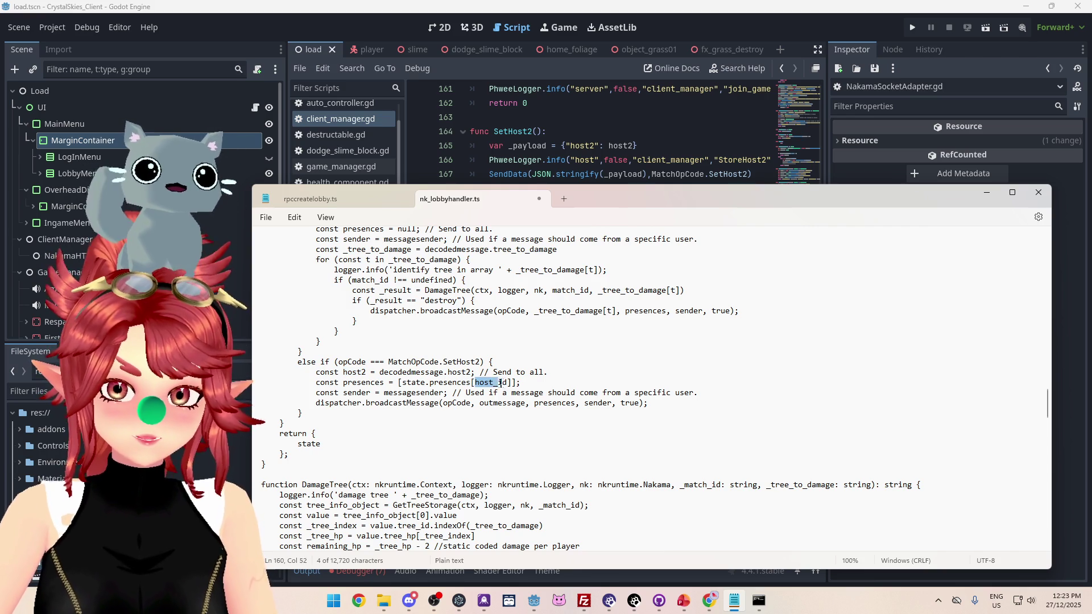
pyautogui.write('host2')
pyautogui.moveTo(402, 382); pyautogui.dragTo(470, 382)
pyautogui.moveTo(709, 601)
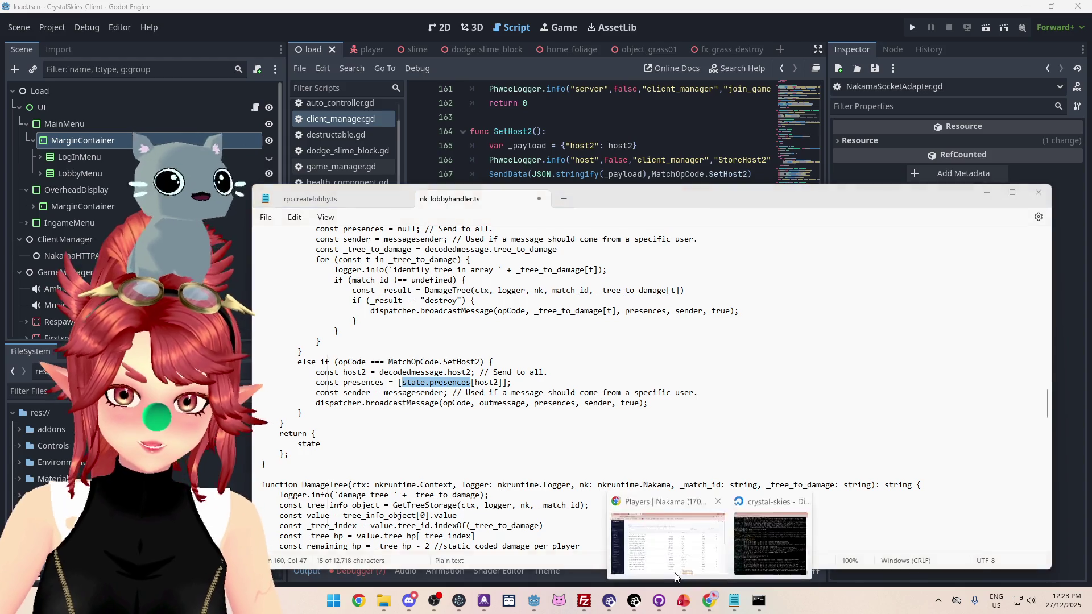
pyautogui.click(643, 529)
# Search GitHub for 'state.presences' in a new tab and filter the results to Code
pyautogui.click(302, 11)
pyautogui.click(59, 56)
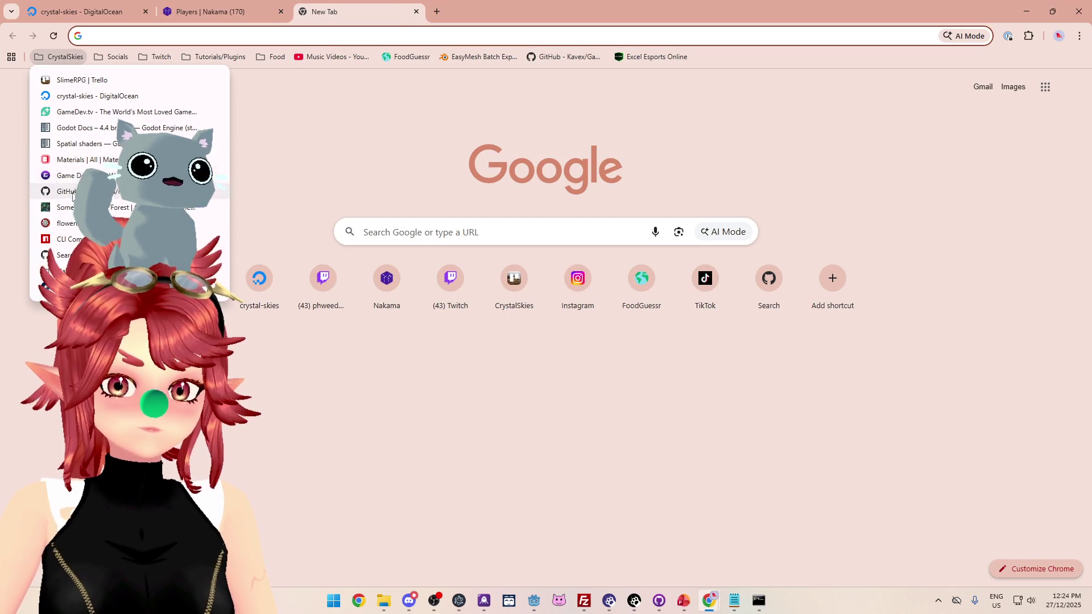
pyautogui.click(60, 57)
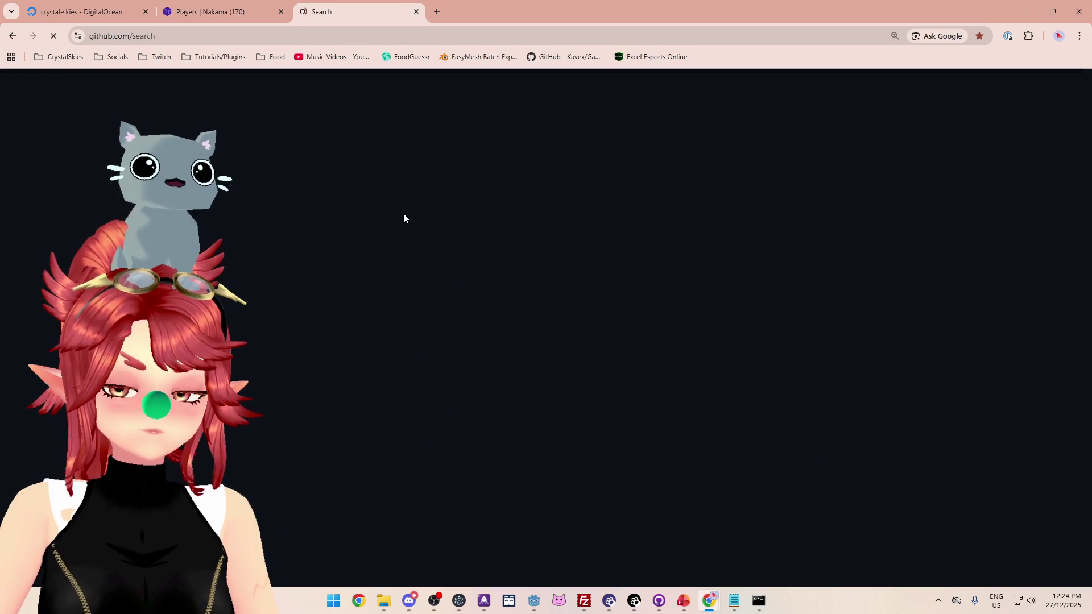
pyautogui.write('state.presences')
pyautogui.press('Return')
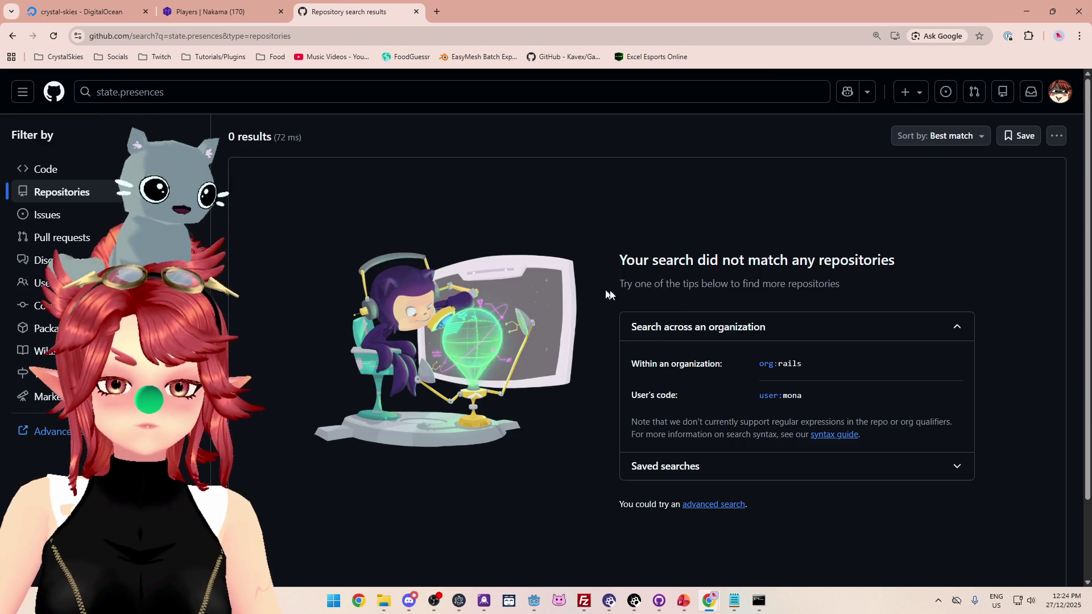
pyautogui.click(86, 169)
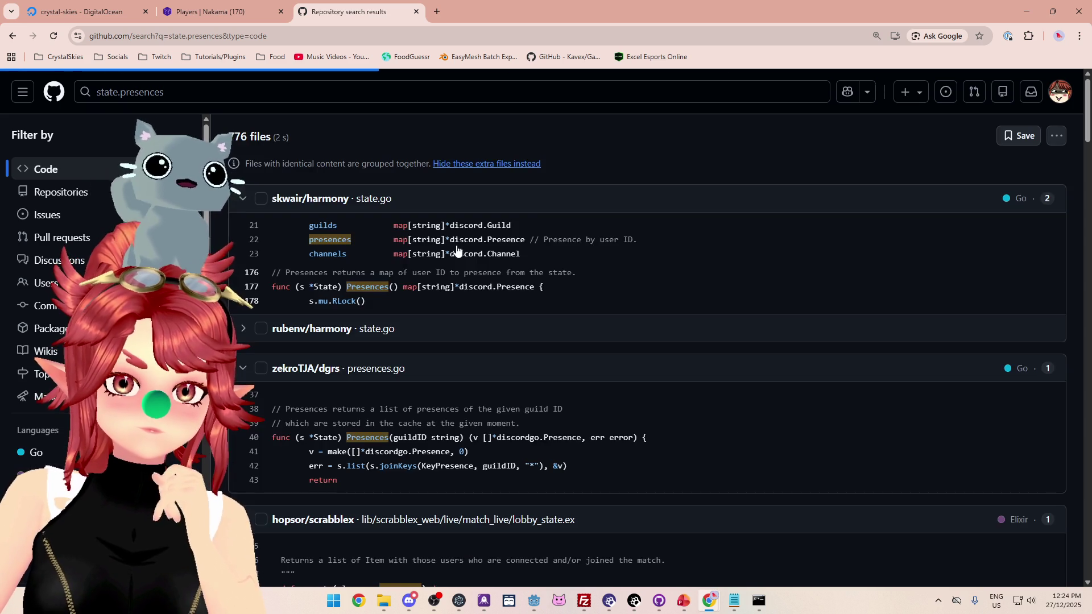
# Narrow the code search to 'state.presences nakama' and browse the 135 results
pyautogui.click(280, 99)
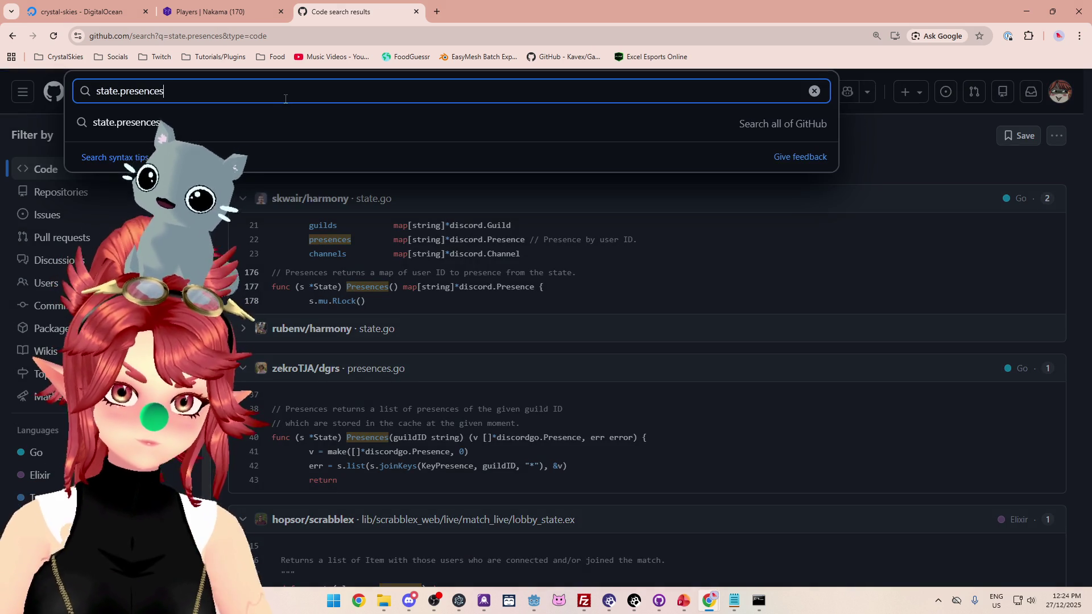
pyautogui.write('nakama')
pyautogui.press('Return')
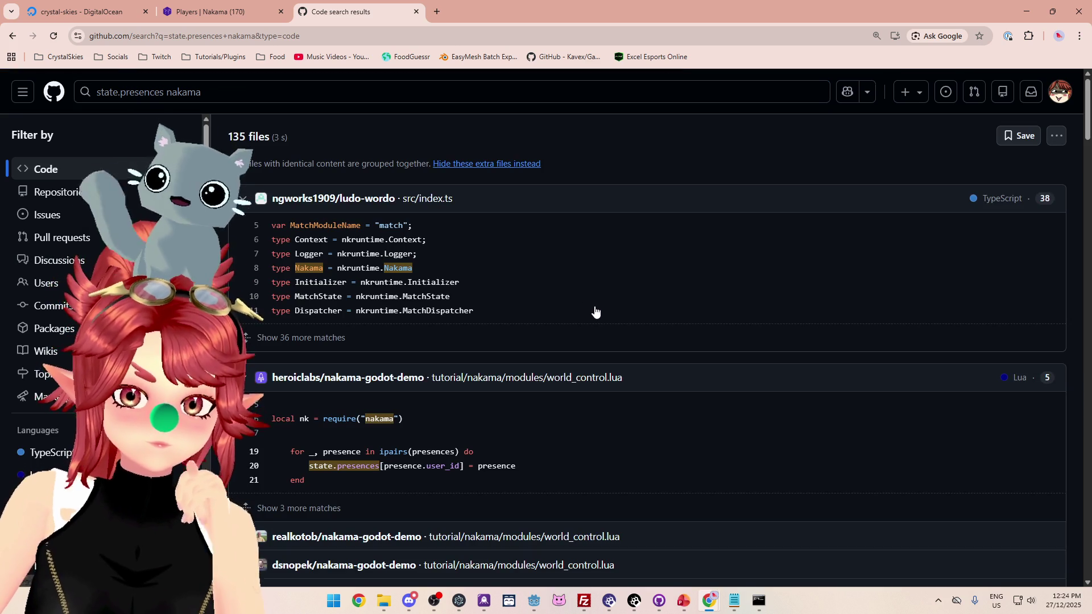
pyautogui.scroll(-3, 593, 311)
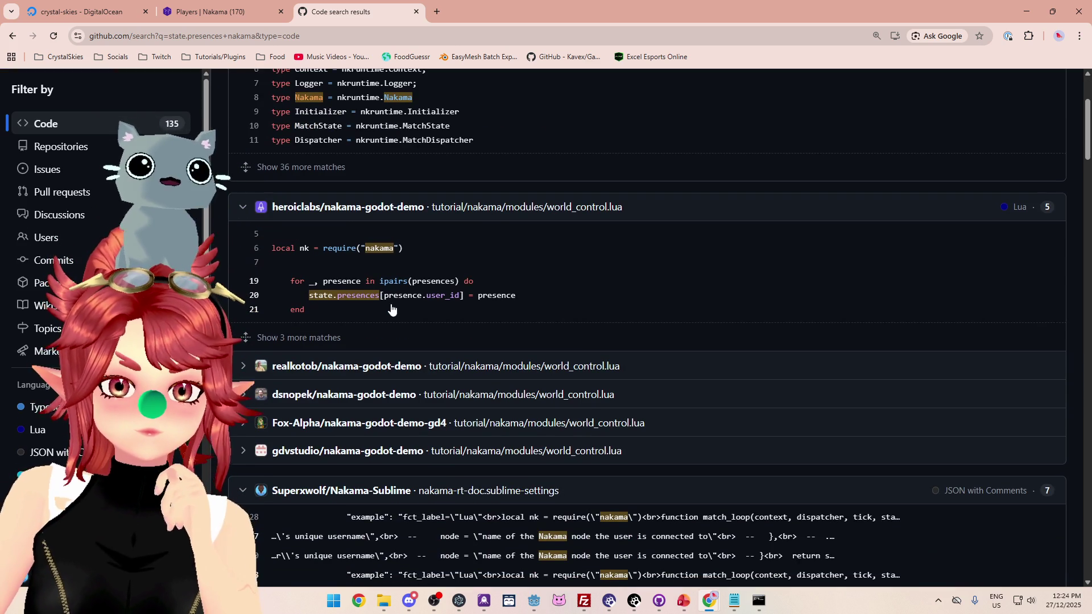
pyautogui.scroll(-2, 640, 306)
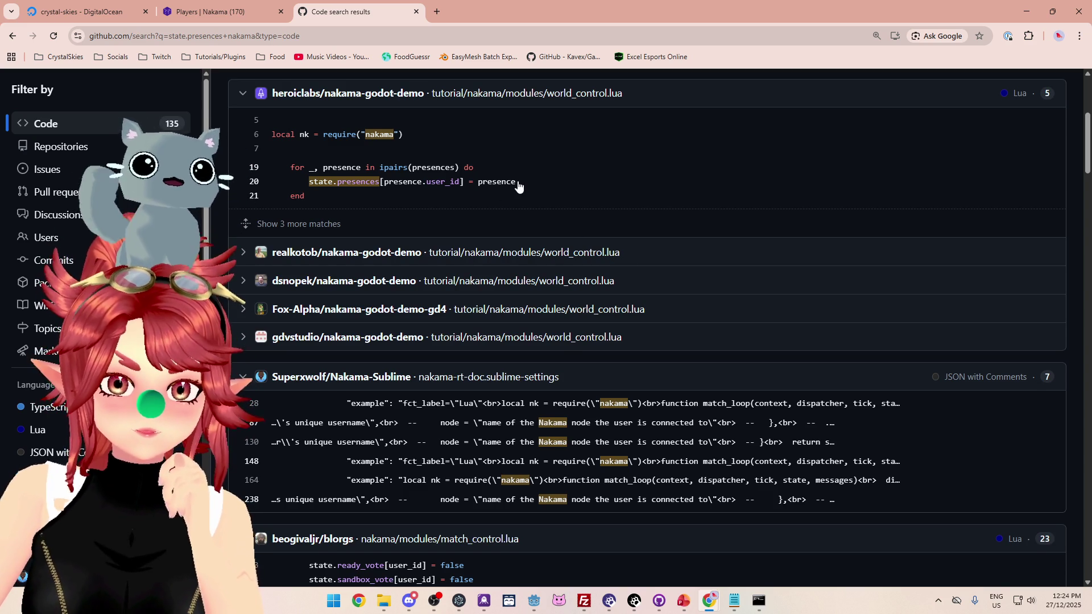
pyautogui.scroll(-6, 517, 183)
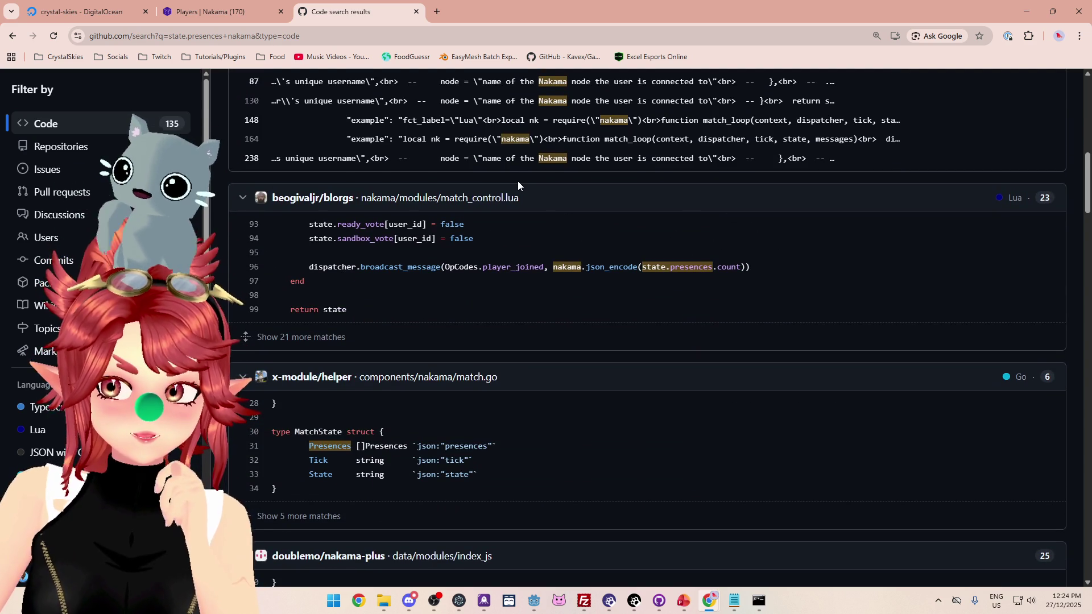
pyautogui.scroll(-3, 518, 181)
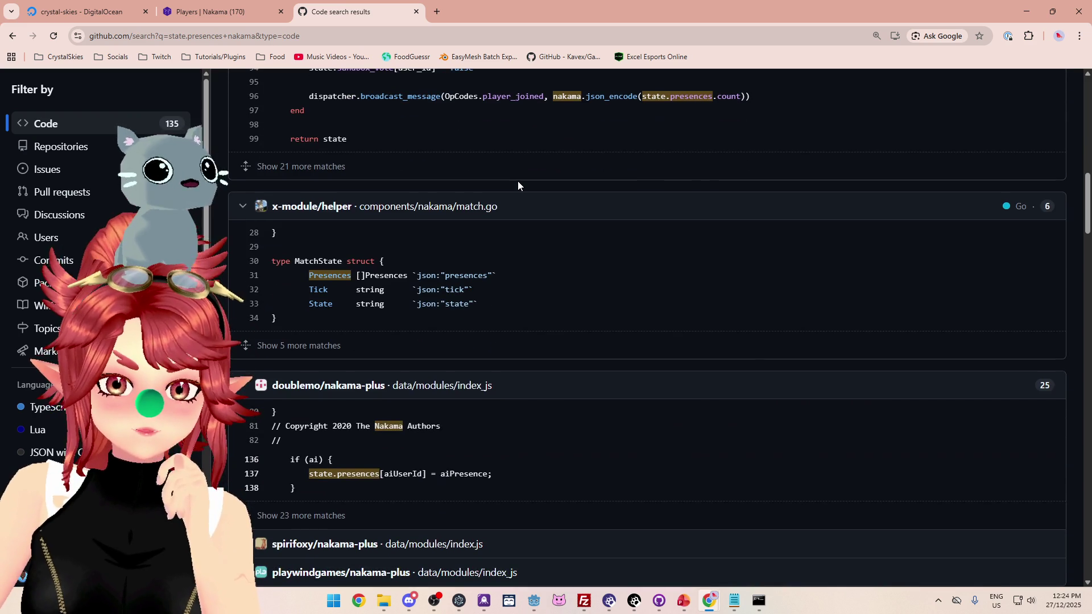
pyautogui.scroll(-3, 517, 181)
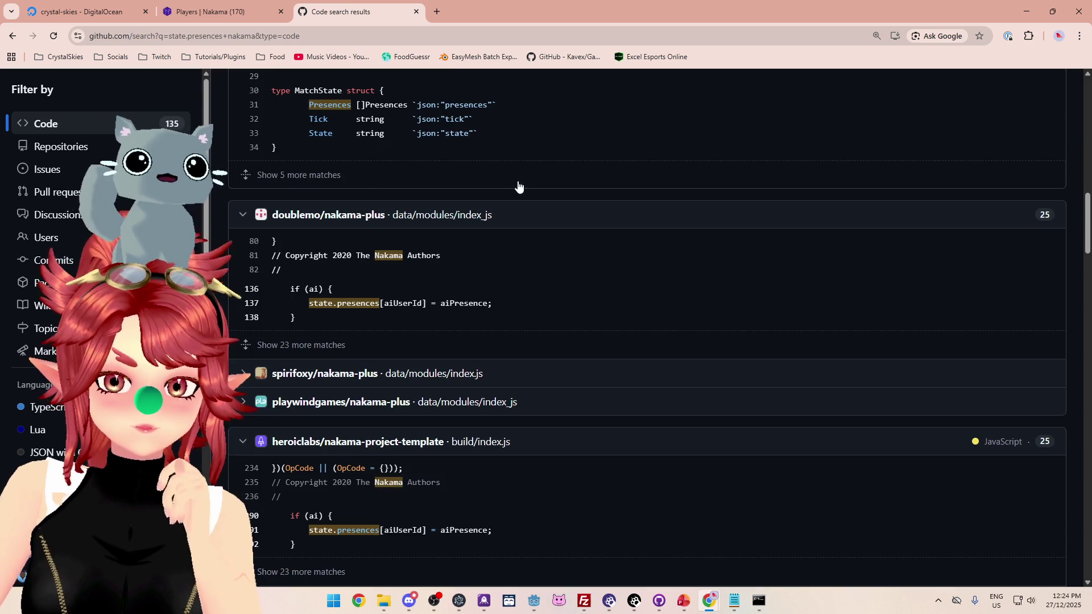
pyautogui.scroll(-5, 518, 185)
pyautogui.scroll(-3, 518, 186)
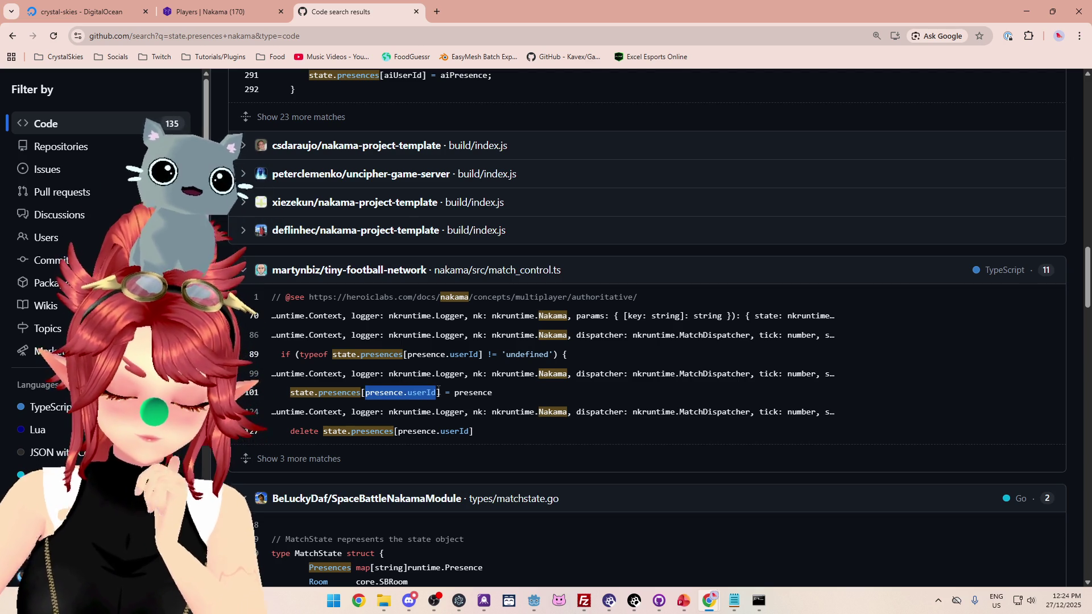
# Highlight presence.userId in the tiny-football-network snippet and open match_control.ts at line 101
pyautogui.moveTo(437, 394); pyautogui.dragTo(402, 394)
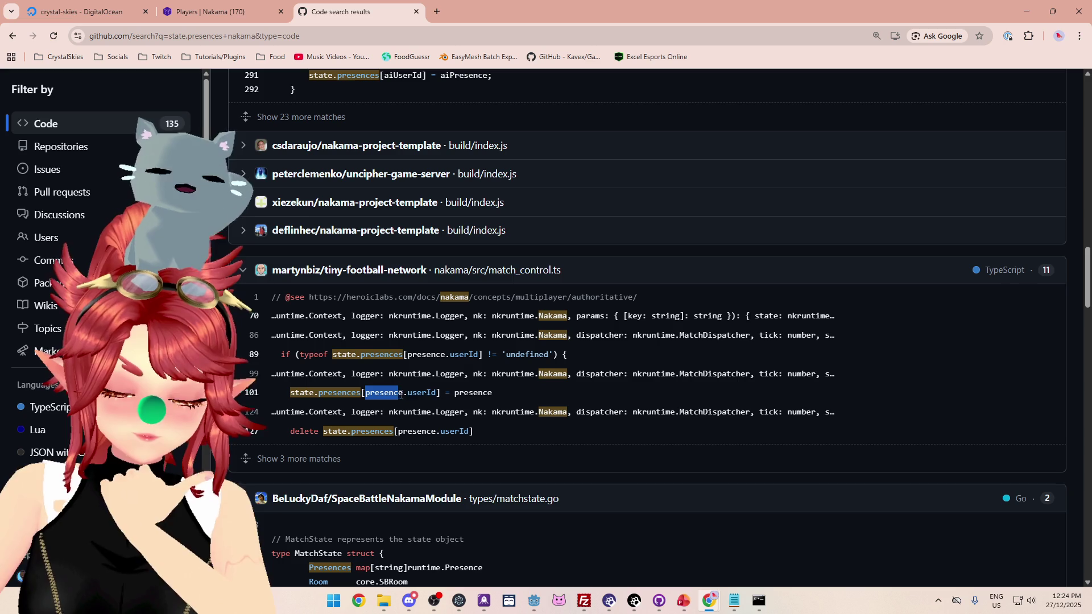
pyautogui.click(368, 394)
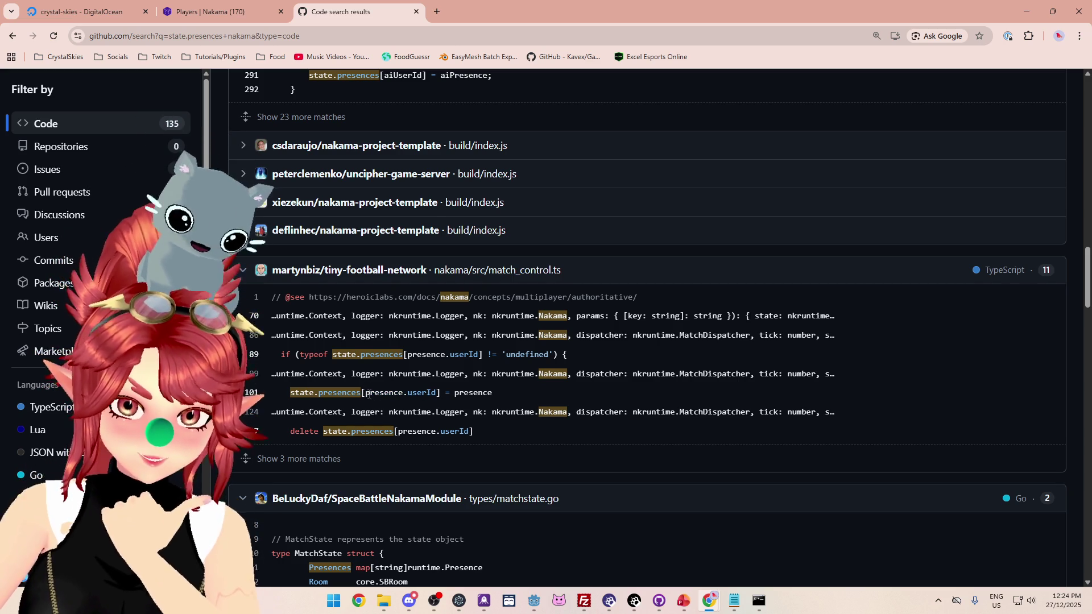
pyautogui.moveTo(366, 394); pyautogui.dragTo(438, 392)
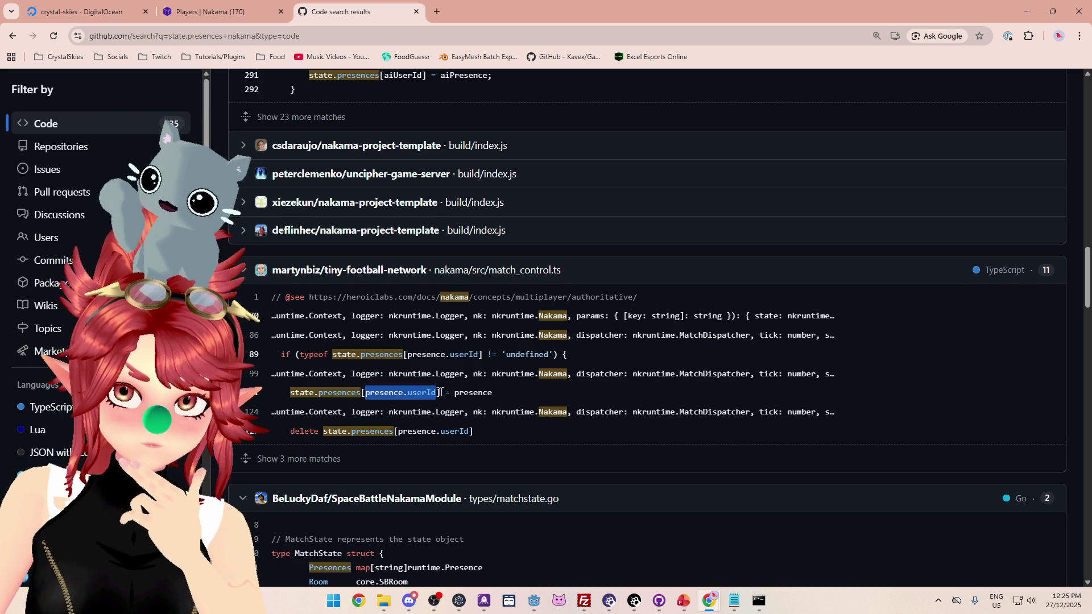
pyautogui.click(515, 397)
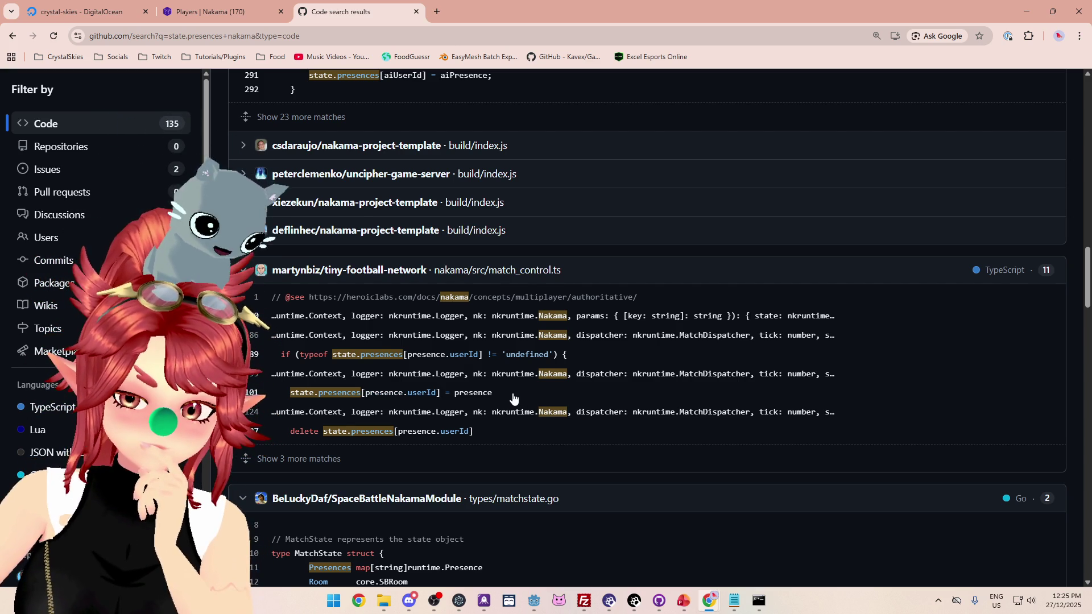
pyautogui.click(330, 392)
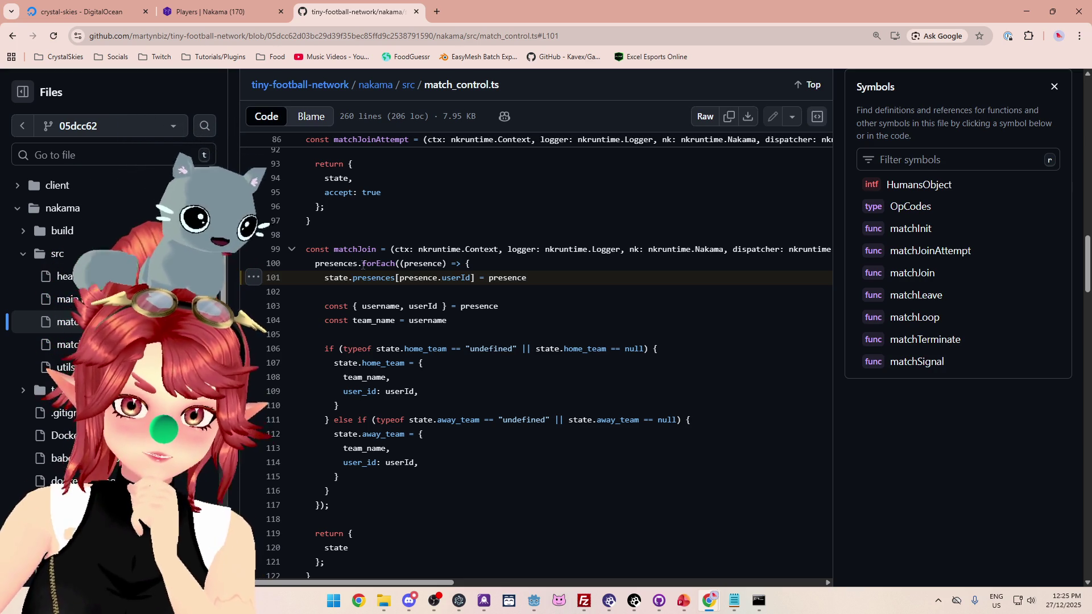
# Select presence on lines 100–101 of match_control.ts, then scroll Notepad up to the SetHost2 branch
pyautogui.moveTo(405, 263); pyautogui.dragTo(442, 260)
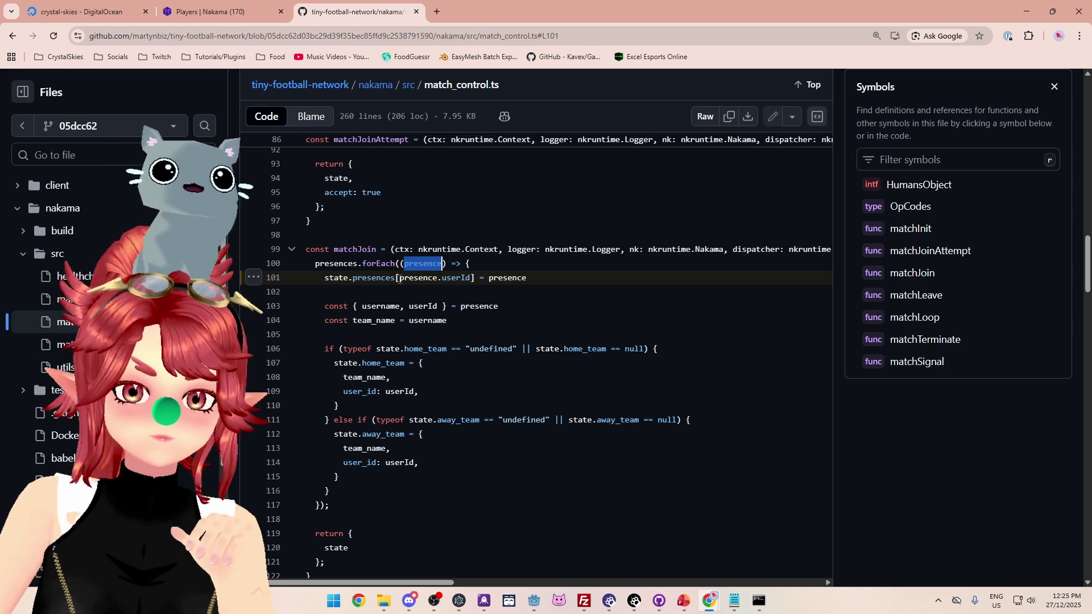
pyautogui.moveTo(400, 277); pyautogui.dragTo(438, 277)
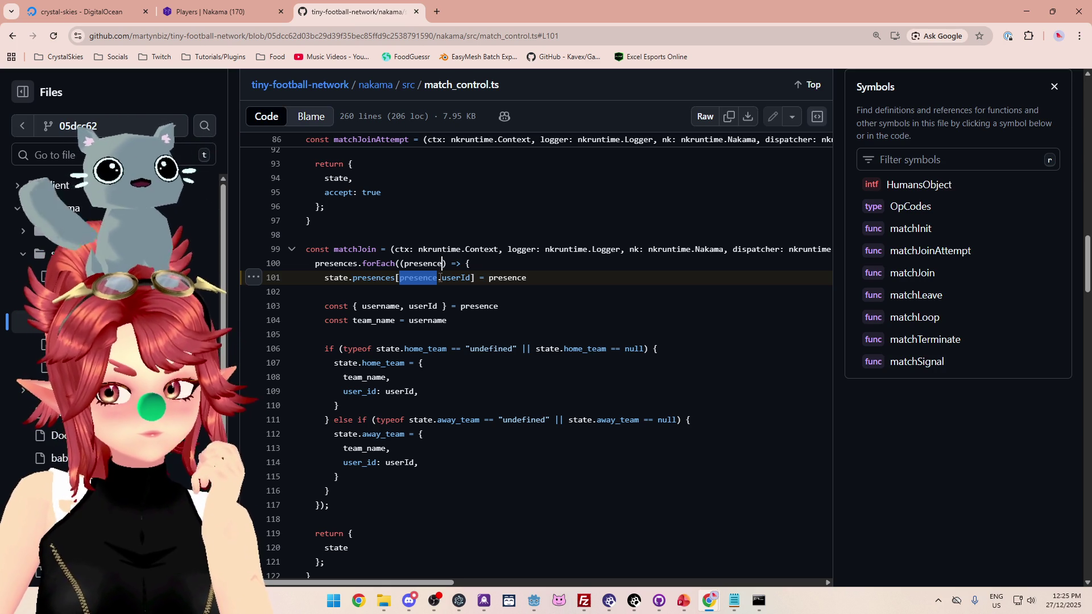
pyautogui.hotkey('alt', 'Tab')
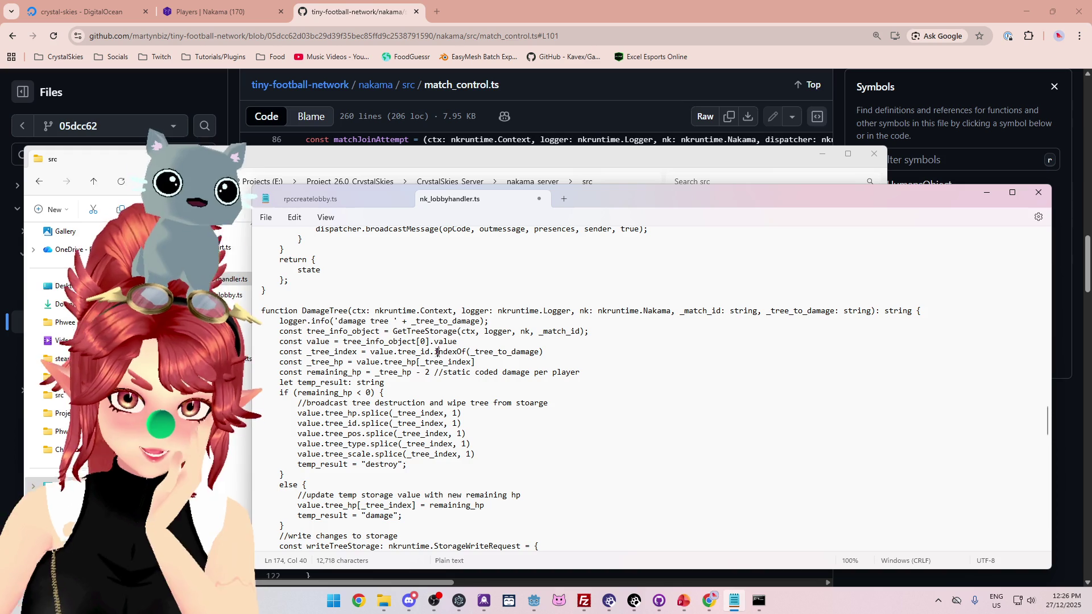
pyautogui.moveTo(429, 352); pyautogui.dragTo(543, 351)
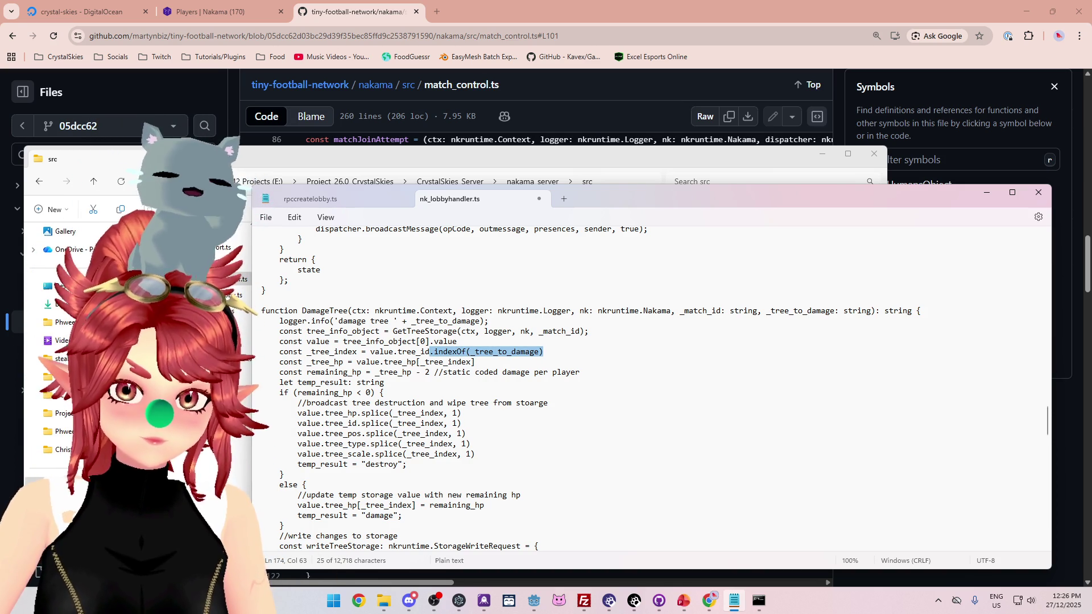
pyautogui.scroll(5, 477, 369)
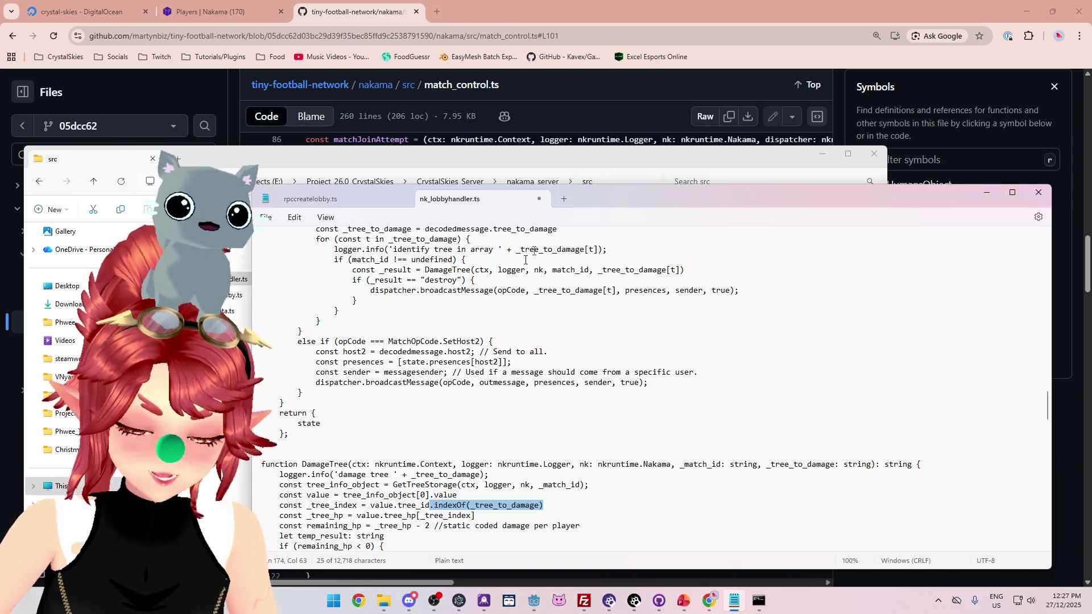
# Compare the GitHub example with Notepad and place the caret on SetHost2's const presences line
pyautogui.click(630, 12)
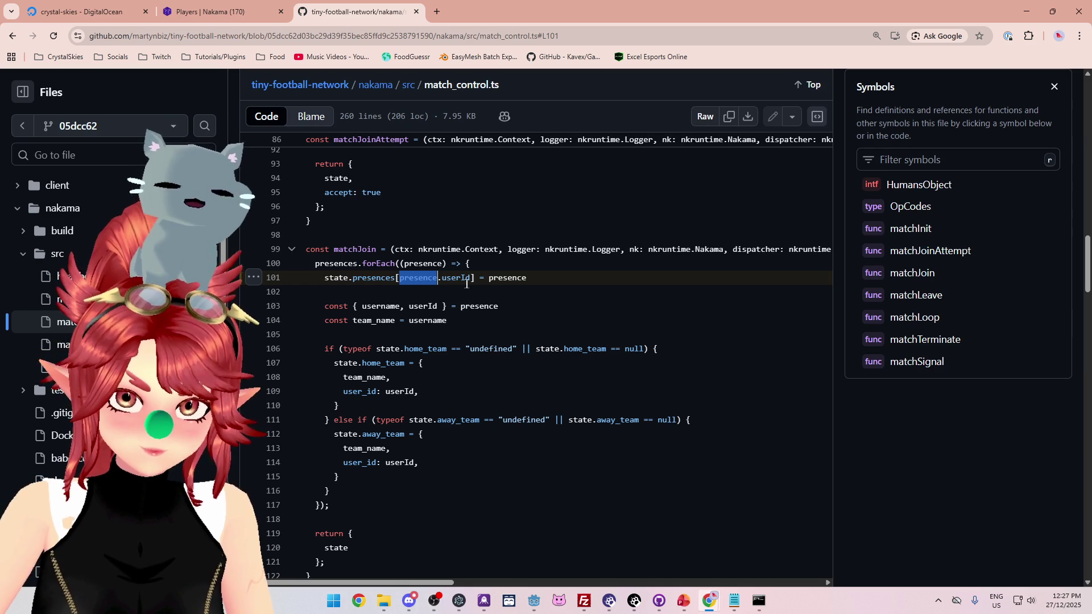
pyautogui.moveTo(733, 607)
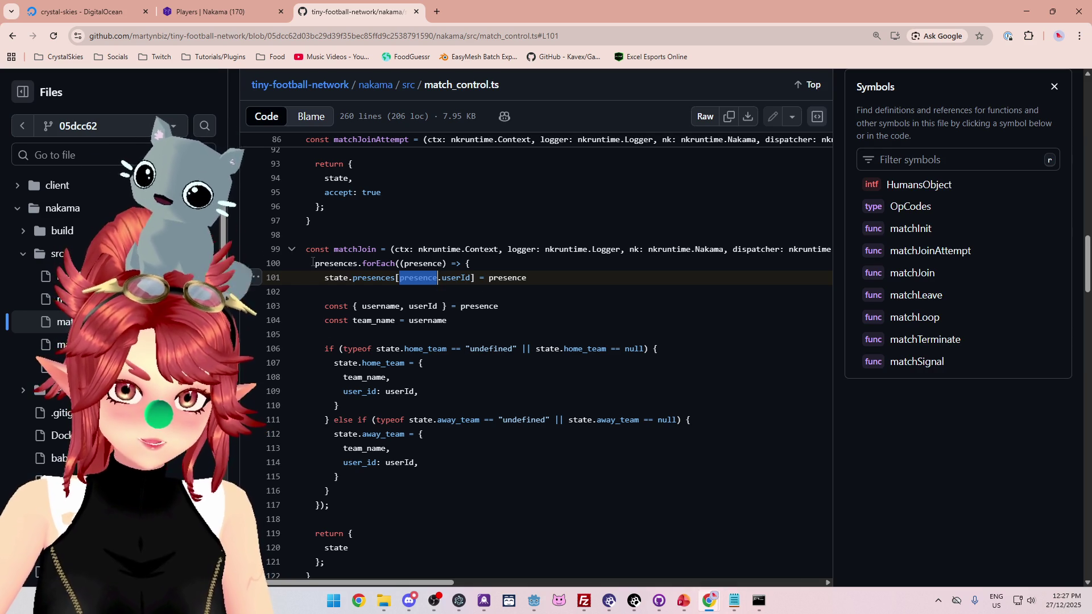
pyautogui.click(732, 608)
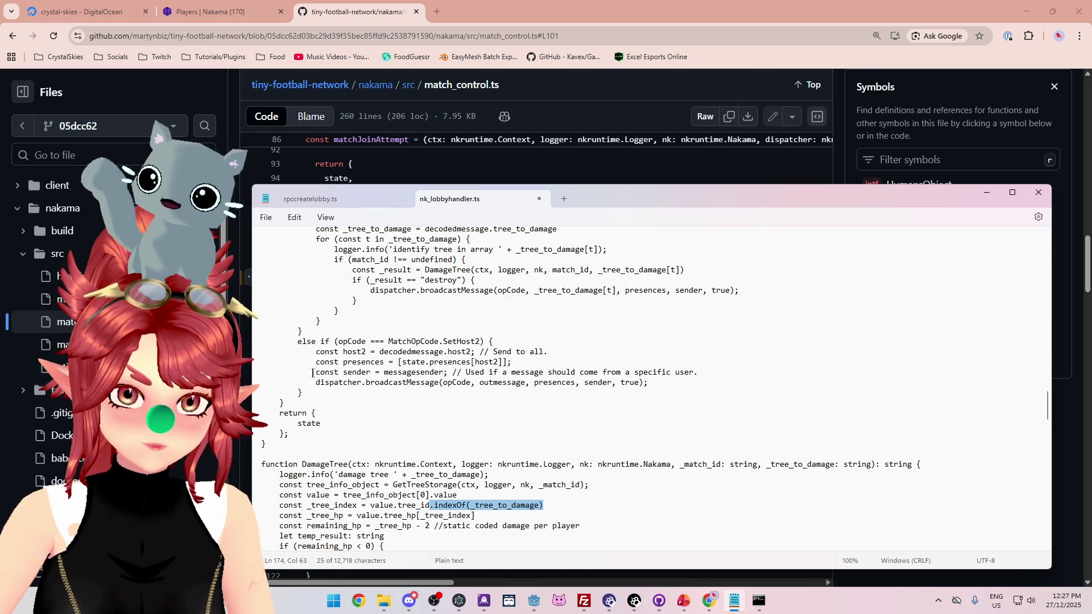
pyautogui.click(316, 362)
# Insert a new line above const presences and type a draft loop header for (p in pre
pyautogui.press('Return')
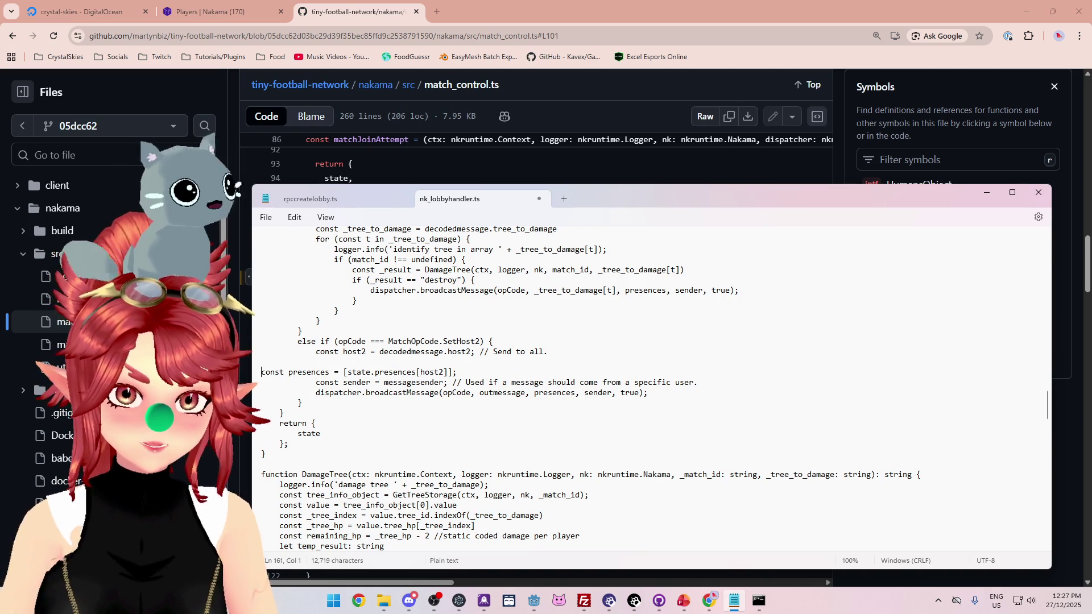
pyautogui.click(340, 371)
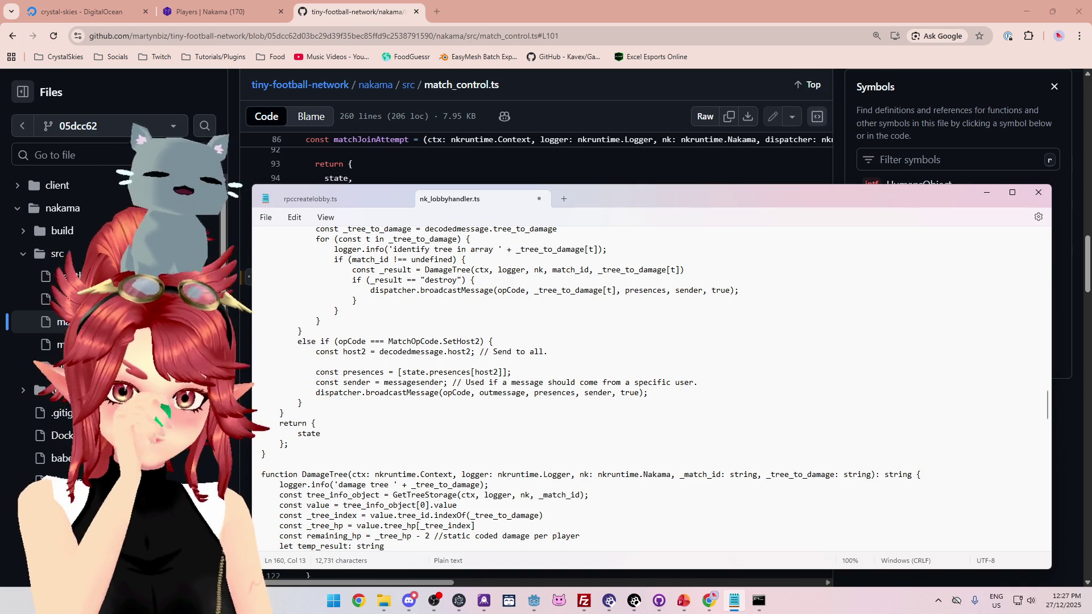
pyautogui.write('for')
pyautogui.moveTo(611, 197); pyautogui.dragTo(607, 300)
pyautogui.write('()')
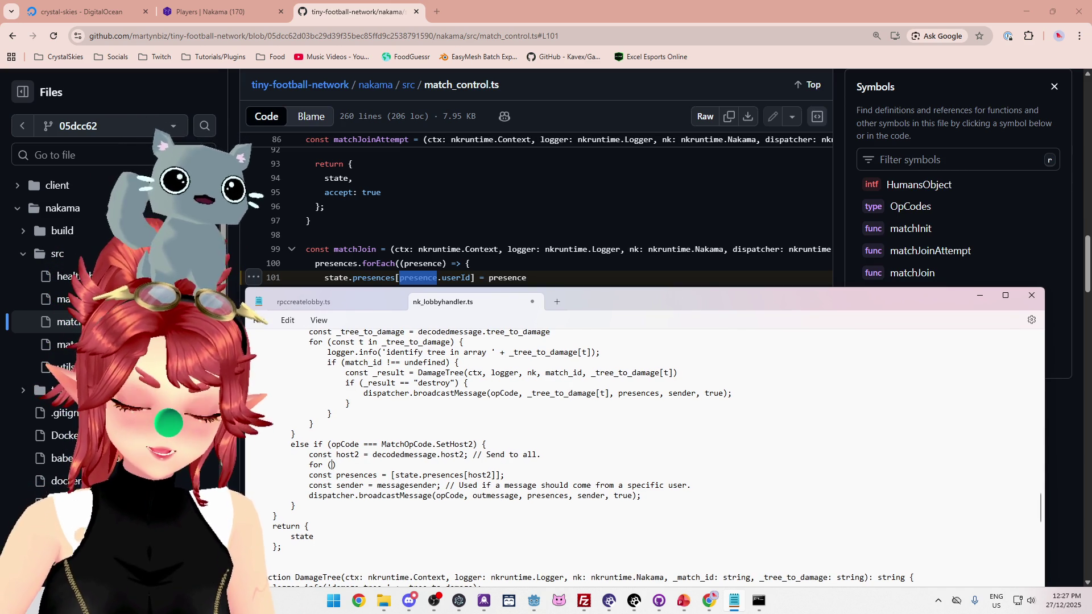
pyautogui.write('p')
pyautogui.write(' in p')
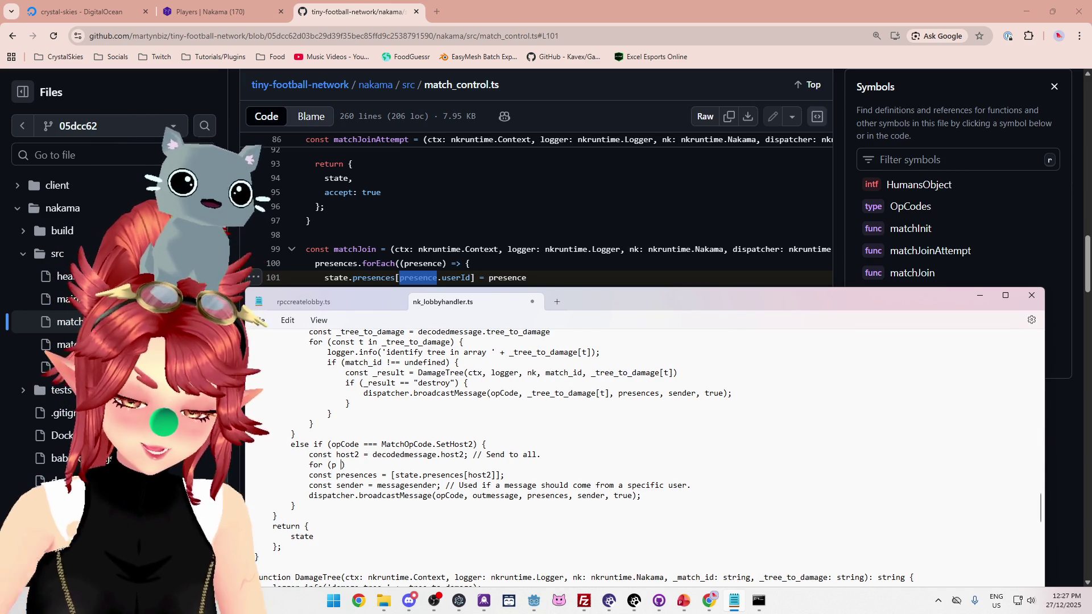
pyautogui.write('re')
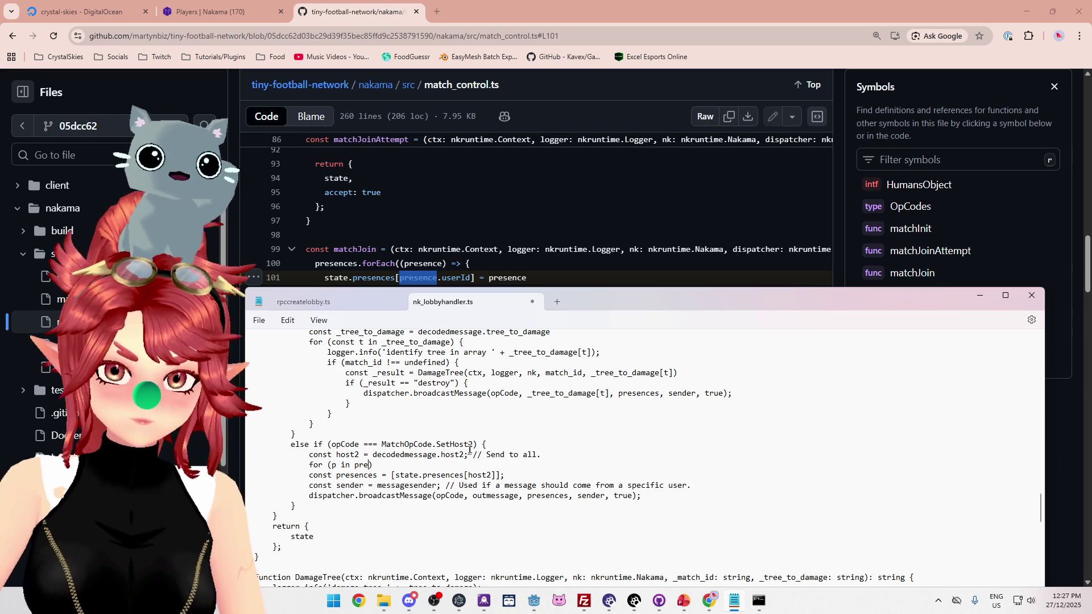
# Replace pre with state.presences and give the loop an empty braced, indented body
pyautogui.moveTo(395, 475); pyautogui.dragTo(461, 475)
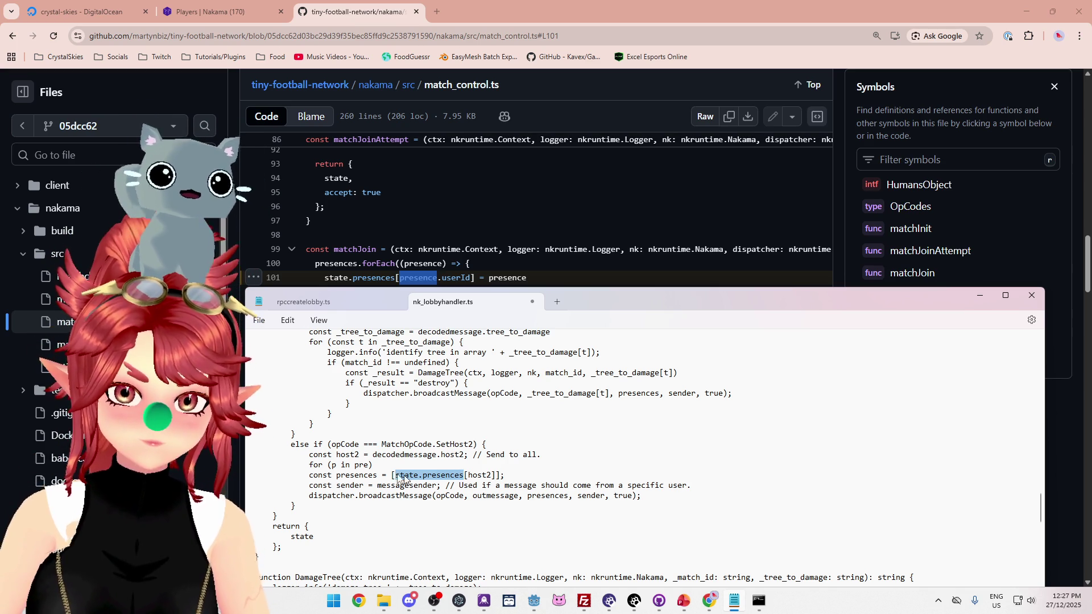
pyautogui.doubleClick(362, 465)
pyautogui.write('state.presences')
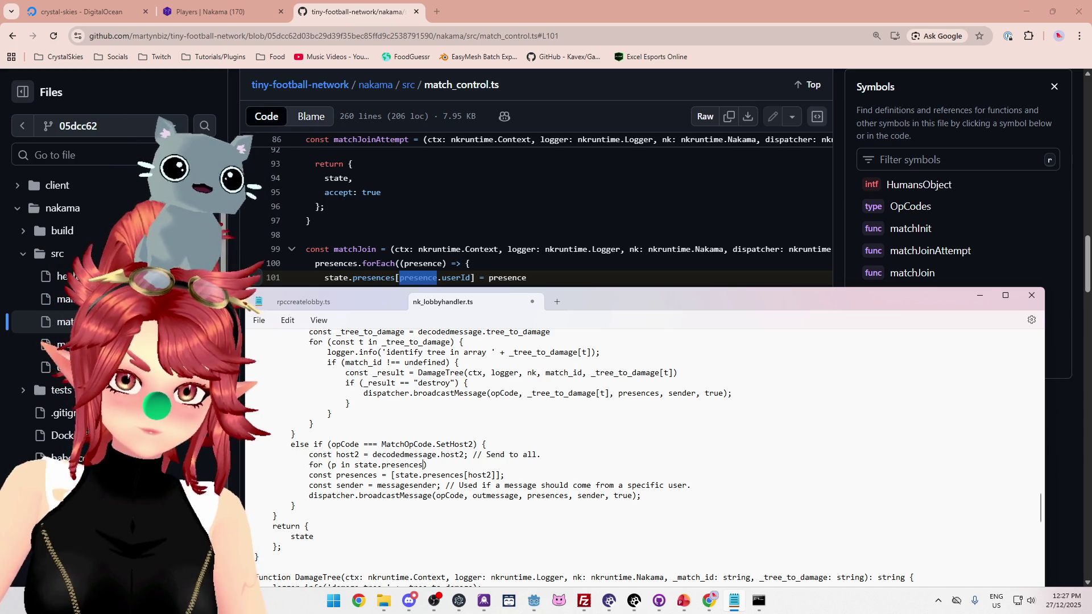
pyautogui.write('{')
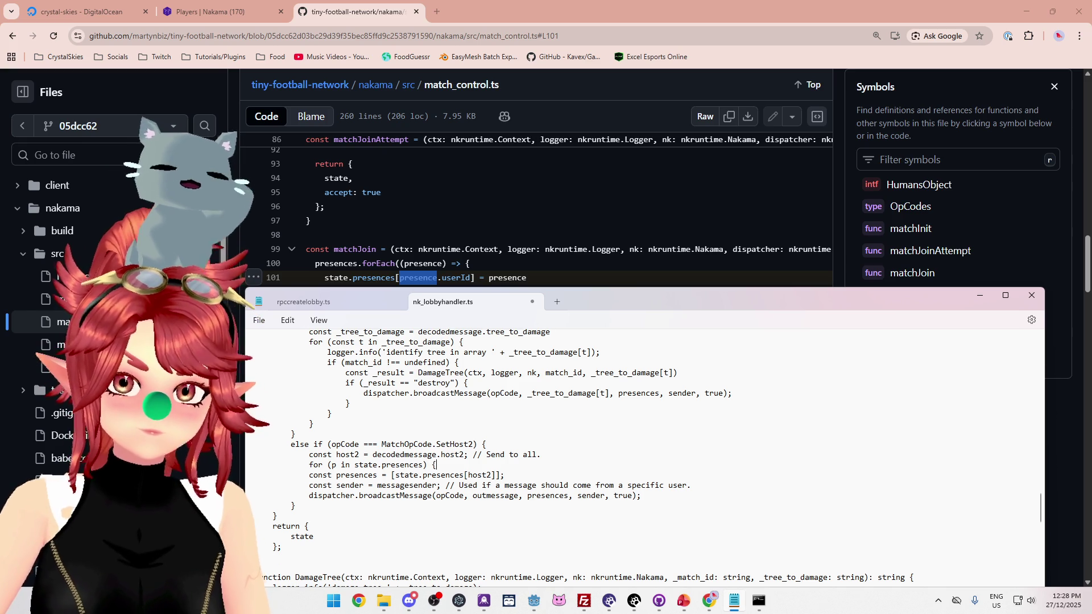
pyautogui.press('Return')
pyautogui.write('}')
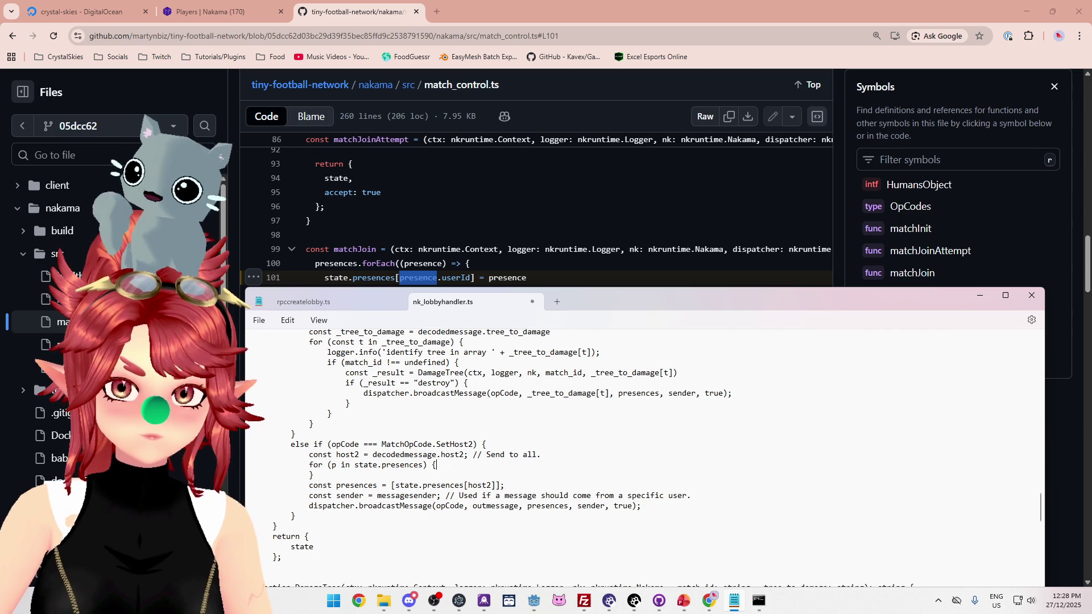
pyautogui.press('Return')
pyautogui.press('Tab')
pyautogui.press('Tab')
pyautogui.press('Tab')
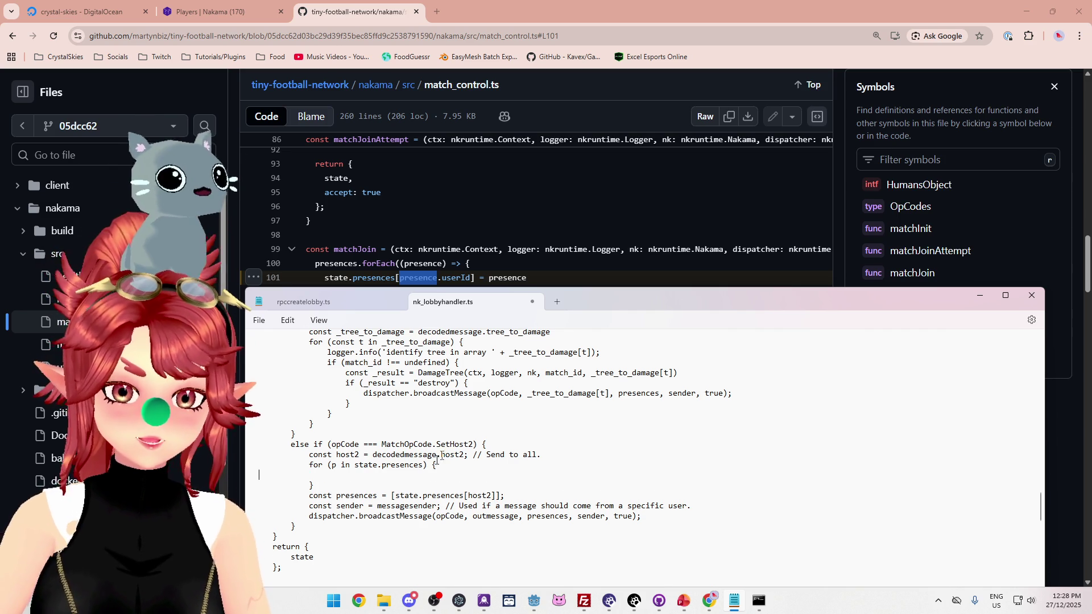
# Review the new SetHost2 loop in nk_lobbyhandler.ts, then bring up the state.presences nakama search
pyautogui.scroll(-3, 379, 399)
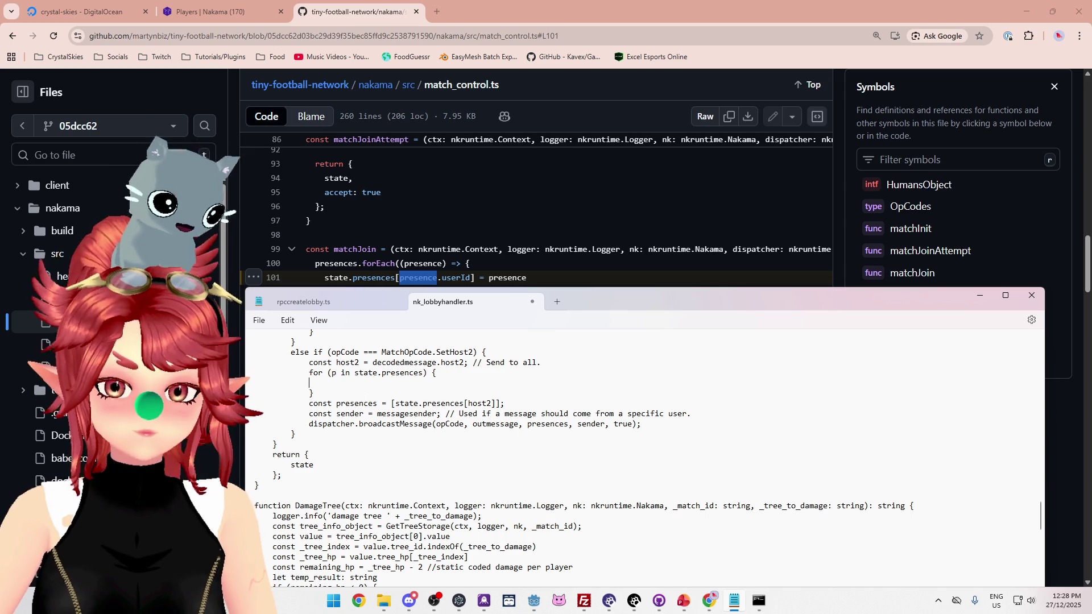
pyautogui.scroll(-2, 389, 440)
pyautogui.scroll(3, 568, 455)
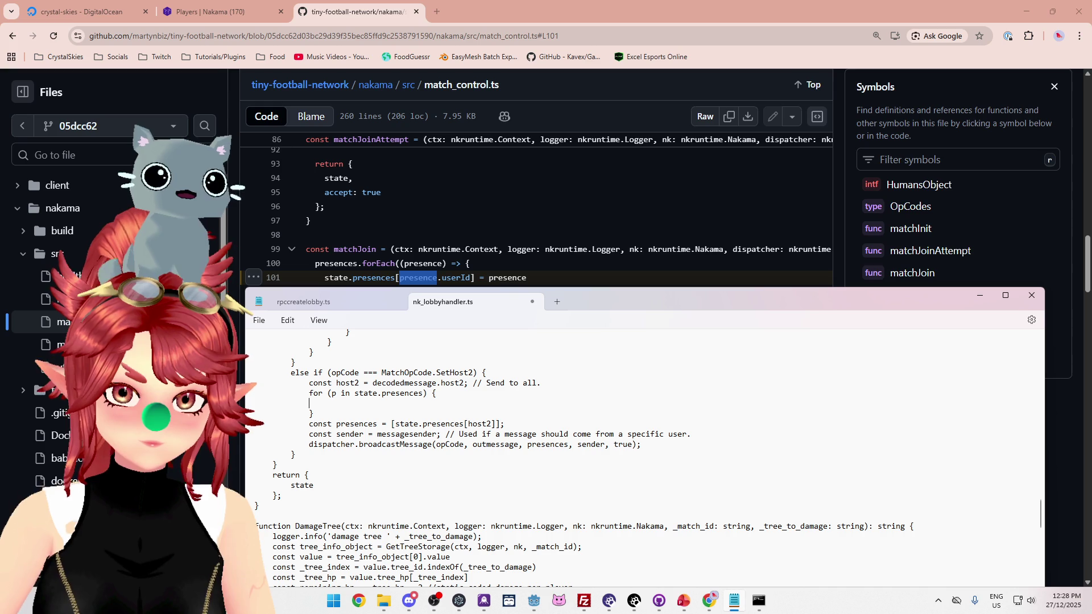
pyautogui.scroll(-2, 464, 462)
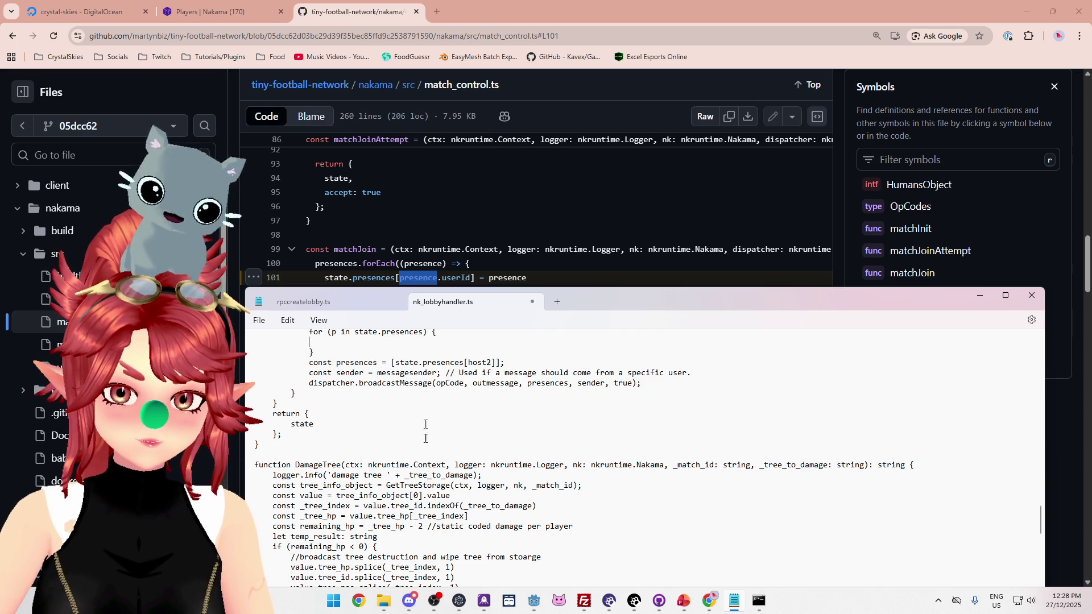
pyautogui.scroll(2, 371, 412)
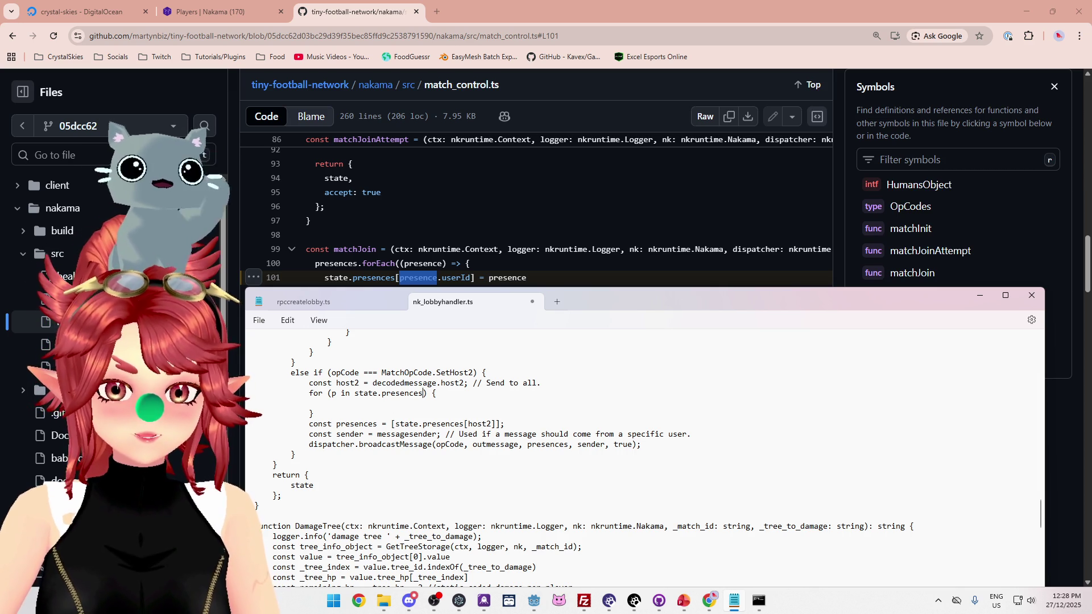
pyautogui.scroll(-3, 464, 233)
pyautogui.scroll(1, 480, 247)
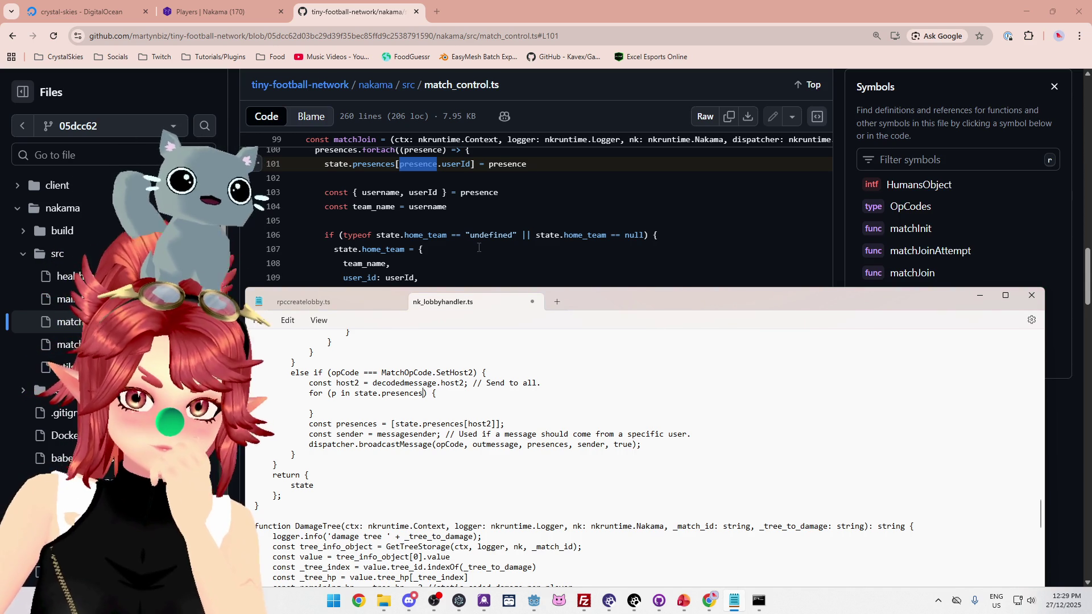
pyautogui.scroll(1, 479, 247)
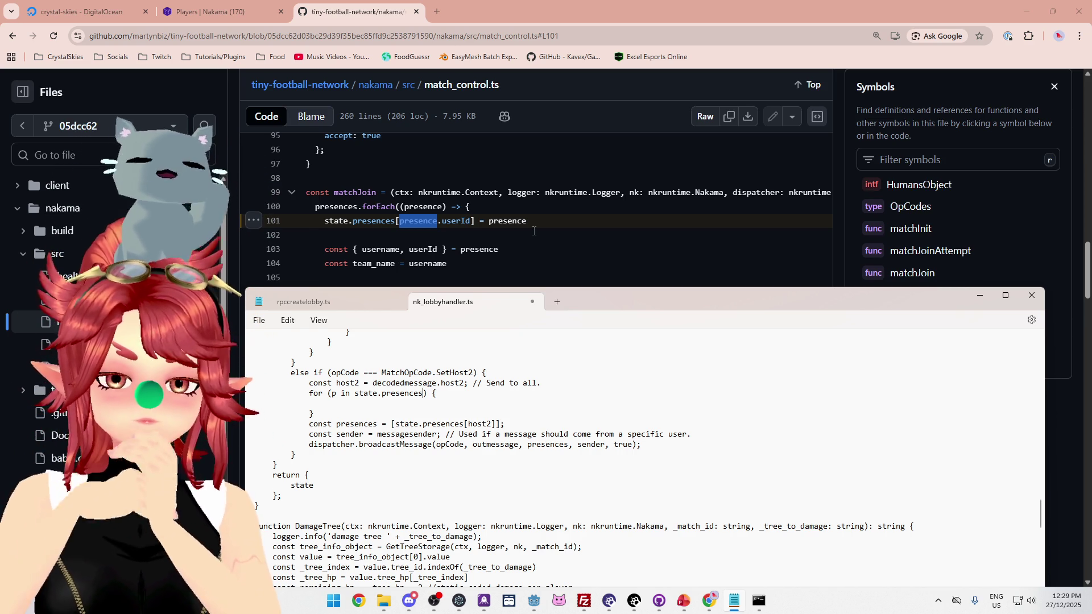
pyautogui.scroll(-1, 646, 217)
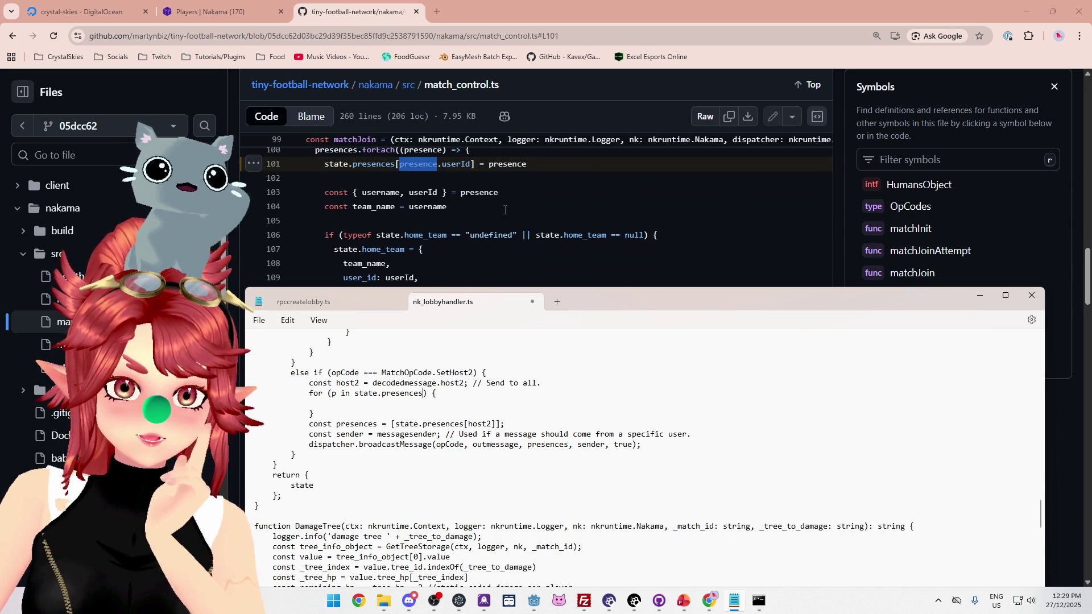
pyautogui.scroll(-1, 505, 210)
pyautogui.scroll(1, 504, 210)
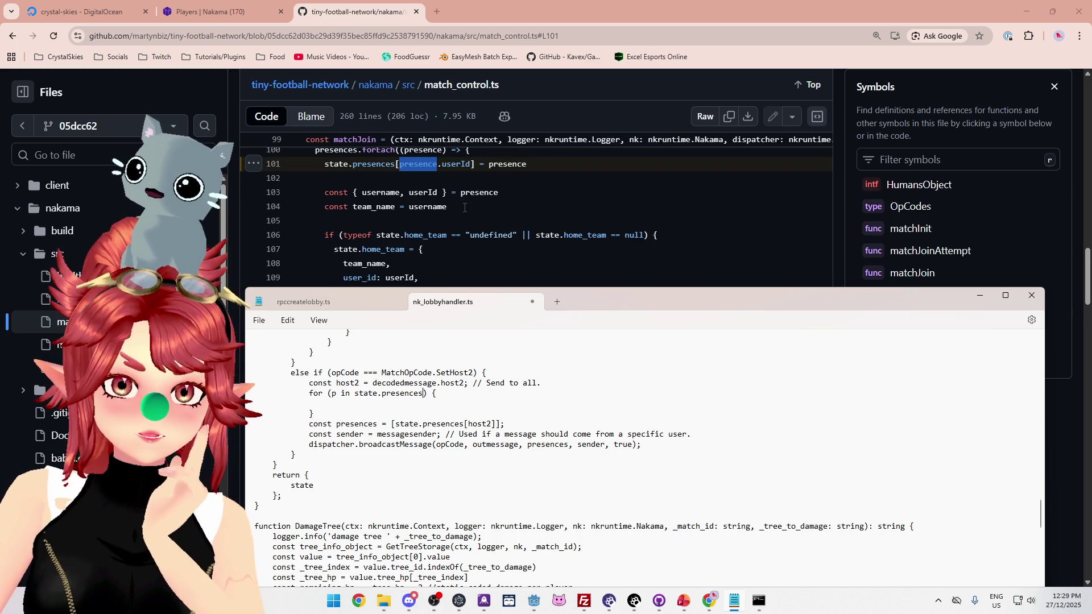
pyautogui.scroll(1, 464, 207)
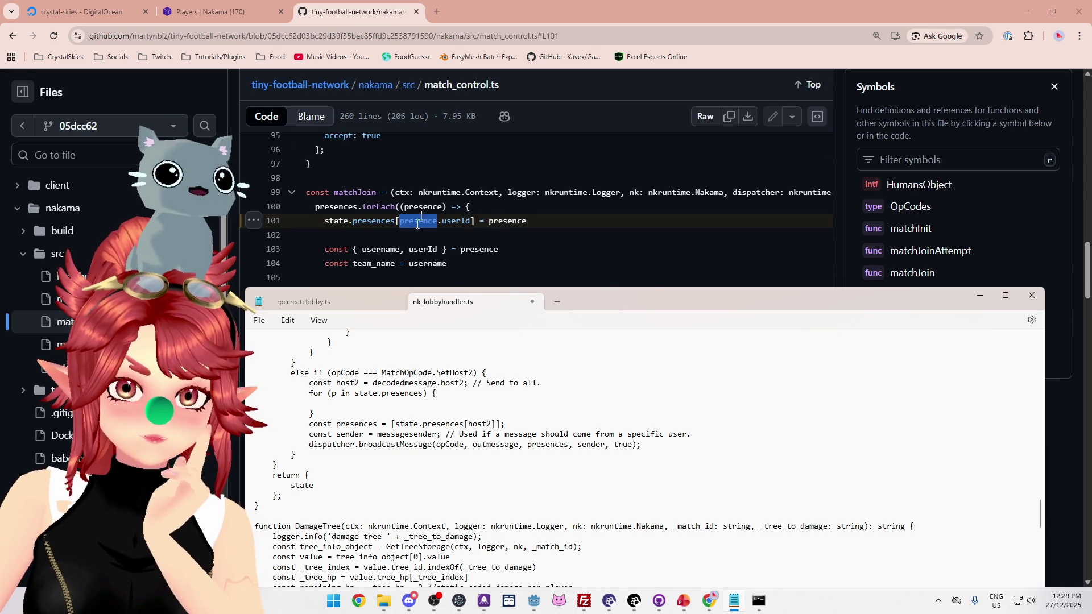
pyautogui.scroll(-1, 312, 181)
pyautogui.click(503, 233)
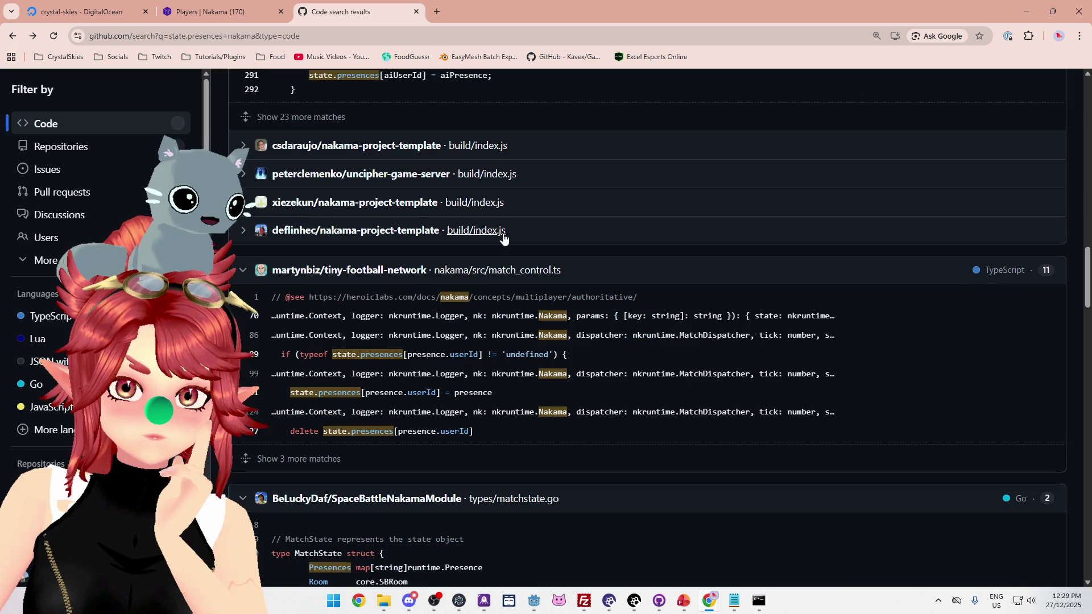
# Browse the first page of state.presences nakama code results and go to page 2
pyautogui.scroll(-3, 567, 356)
pyautogui.scroll(-6, 567, 356)
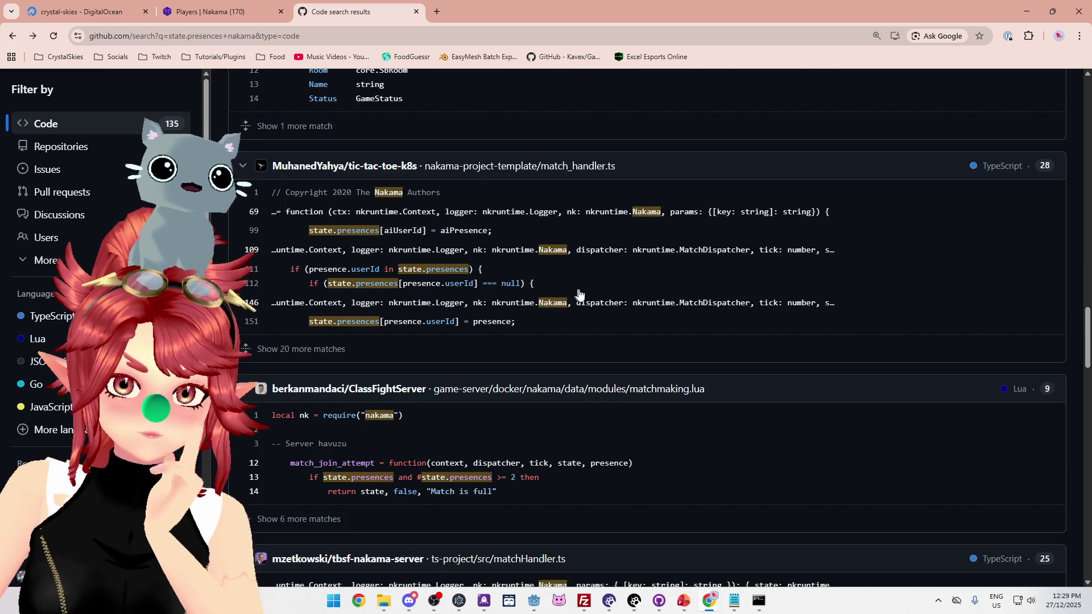
pyautogui.scroll(-2, 580, 292)
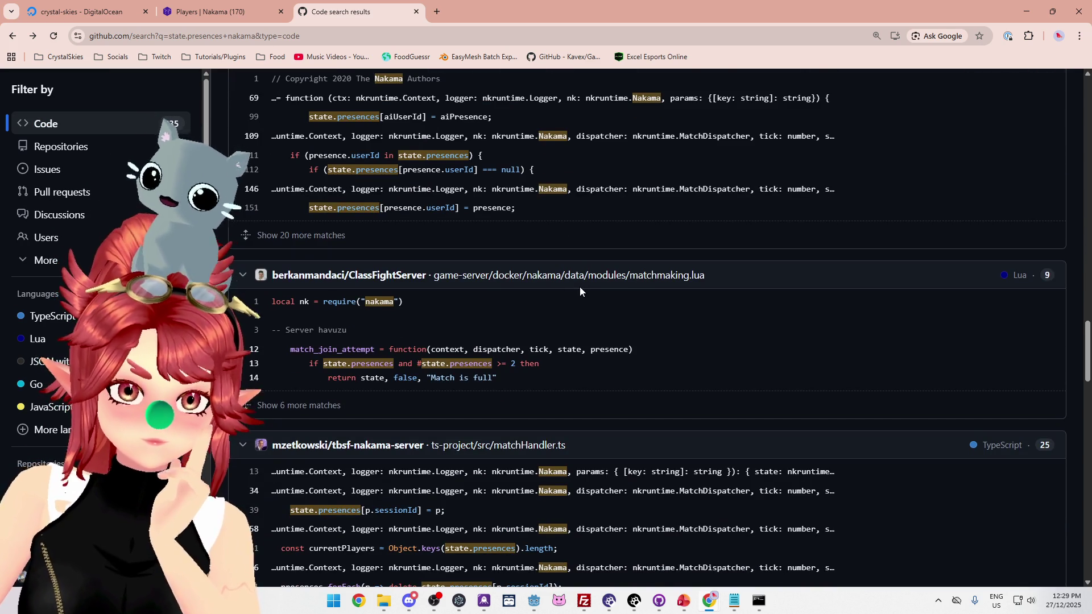
pyautogui.scroll(-1, 580, 291)
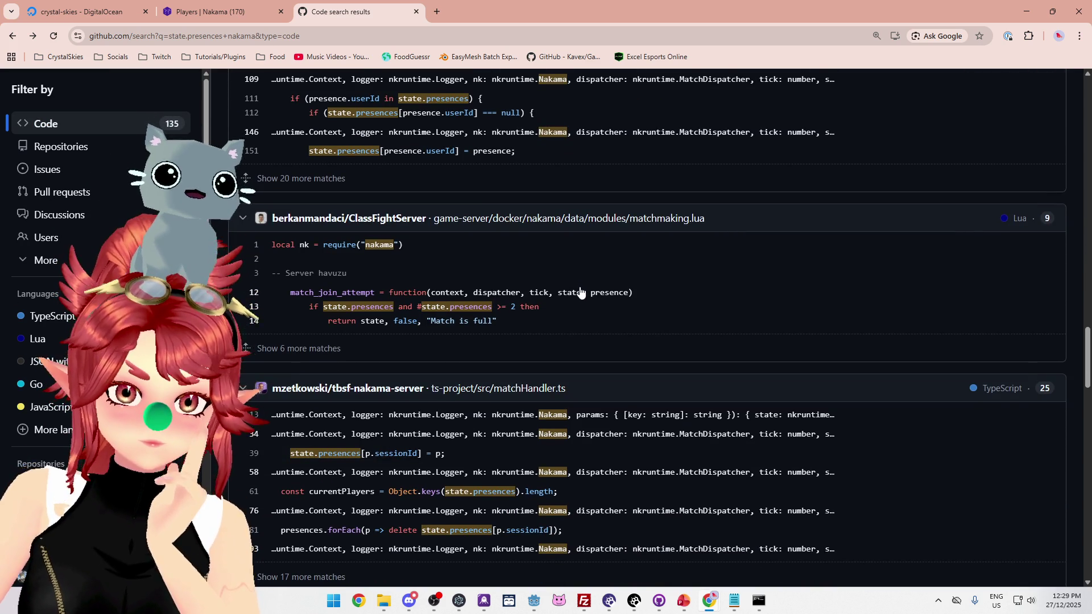
pyautogui.scroll(-3, 580, 292)
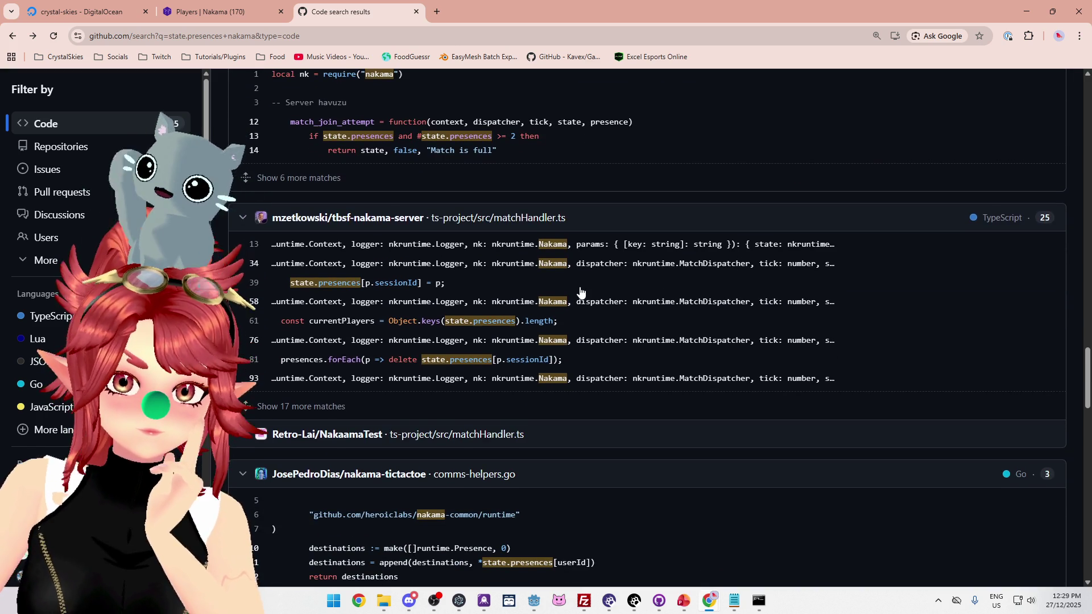
pyautogui.scroll(-1, 580, 291)
pyautogui.scroll(-1, 580, 290)
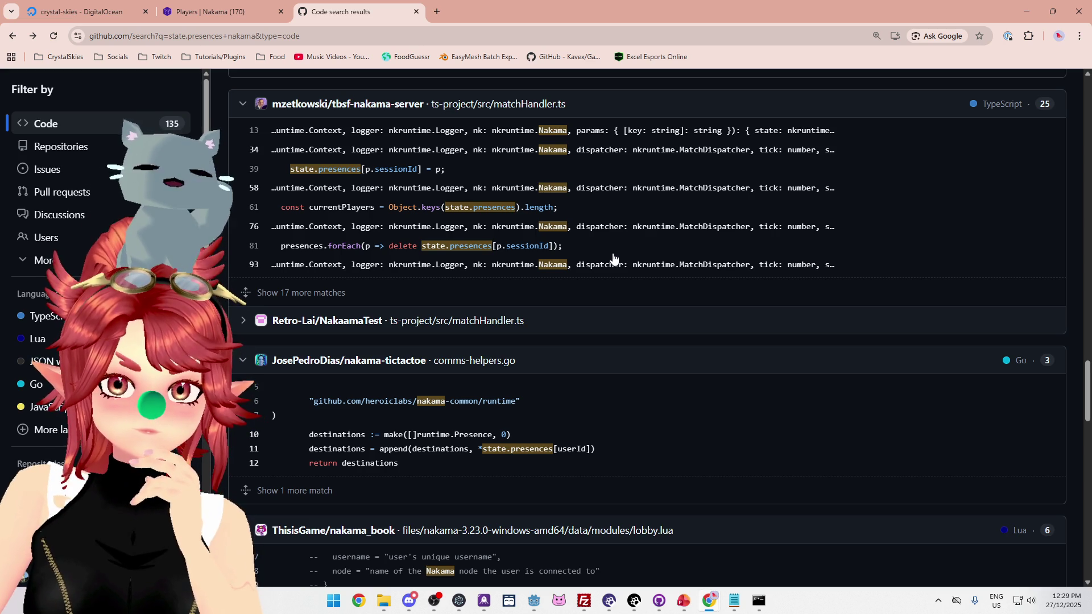
pyautogui.scroll(-2, 613, 259)
pyautogui.scroll(2, 613, 259)
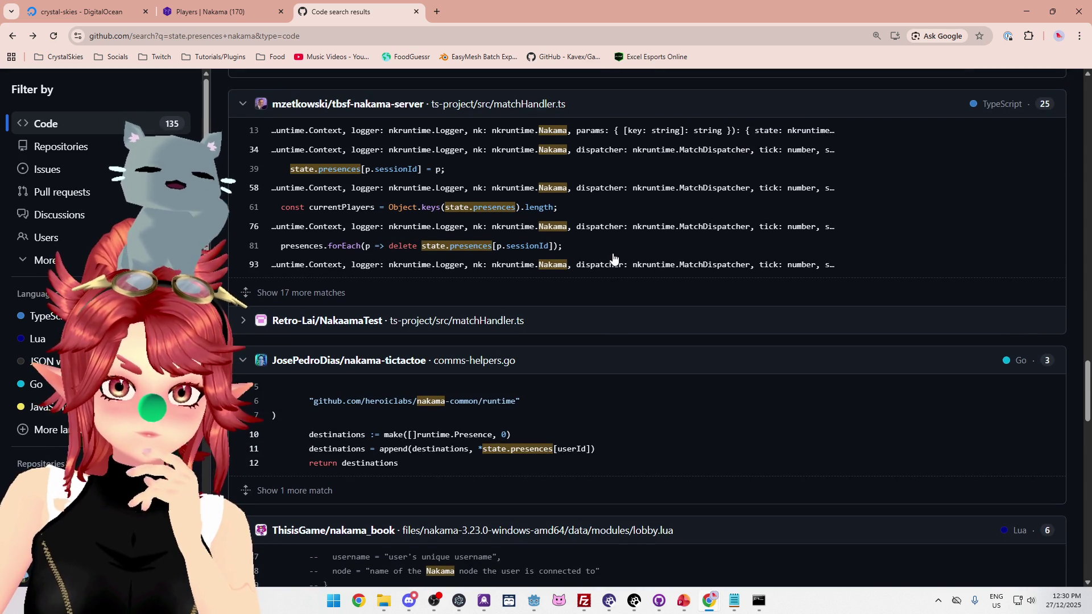
pyautogui.scroll(-5, 613, 258)
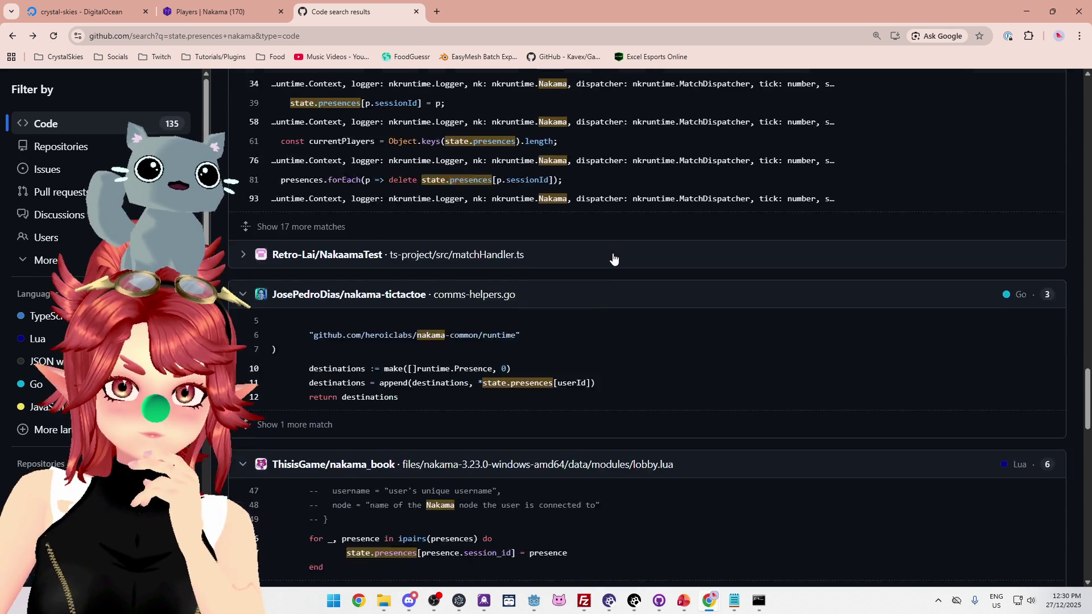
pyautogui.scroll(-6, 628, 330)
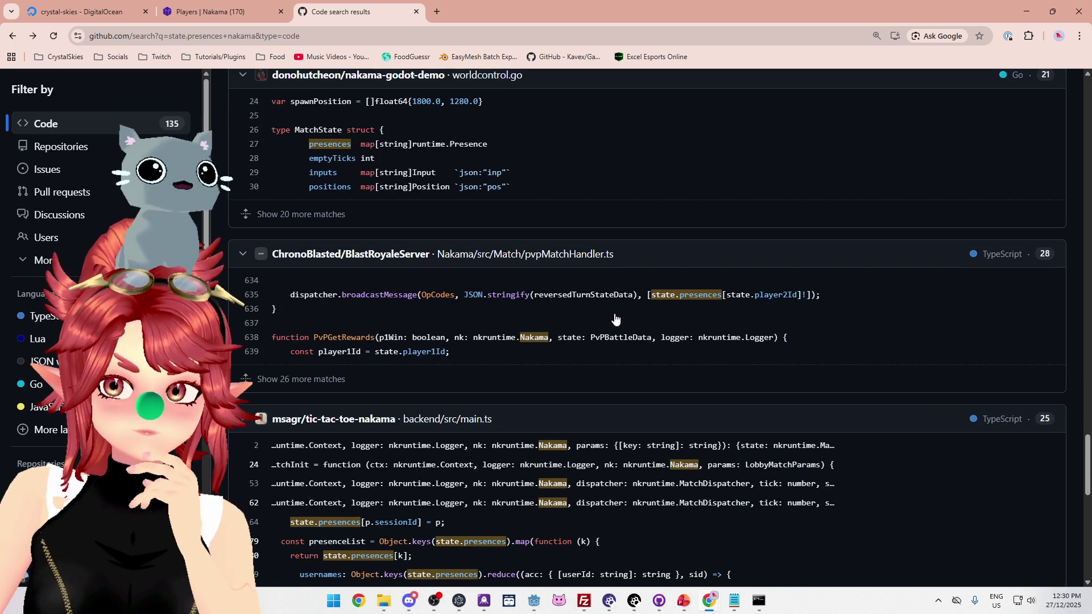
pyautogui.scroll(-2, 617, 319)
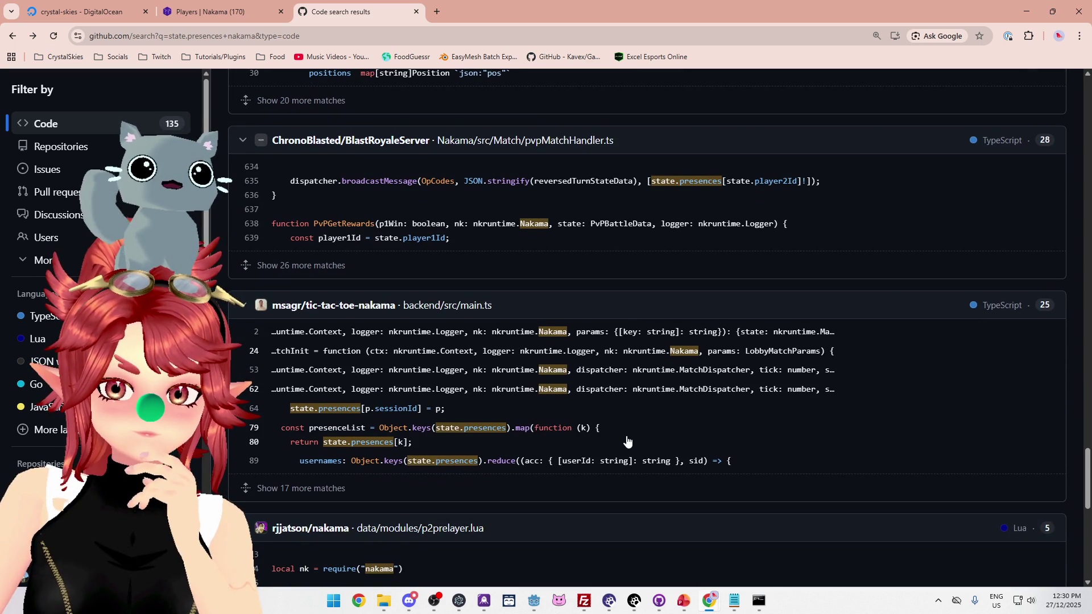
pyautogui.scroll(-4, 622, 438)
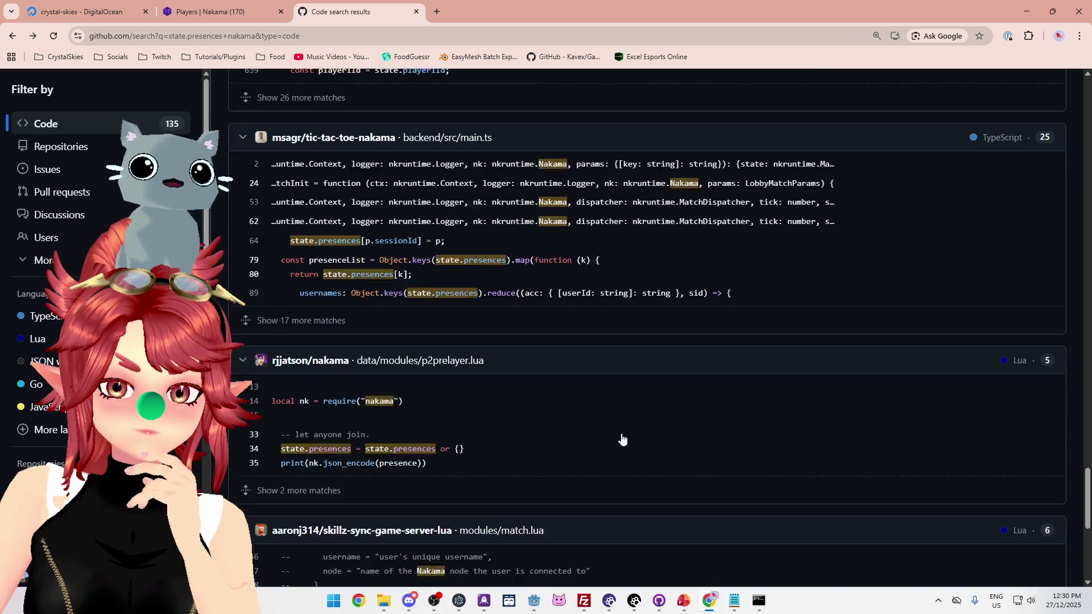
pyautogui.scroll(-6, 599, 408)
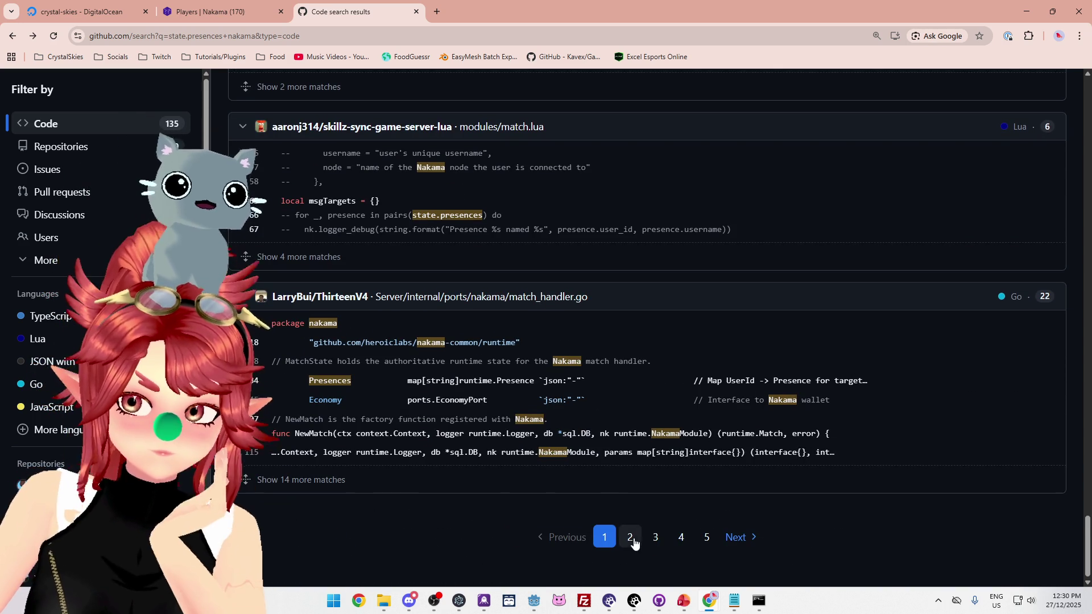
pyautogui.click(630, 537)
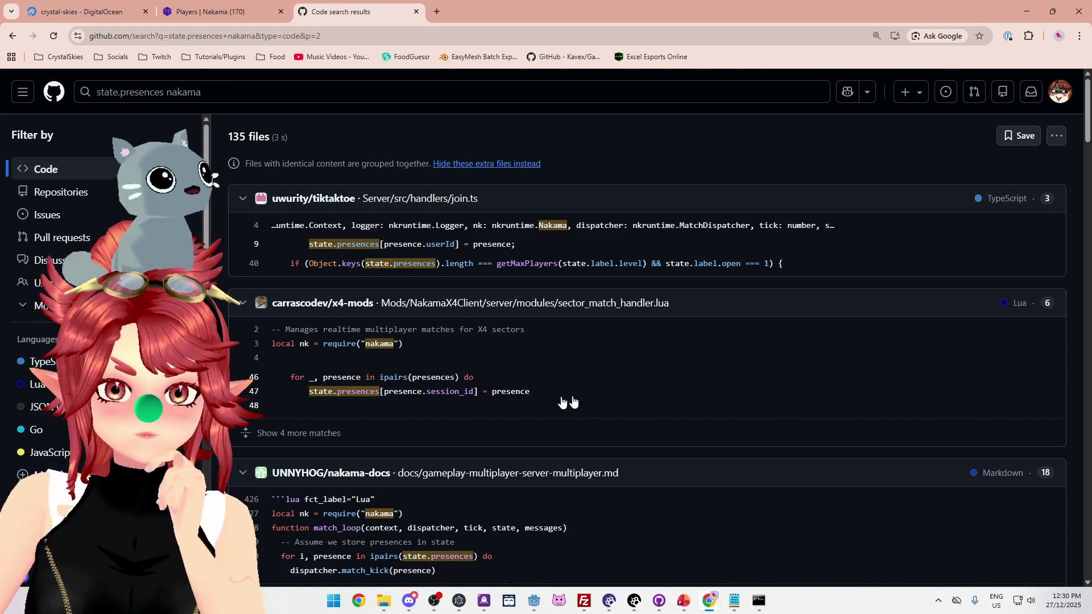
# Look through page 2 of the results, then minimize the browser and raise the Notepad window
pyautogui.scroll(-3, 590, 397)
pyautogui.scroll(-3, 493, 352)
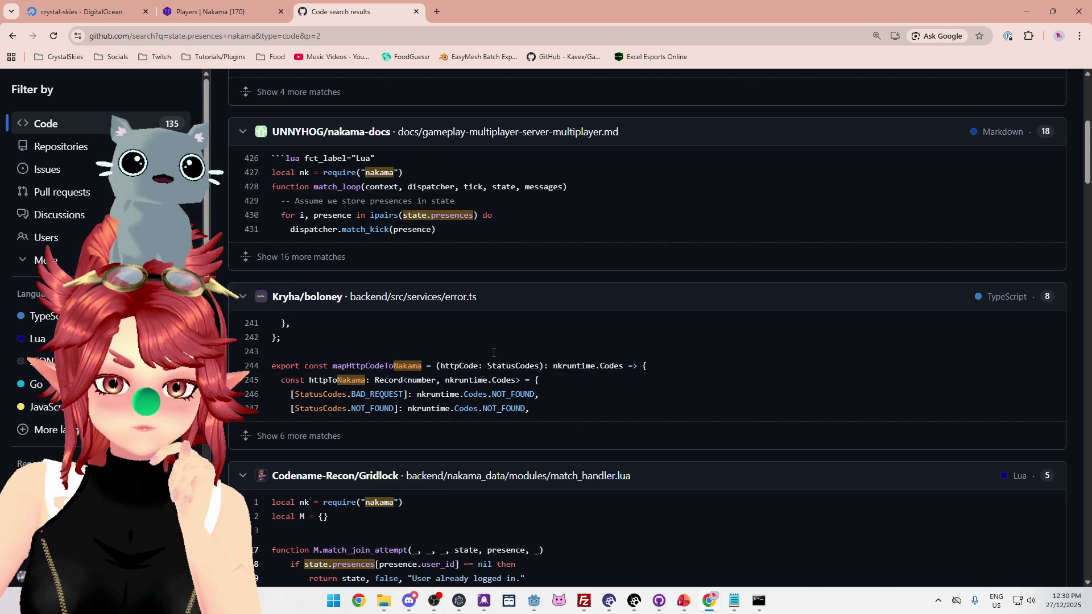
pyautogui.scroll(-2, 493, 353)
pyautogui.scroll(-8, 493, 357)
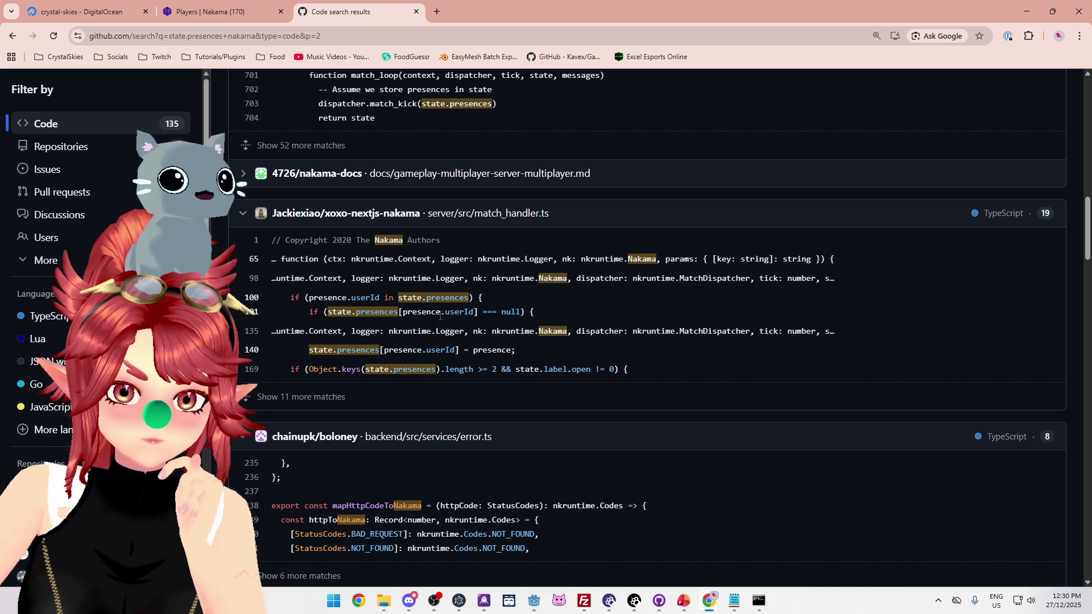
pyautogui.click(1027, 11)
pyautogui.moveTo(665, 302); pyautogui.dragTo(664, 122)
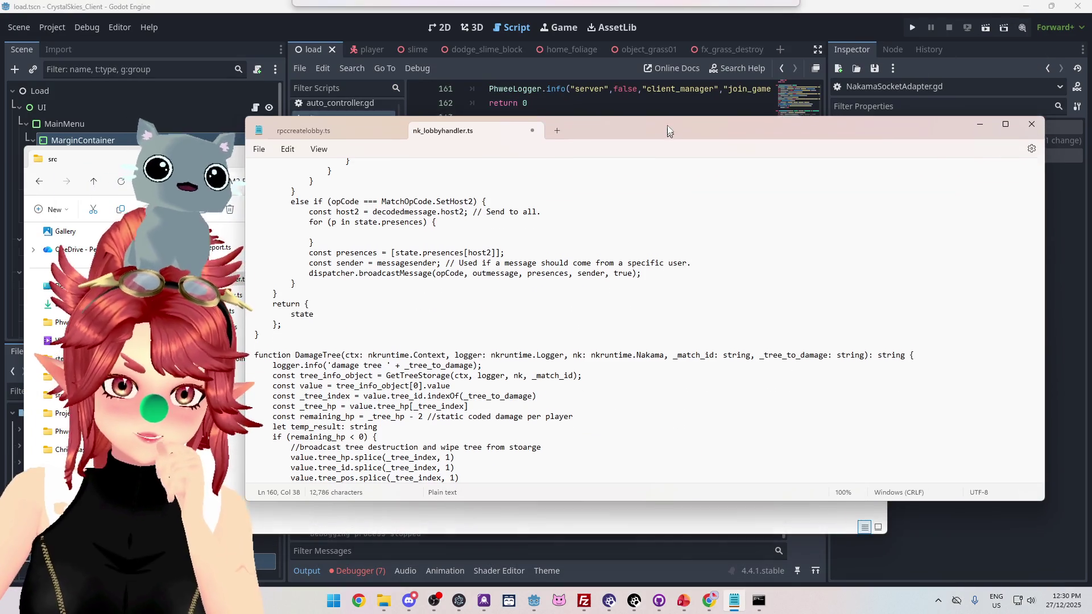
# Start an if statement inside the loop, typing if (p., after glancing at the GitHub results
pyautogui.click(381, 221)
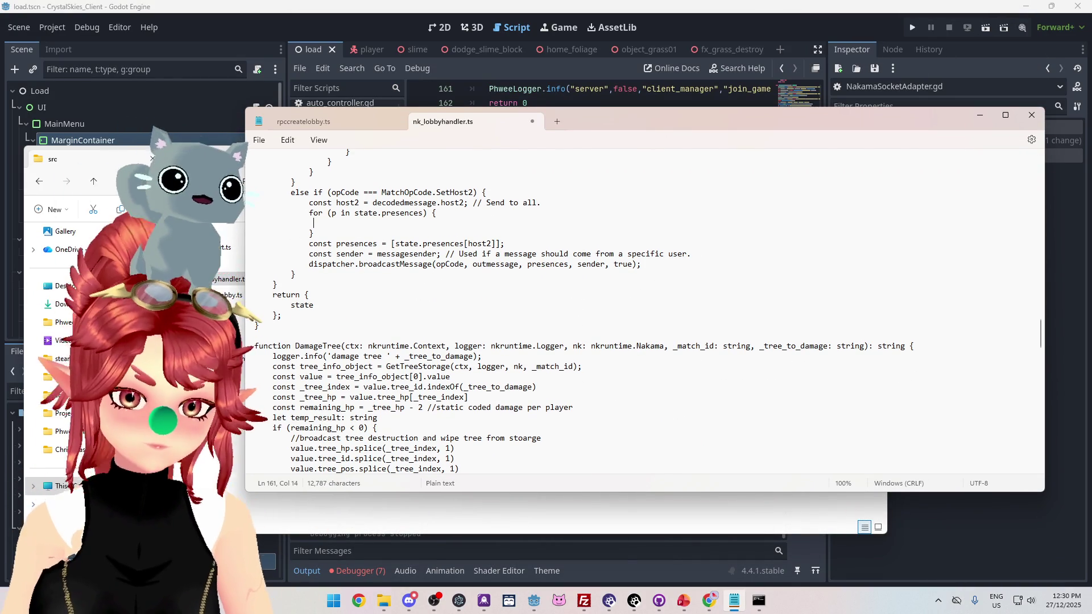
pyautogui.write('if')
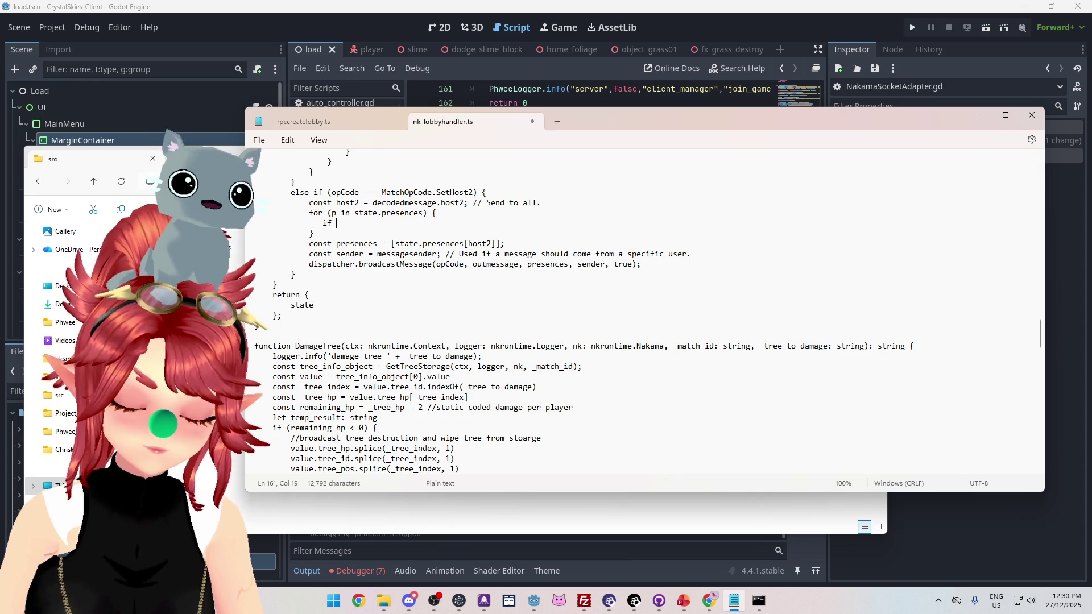
pyautogui.write(' ()')
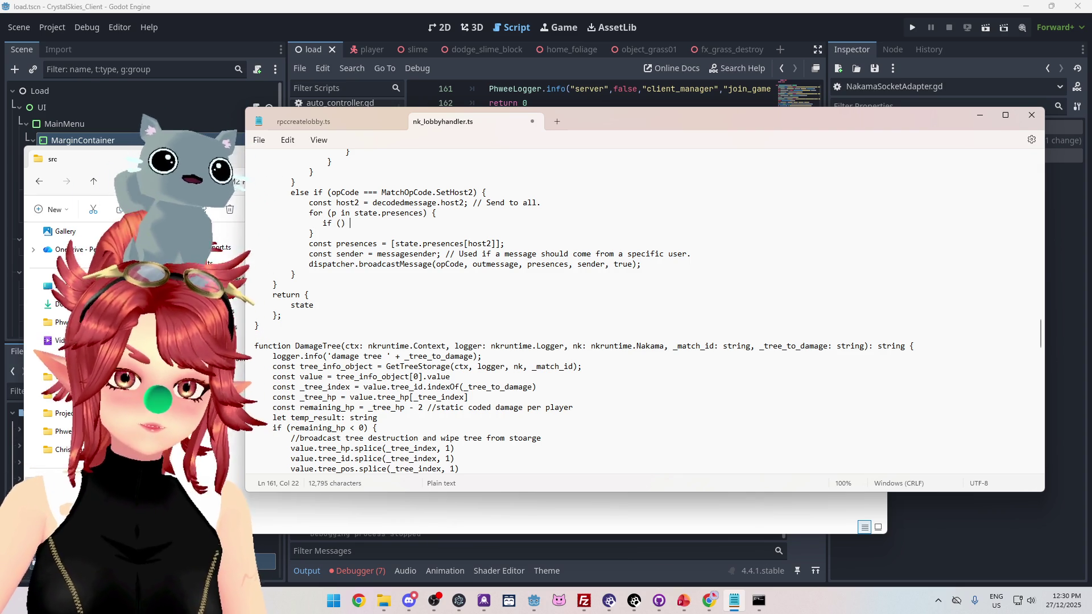
pyautogui.write(' {')
pyautogui.press('Return')
pyautogui.write('if')
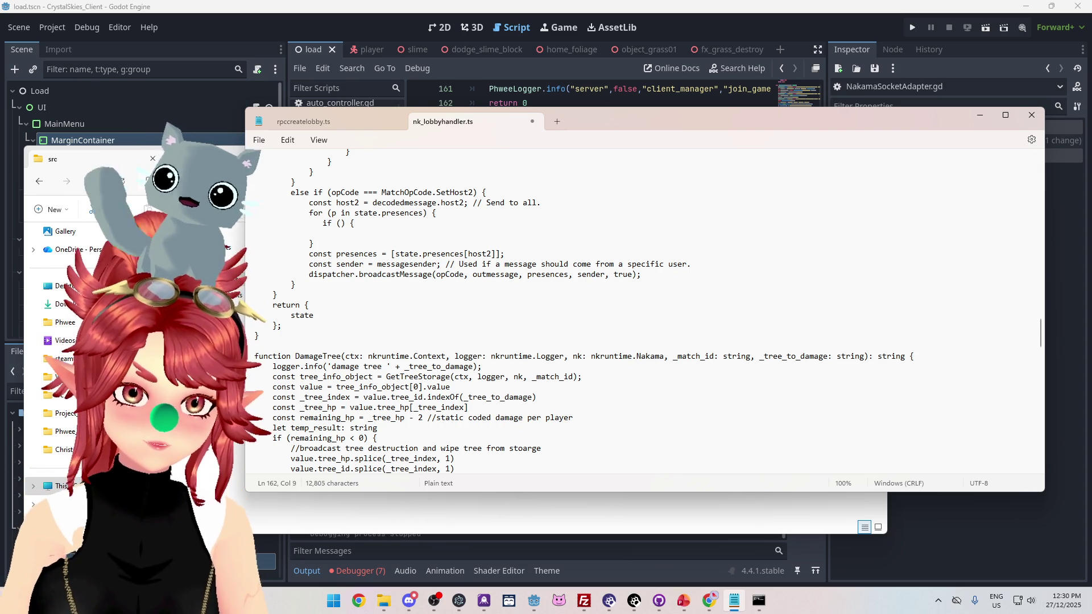
pyautogui.write(' (')
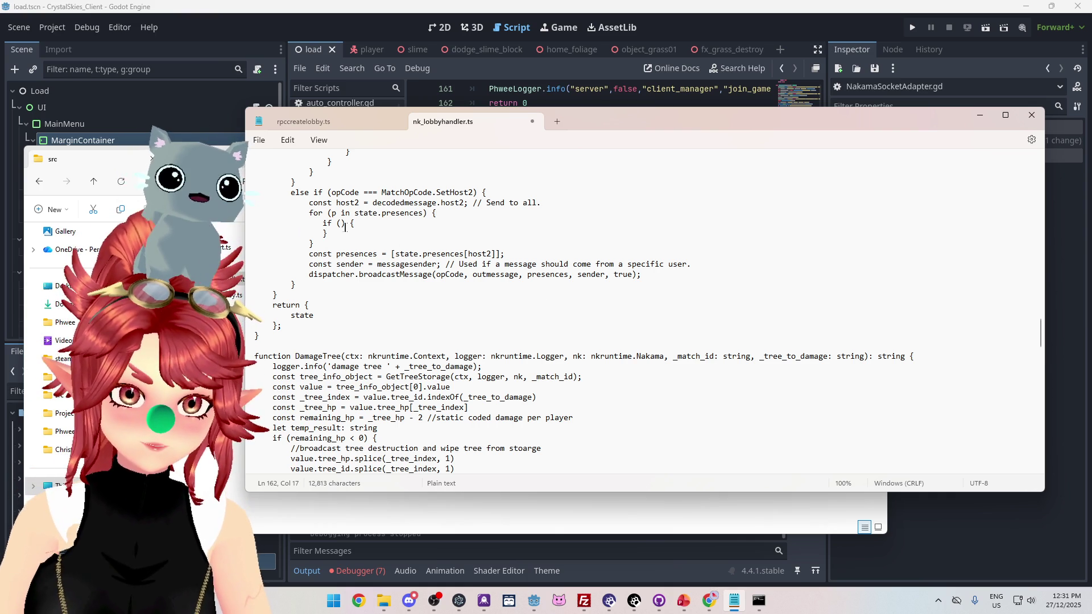
pyautogui.write('p.')
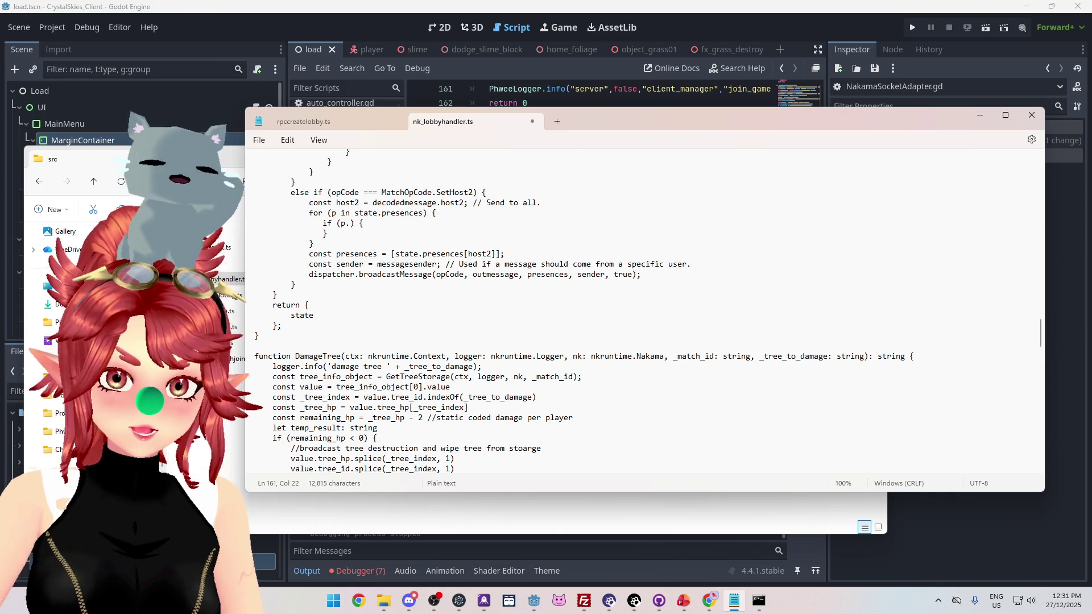
pyautogui.moveTo(607, 123)
pyautogui.mouseDown()
pyautogui.moveTo(592, 182)
pyautogui.moveTo(585, 157)
pyautogui.mouseUp()
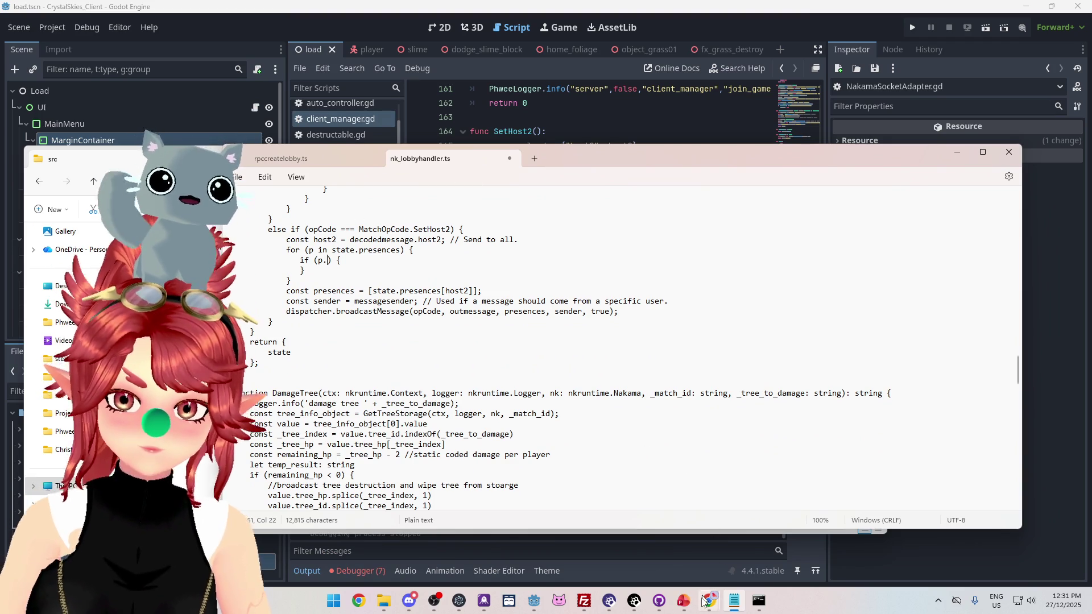
pyautogui.moveTo(705, 597)
pyautogui.click(790, 540)
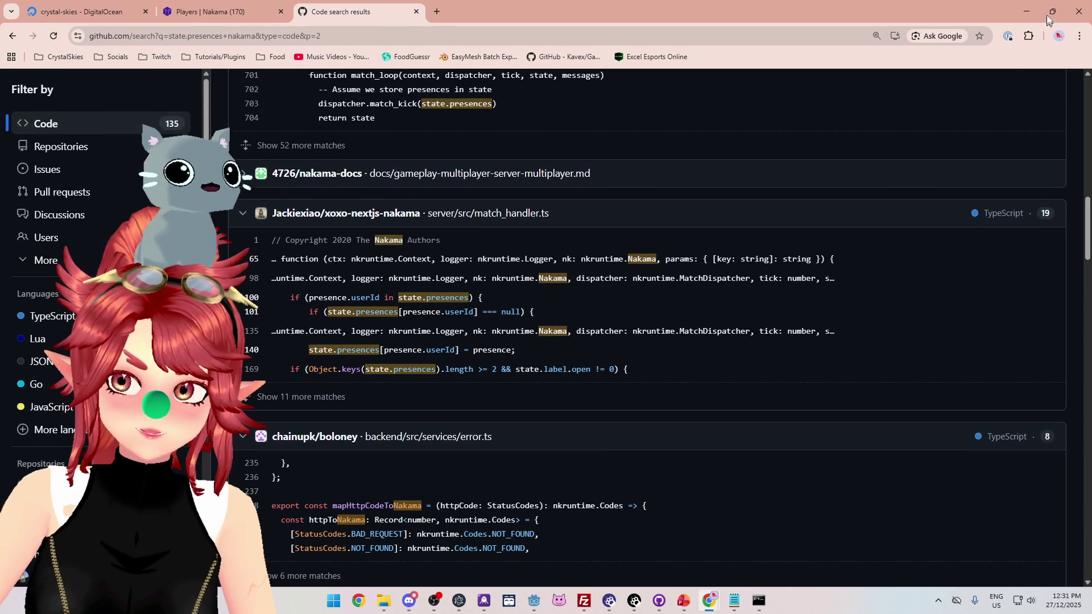
pyautogui.click(1024, 17)
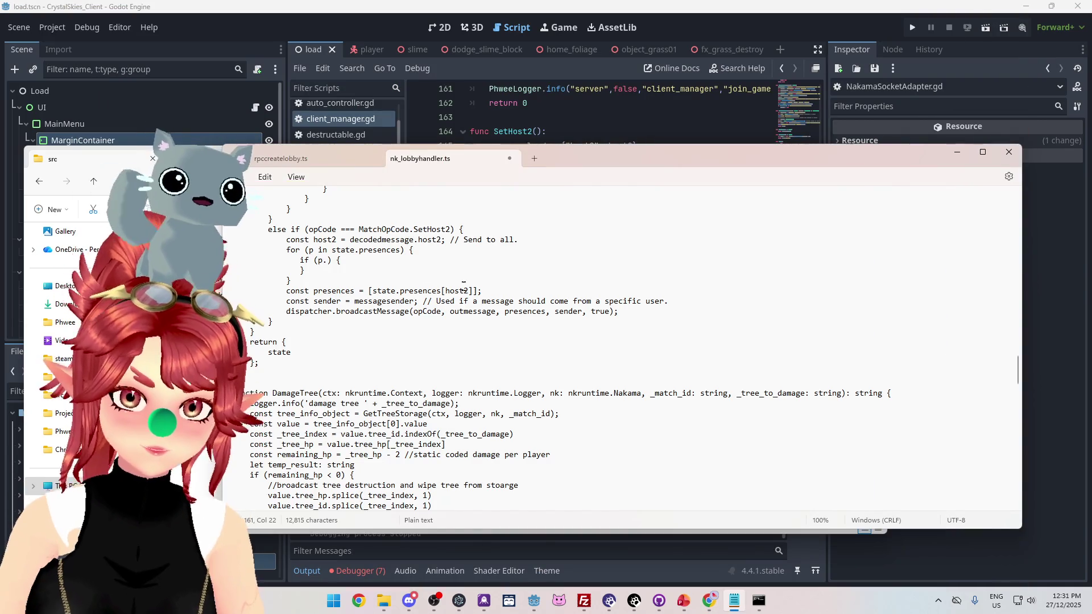
# Complete the condition as if (p.userId === host2), copying host2, and open an empty body line
pyautogui.write('userId')
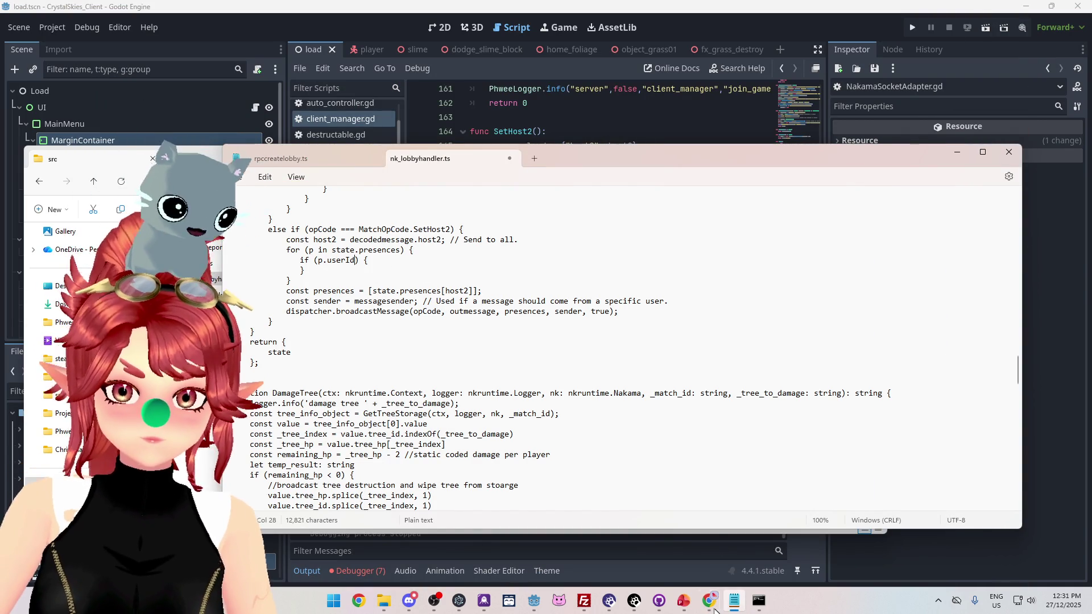
pyautogui.moveTo(709, 601)
pyautogui.moveTo(654, 554)
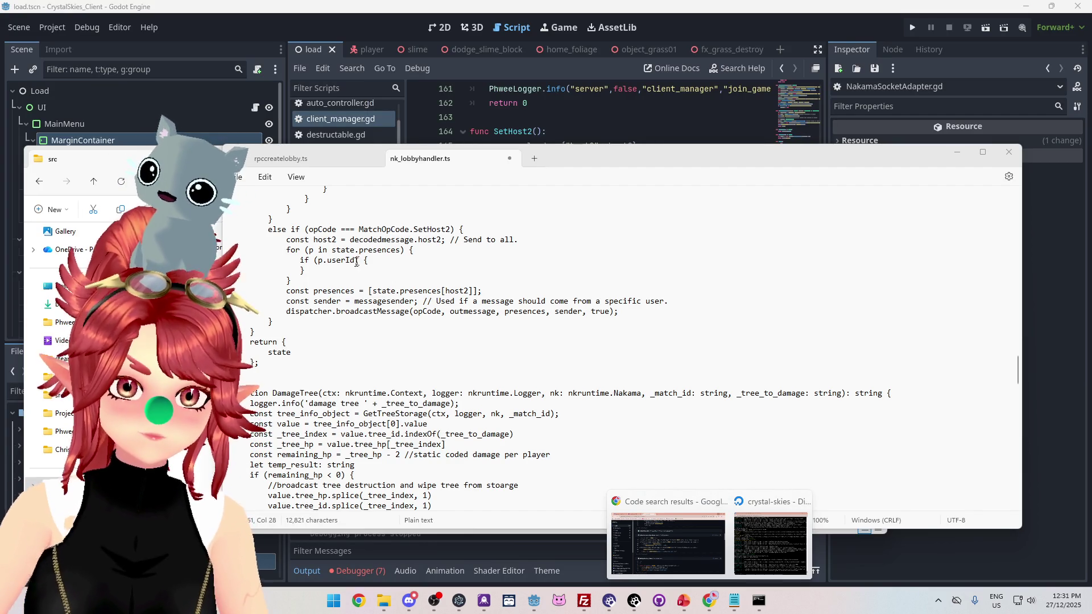
pyautogui.write('==')
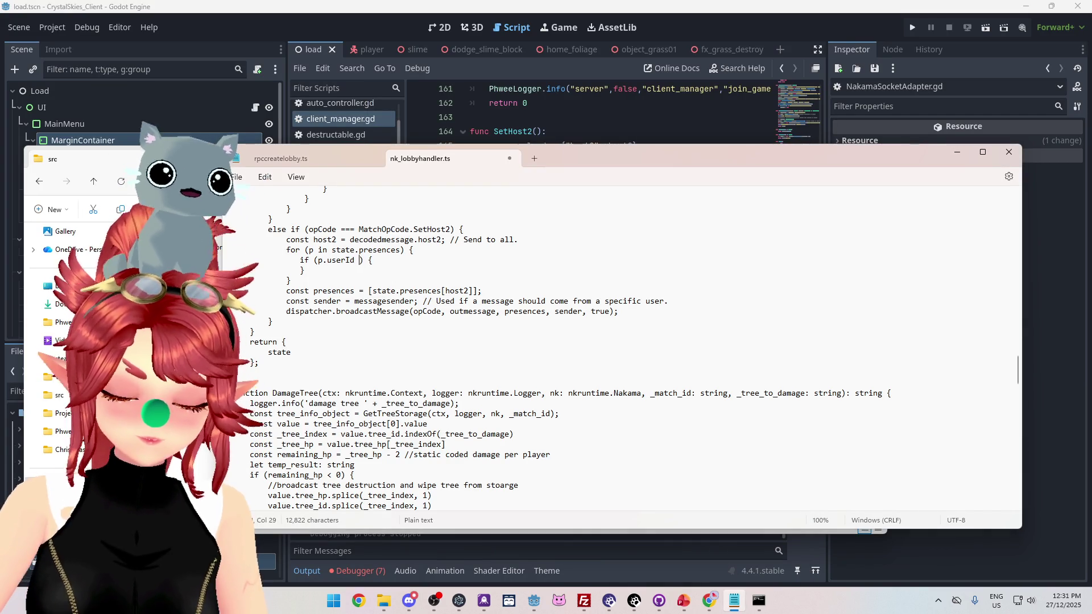
pyautogui.write('=')
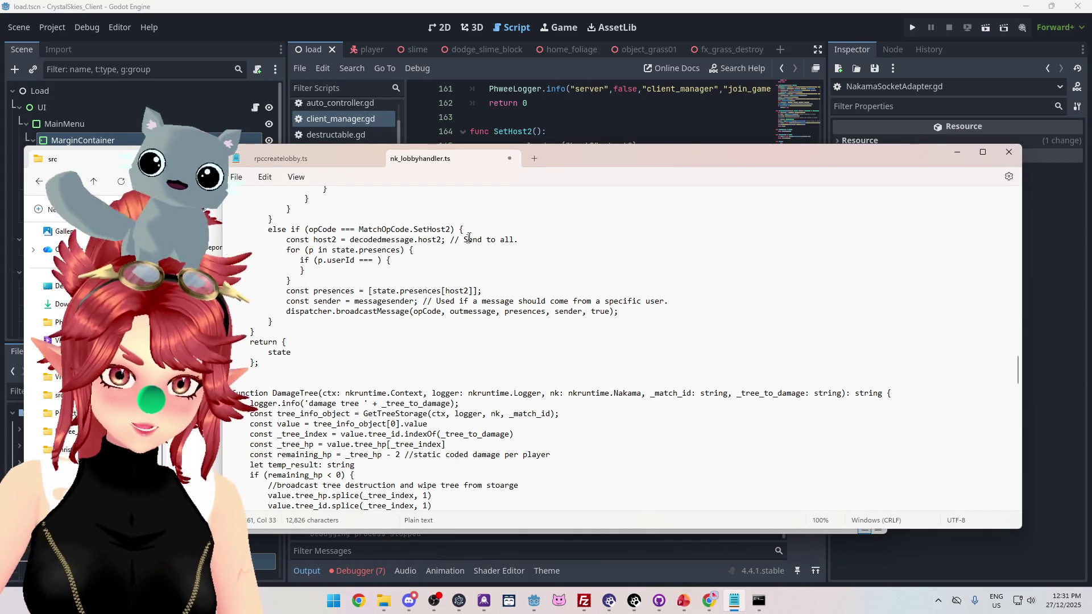
pyautogui.moveTo(312, 239); pyautogui.dragTo(337, 240)
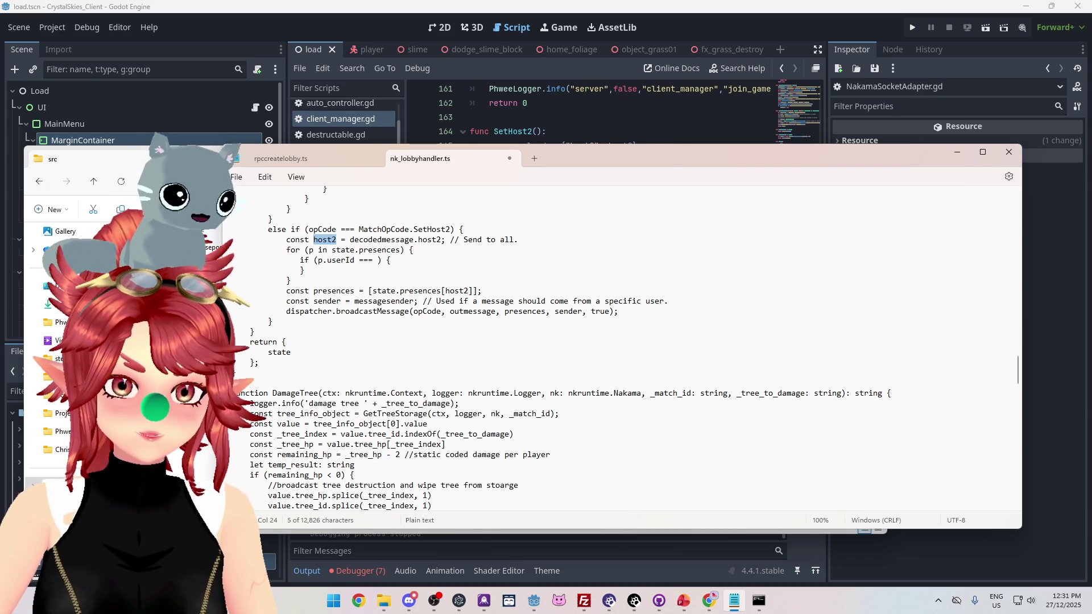
pyautogui.hotkey('ctrl', 'c')
pyautogui.click(377, 260)
pyautogui.hotkey('ctrl', 'v')
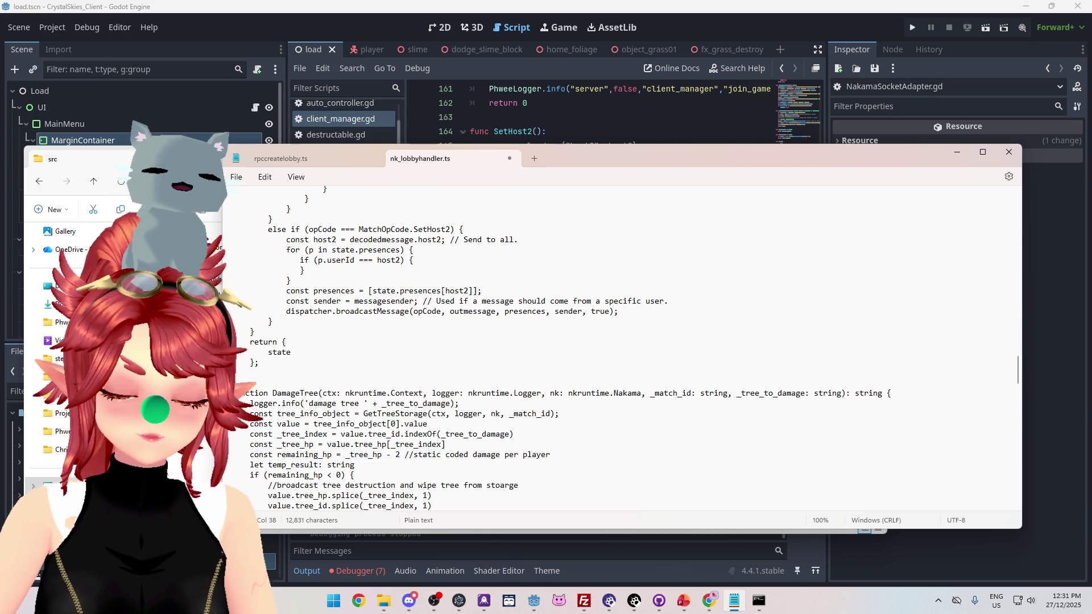
pyautogui.click(414, 260)
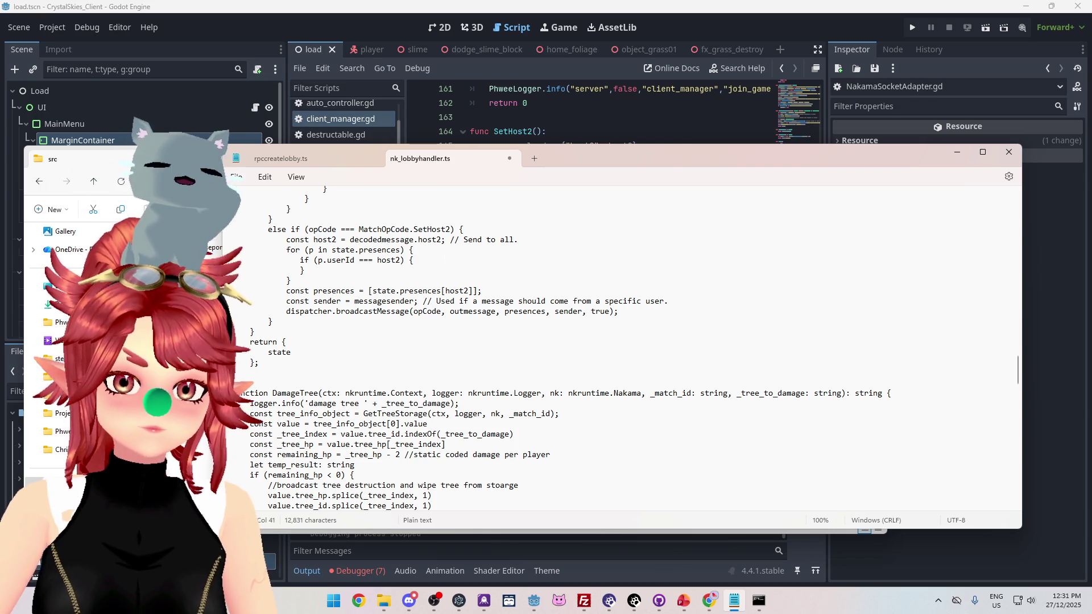
pyautogui.press('Return')
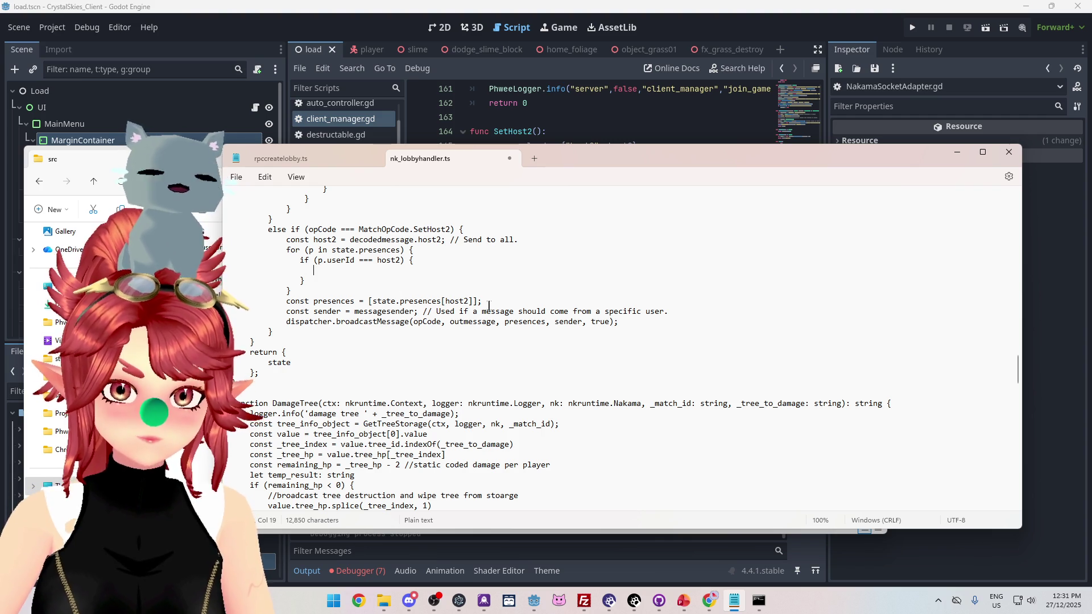
pyautogui.moveTo(482, 301); pyautogui.dragTo(233, 301)
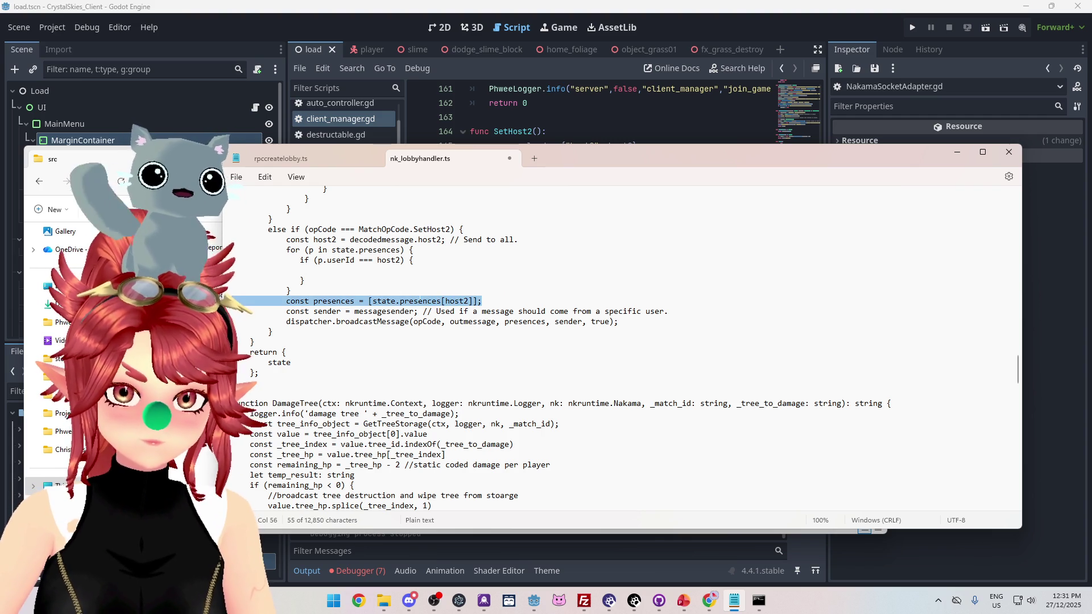
pyautogui.keyDown('shift'); pyautogui.click(409, 300); pyautogui.keyUp('shift')
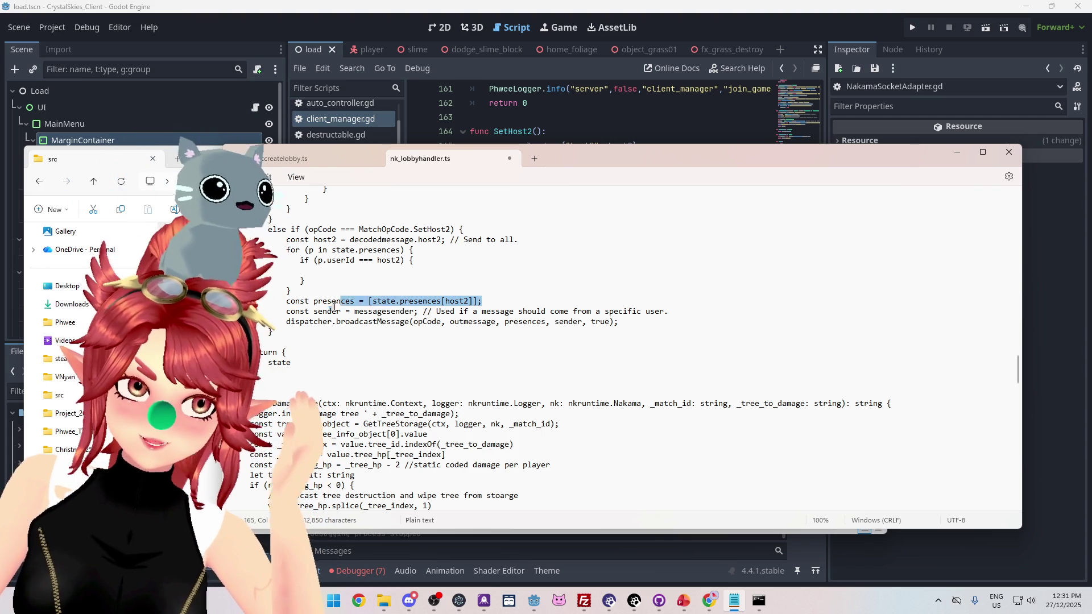
# Rename the const presences declaration to broadcast_receiver and select the whole line
pyautogui.keyDown('shift'); pyautogui.click(359, 301); pyautogui.keyUp('shift')
pyautogui.keyDown('shift'); pyautogui.click(368, 300); pyautogui.keyUp('shift')
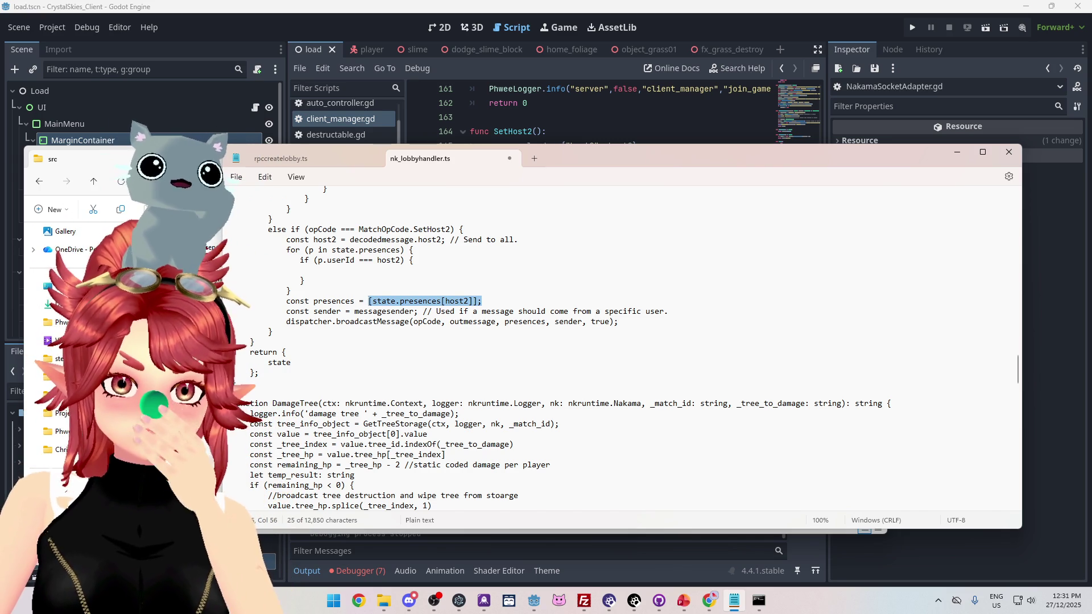
pyautogui.click(353, 300)
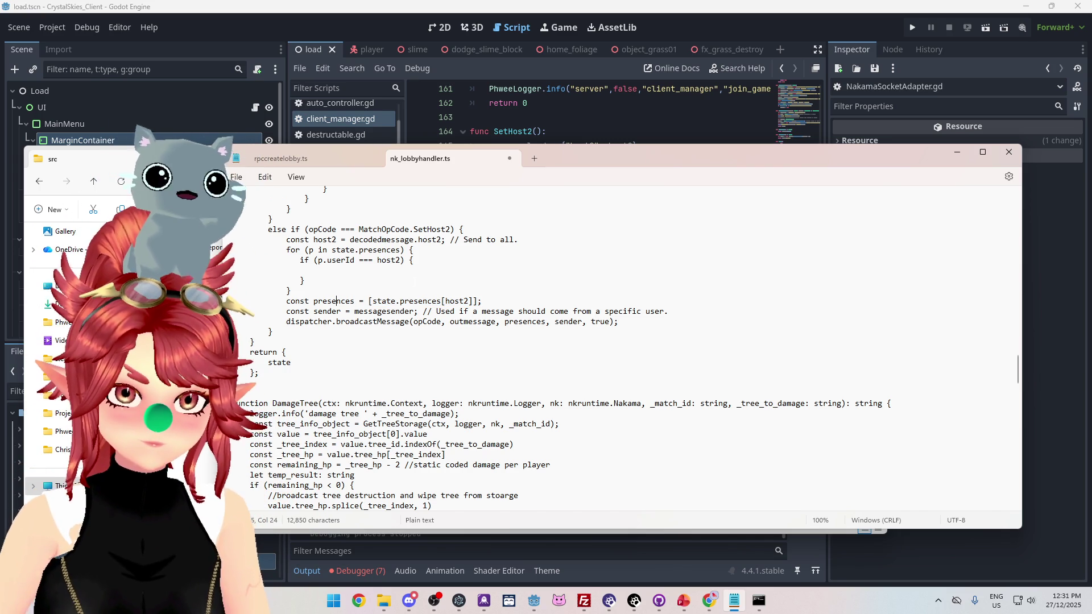
pyautogui.click(322, 300)
pyautogui.click(314, 300)
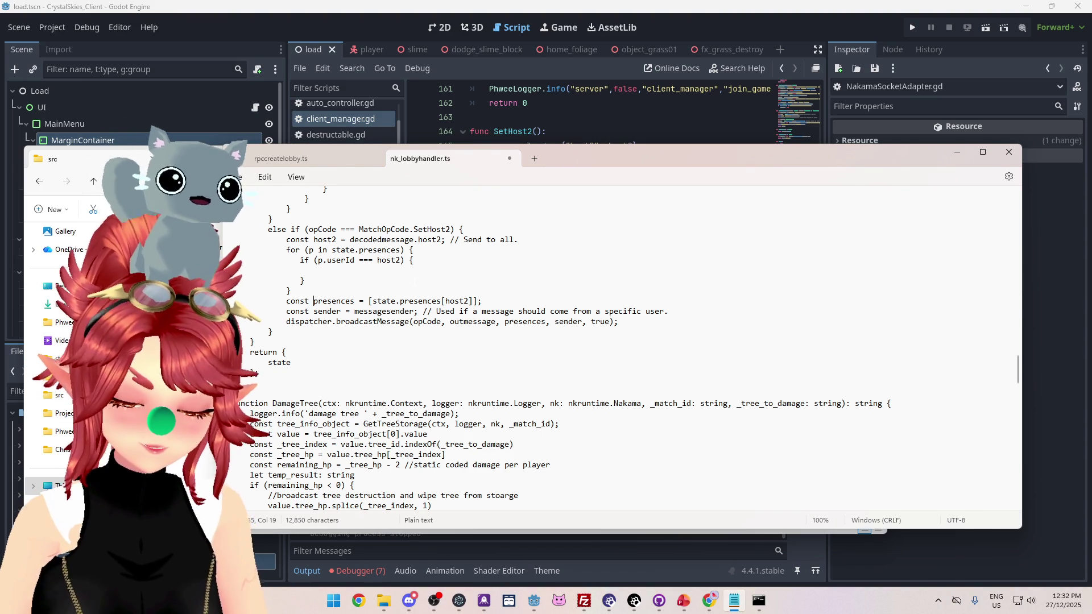
pyautogui.write('broadcast_rec')
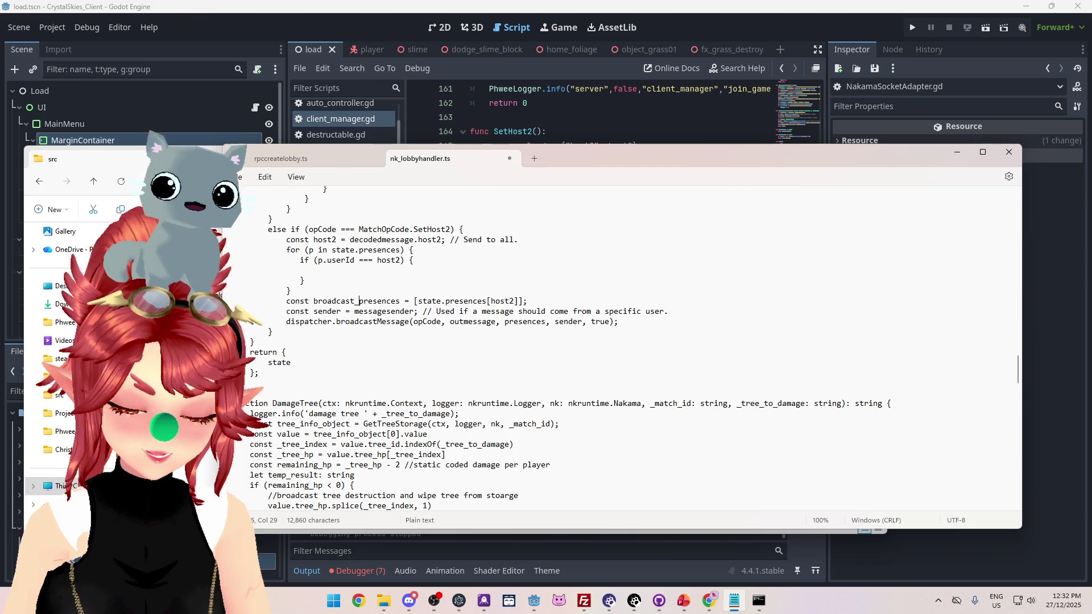
pyautogui.write('ceiver')
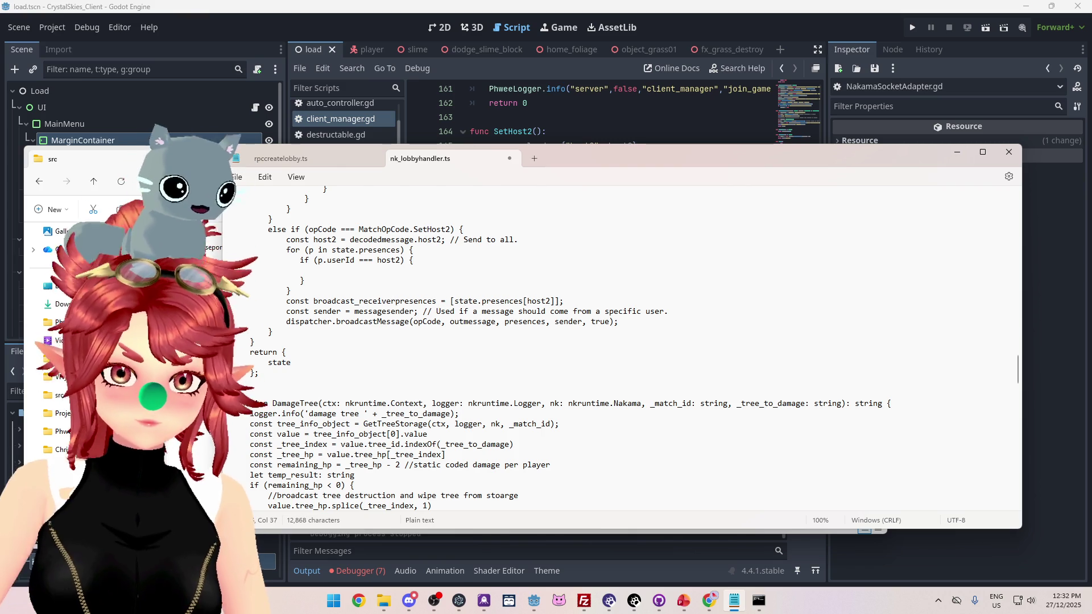
pyautogui.press('Delete')
pyautogui.press('Delete')
pyautogui.press('Delete')
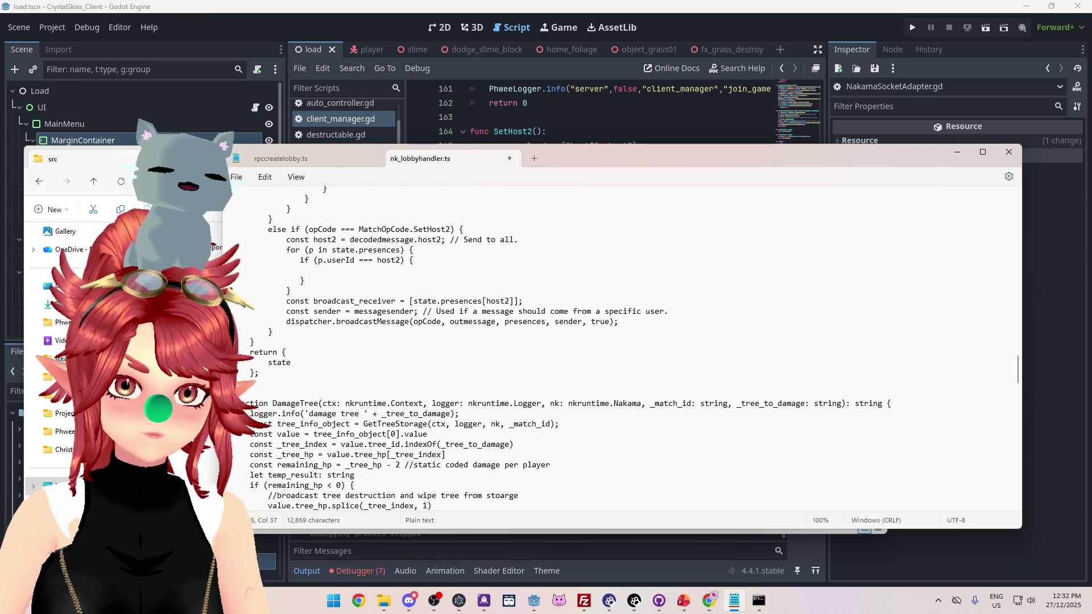
pyautogui.moveTo(522, 300); pyautogui.dragTo(233, 301)
# Move the broadcast_receiver declaration into the if body and assign it p
pyautogui.hotkey('ctrl', 'x')
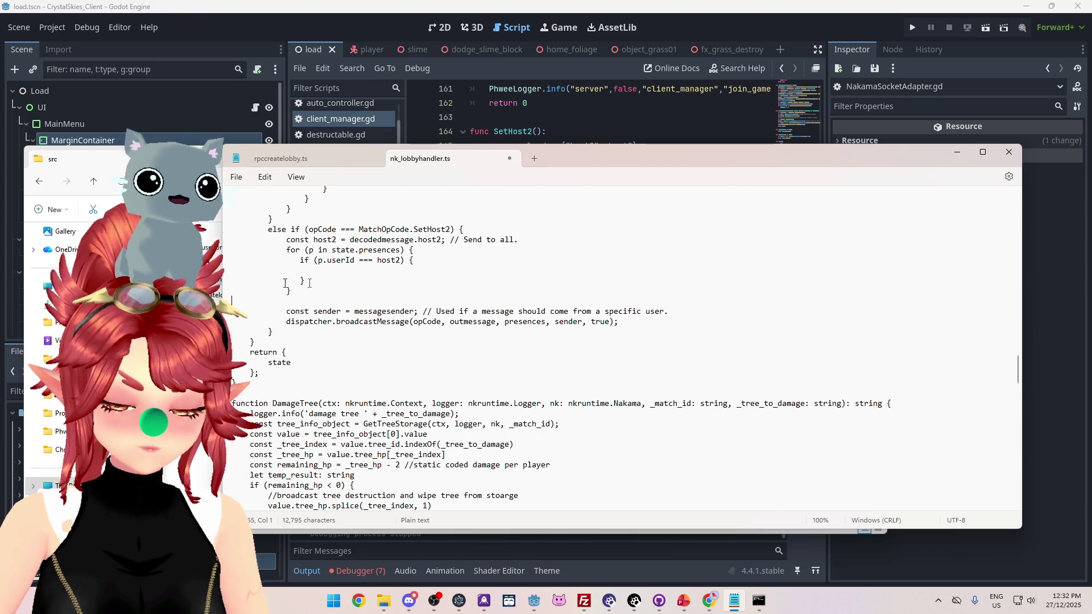
pyautogui.moveTo(273, 270); pyautogui.dragTo(314, 270)
pyautogui.hotkey('ctrl', 'v')
pyautogui.click(286, 270)
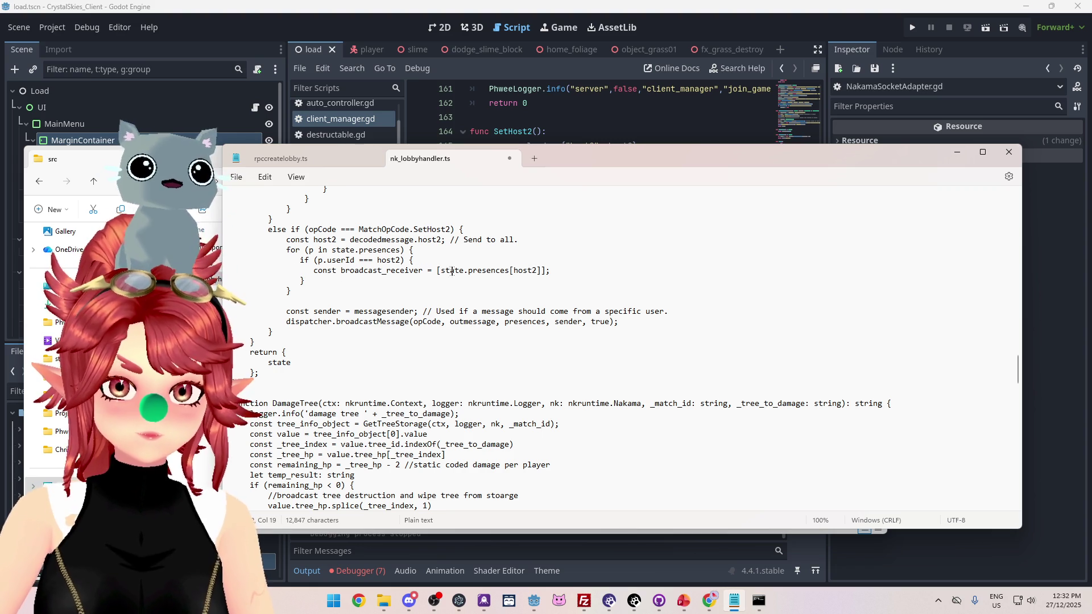
pyautogui.moveTo(505, 270); pyautogui.dragTo(272, 270)
pyautogui.moveTo(437, 270); pyautogui.dragTo(546, 270)
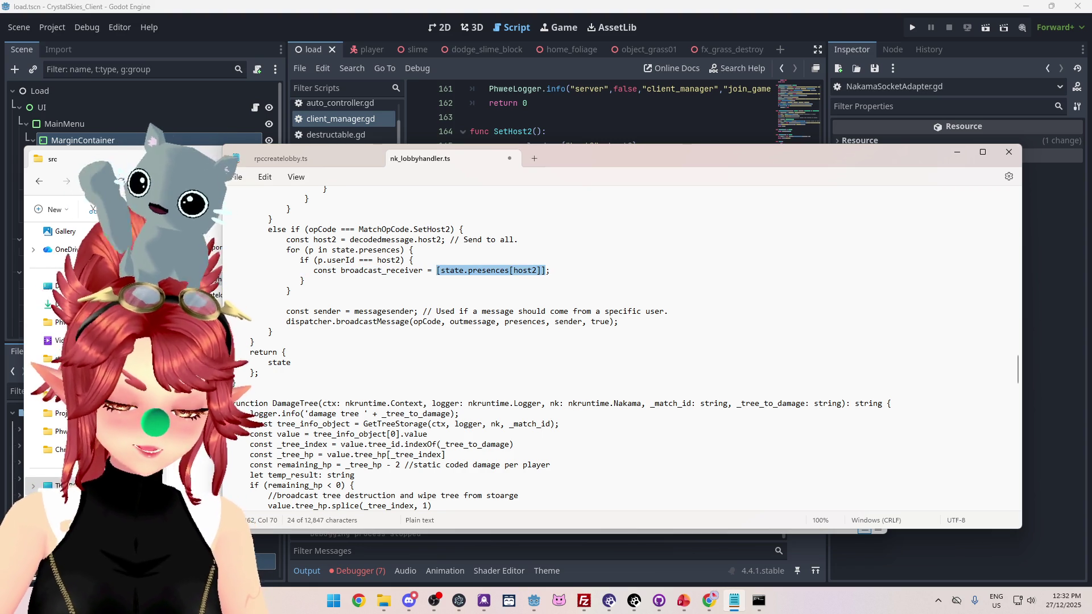
pyautogui.write('p')
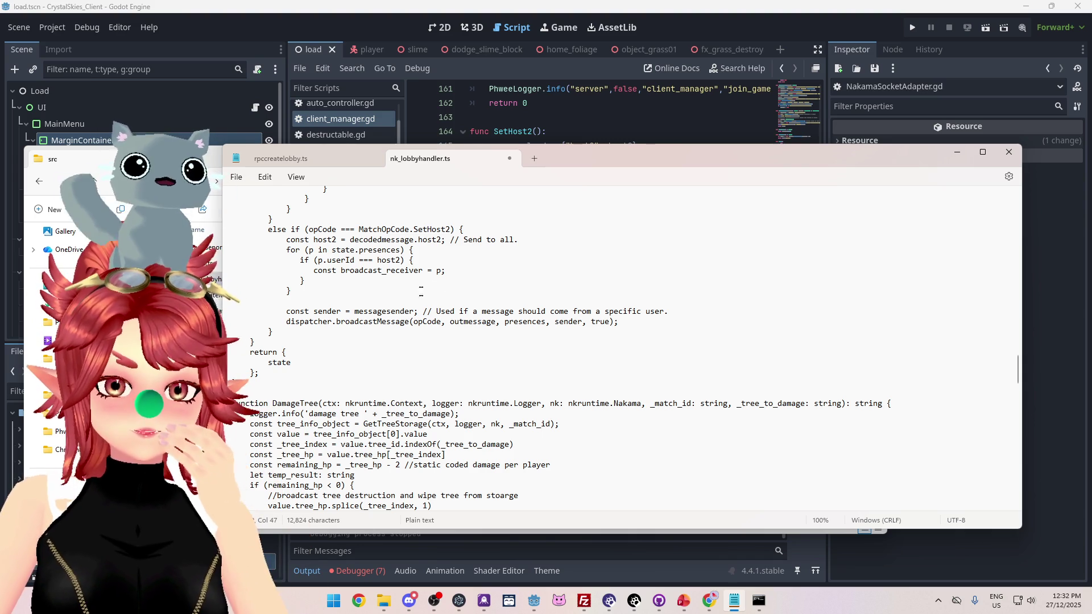
# Pass broadcast_receiver instead of presences to the broadcastMessage call
pyautogui.doubleClick(398, 270)
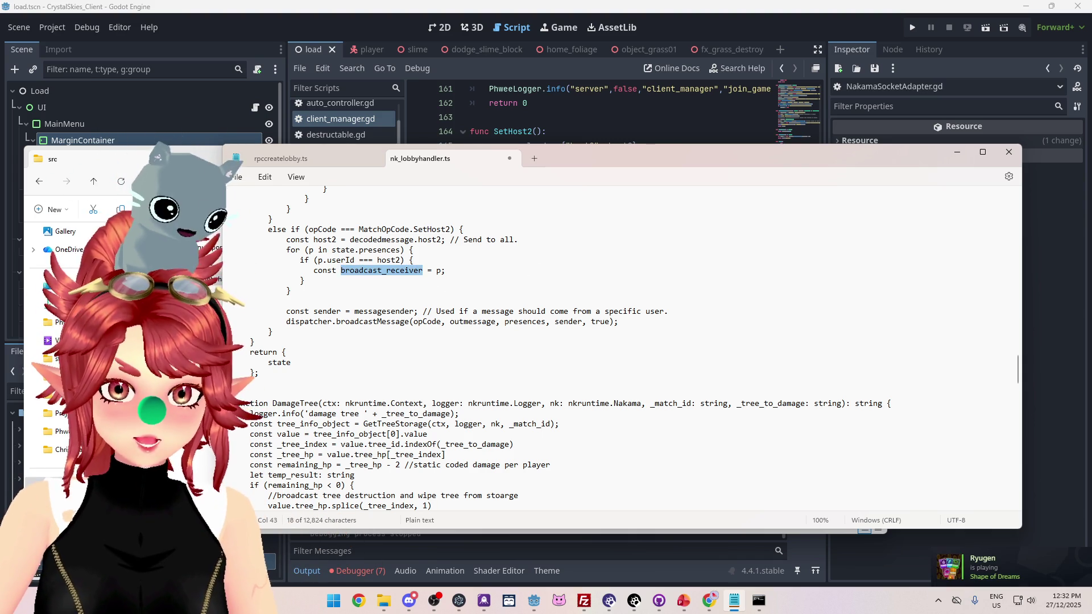
pyautogui.doubleClick(524, 321)
pyautogui.hotkey('ctrl', 'v')
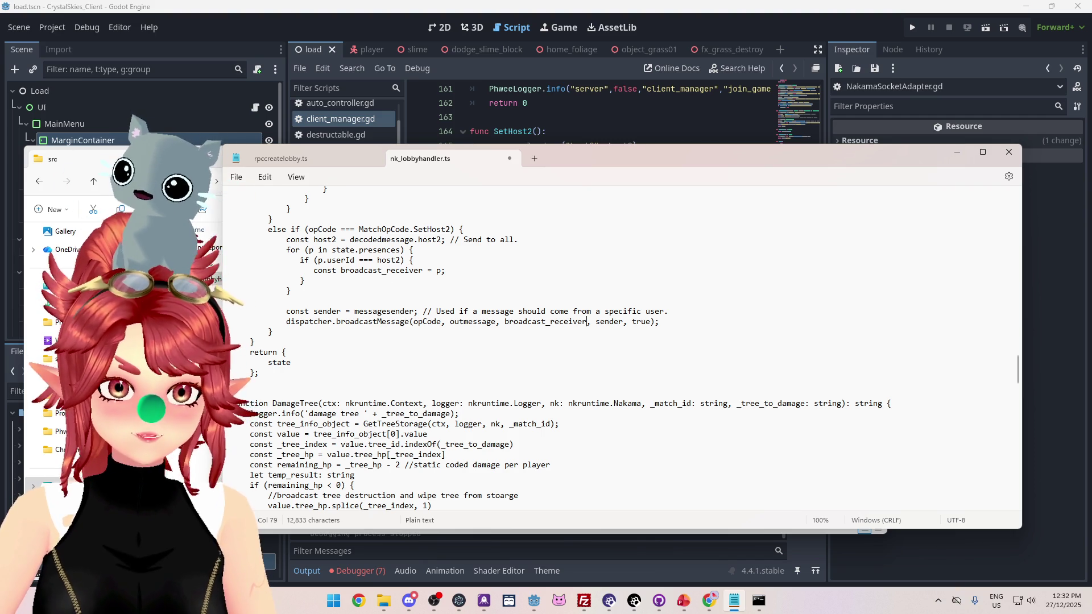
pyautogui.click(286, 240)
pyautogui.hotkey('shift', 'Left')
pyautogui.hotkey('shift', 'Left')
pyautogui.hotkey('shift', 'Left')
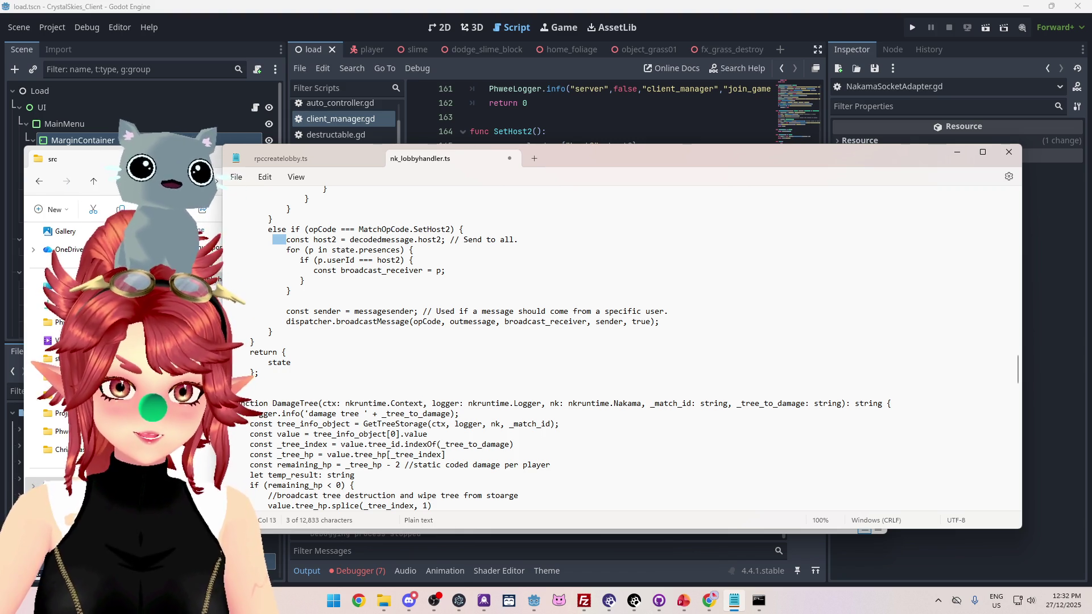
pyautogui.moveTo(341, 270); pyautogui.dragTo(423, 270)
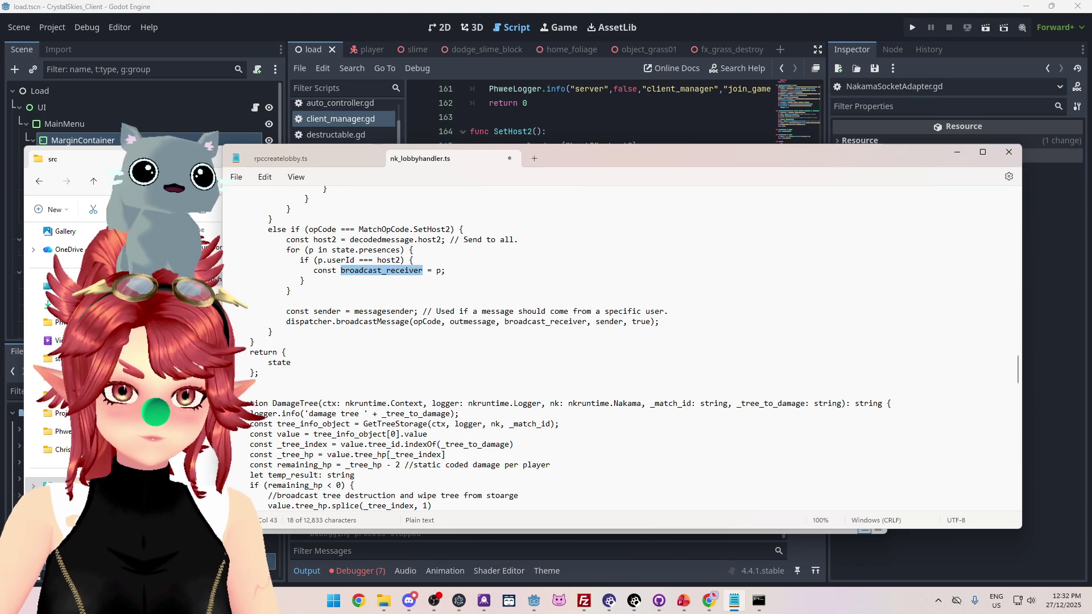
# Delete the blank line above const sender, trying then removing a blank line below it
pyautogui.click(296, 307)
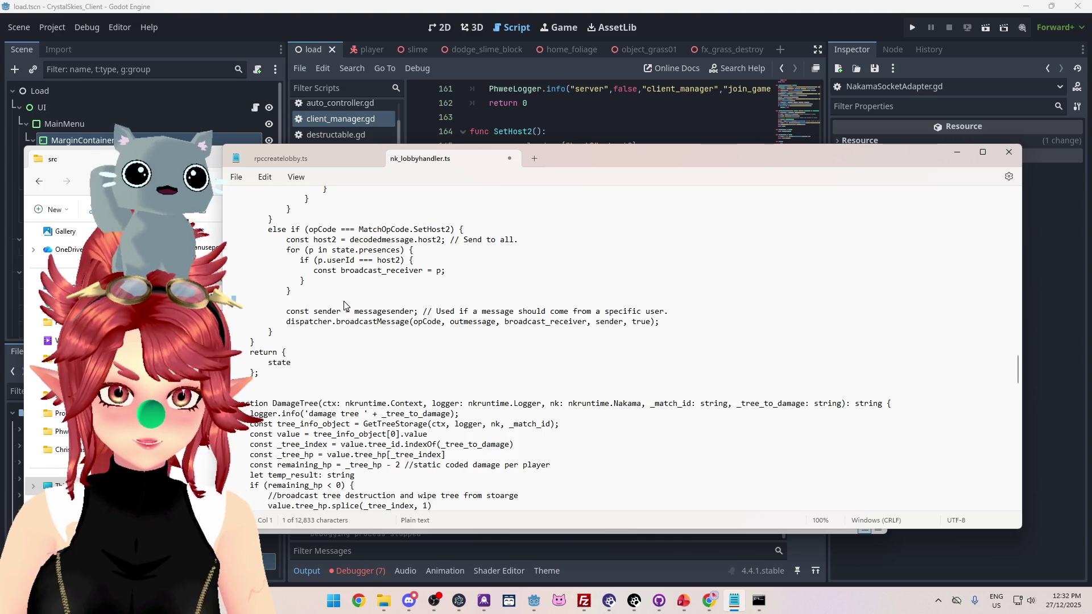
pyautogui.press('BackSpace')
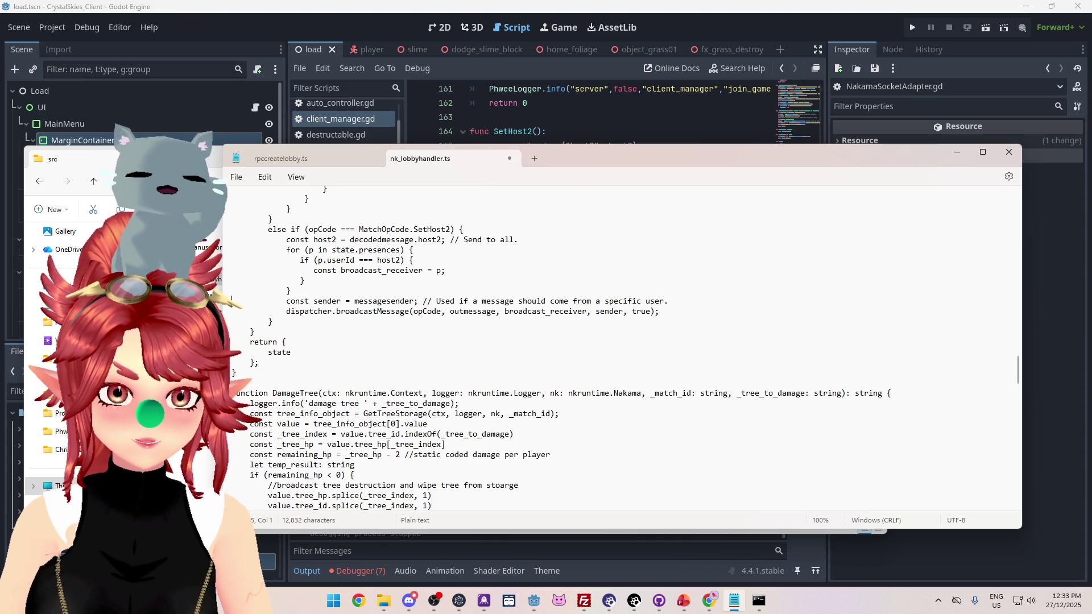
pyautogui.click(675, 303)
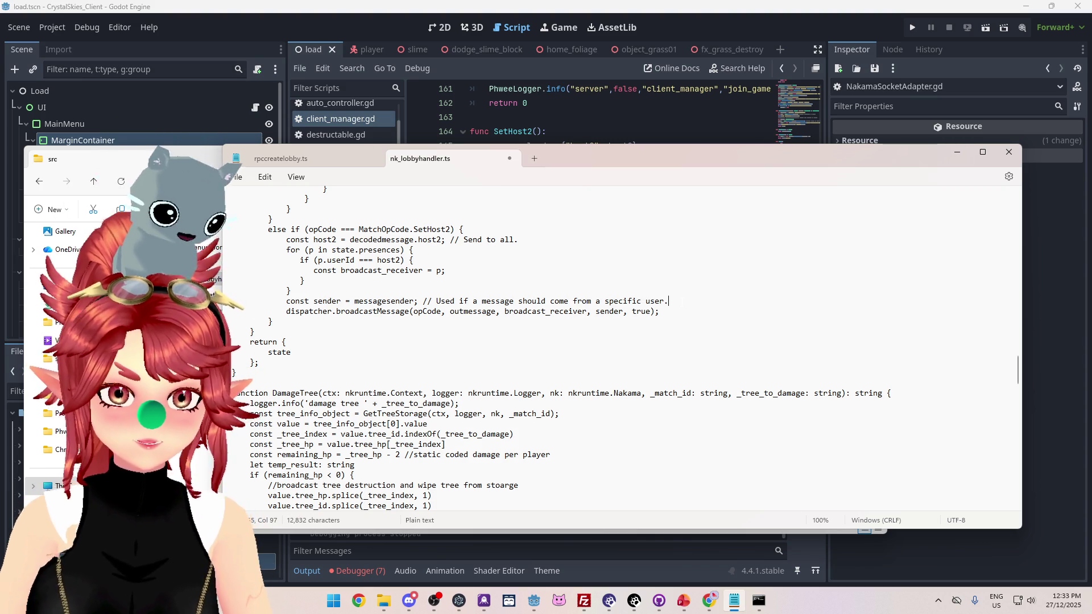
pyautogui.press('Return')
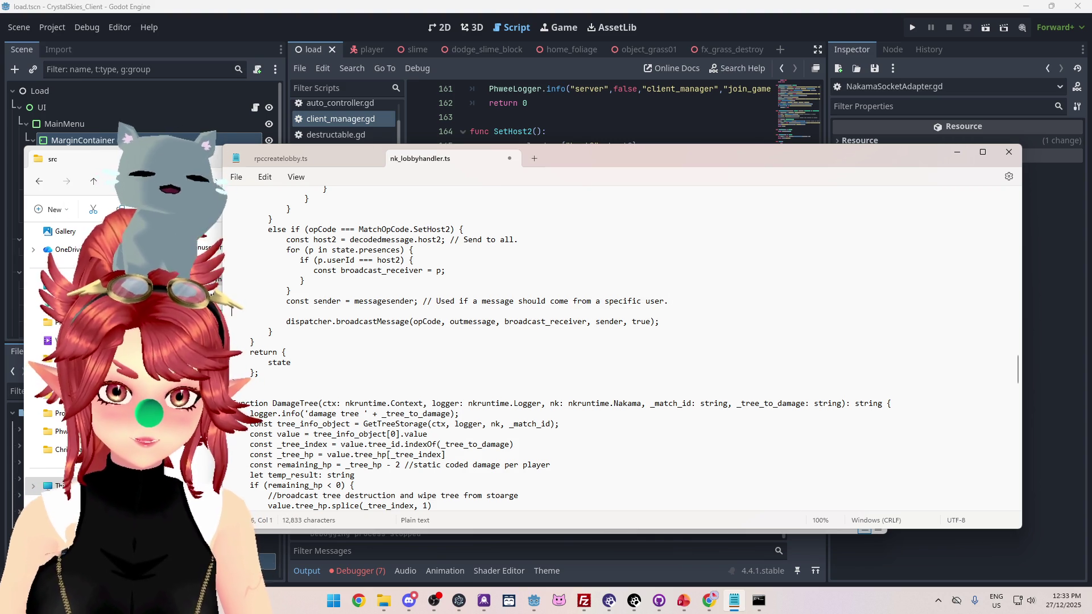
pyautogui.hotkey('shift', 'Up')
pyautogui.hotkey('shift', 'Down')
pyautogui.hotkey('shift', 'Home')
pyautogui.press('BackSpace')
pyautogui.press('BackSpace')
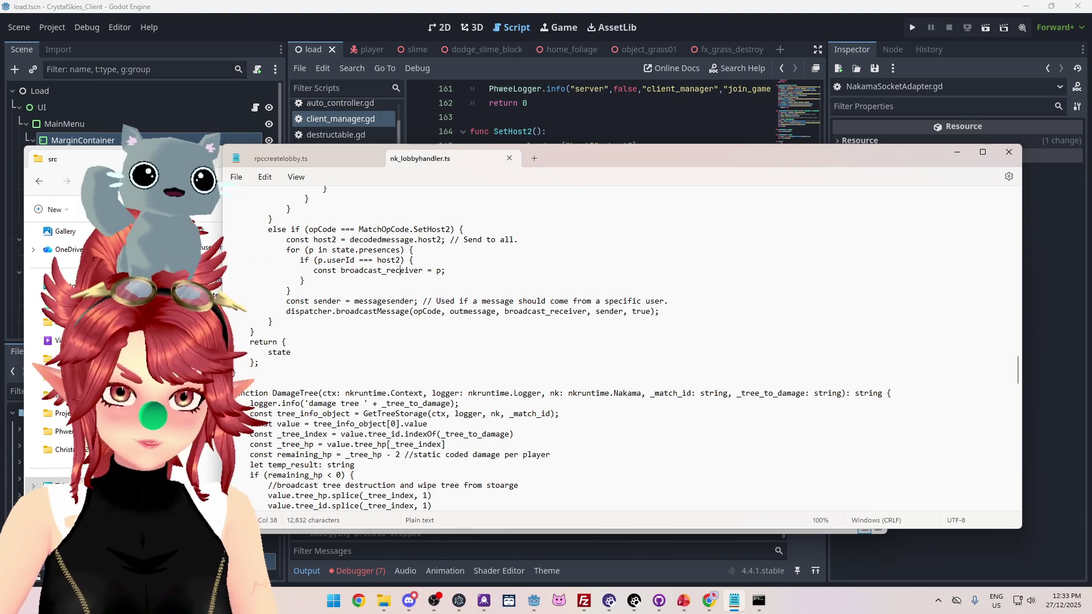
pyautogui.click(758, 601)
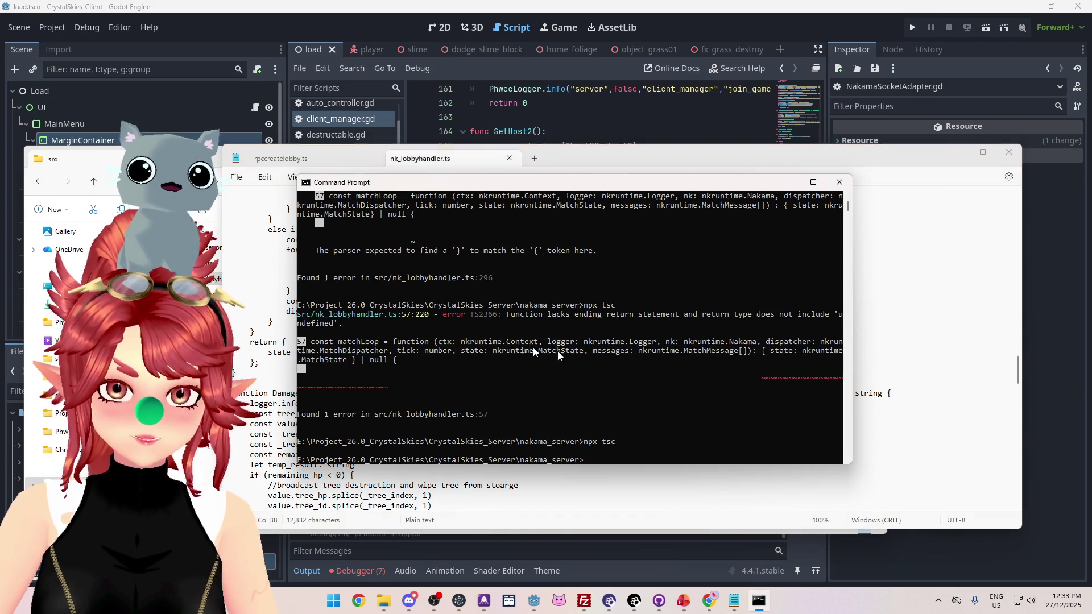
# Rerun npx tsc and review the four 'Cannot find name' errors for p and broadcast_receiver
pyautogui.press('Up')
pyautogui.press('Return')
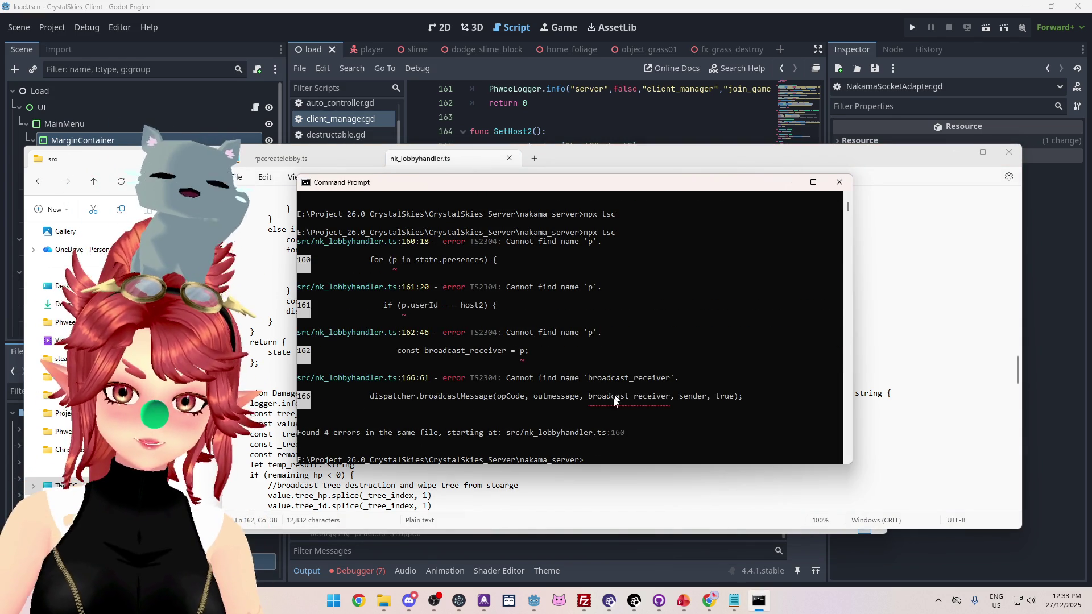
pyautogui.scroll(3, 489, 356)
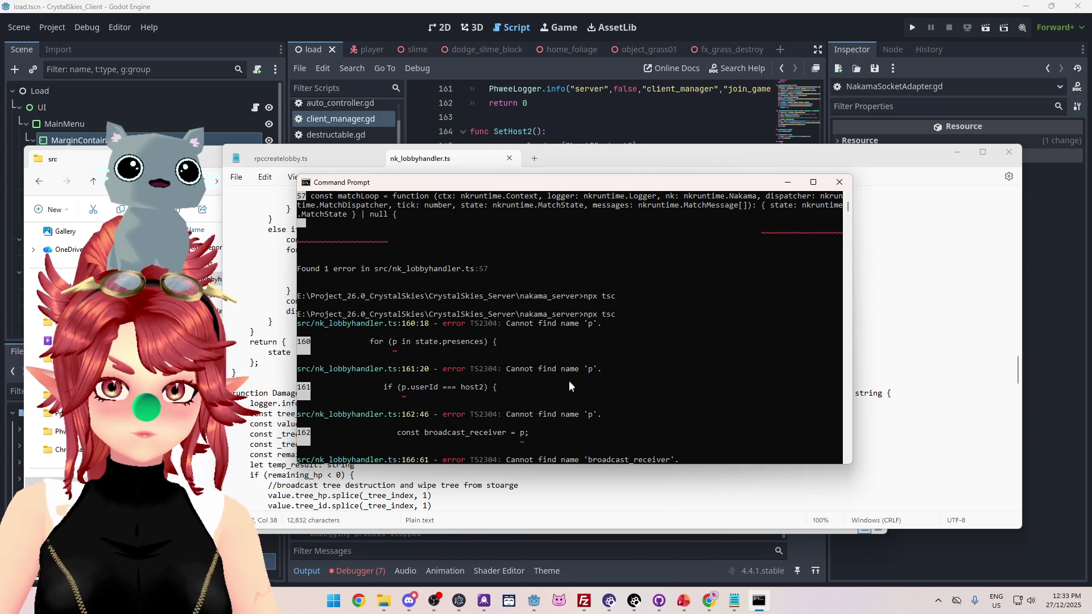
pyautogui.scroll(-2, 546, 383)
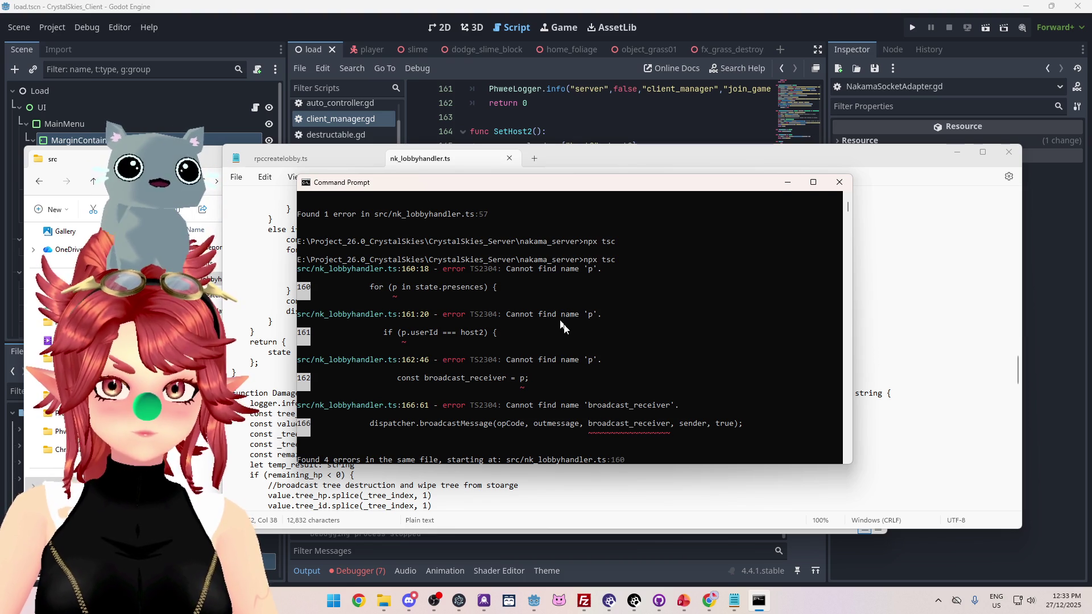
pyautogui.click(544, 502)
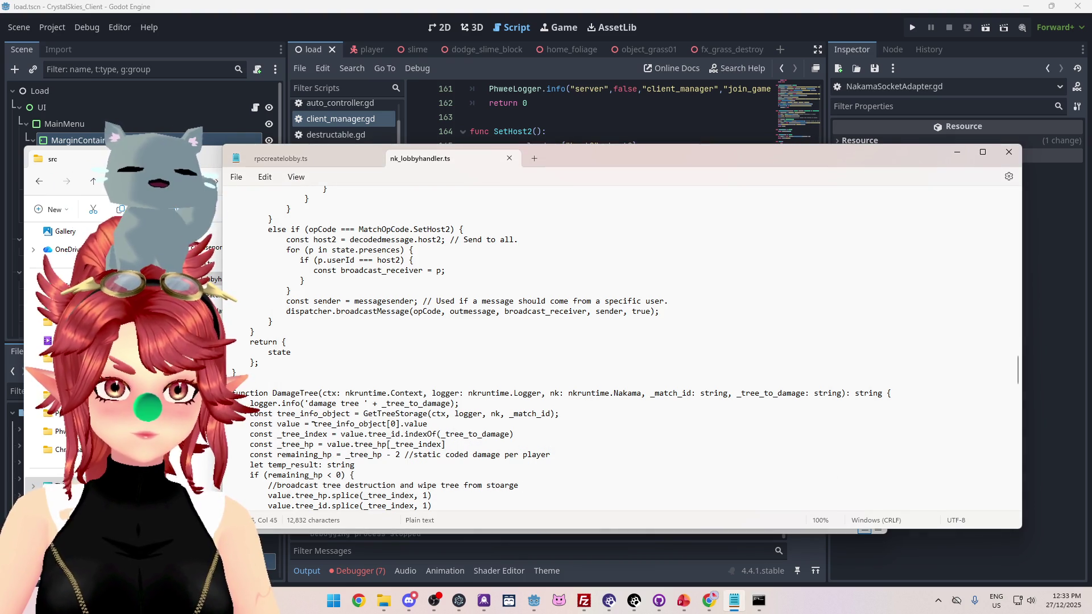
# Change the SetHost2 loop header to for (const p in state.presences)
pyautogui.scroll(3, 351, 342)
pyautogui.moveTo(309, 342); pyautogui.dragTo(372, 342)
pyautogui.scroll(3, 341, 389)
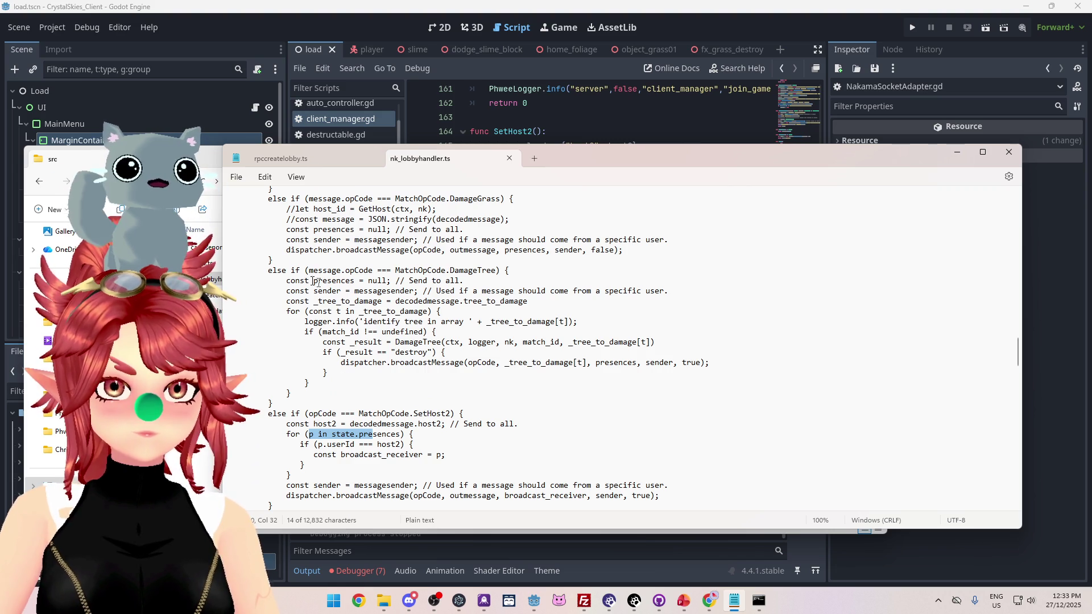
pyautogui.scroll(4, 385, 344)
pyautogui.scroll(6, 384, 344)
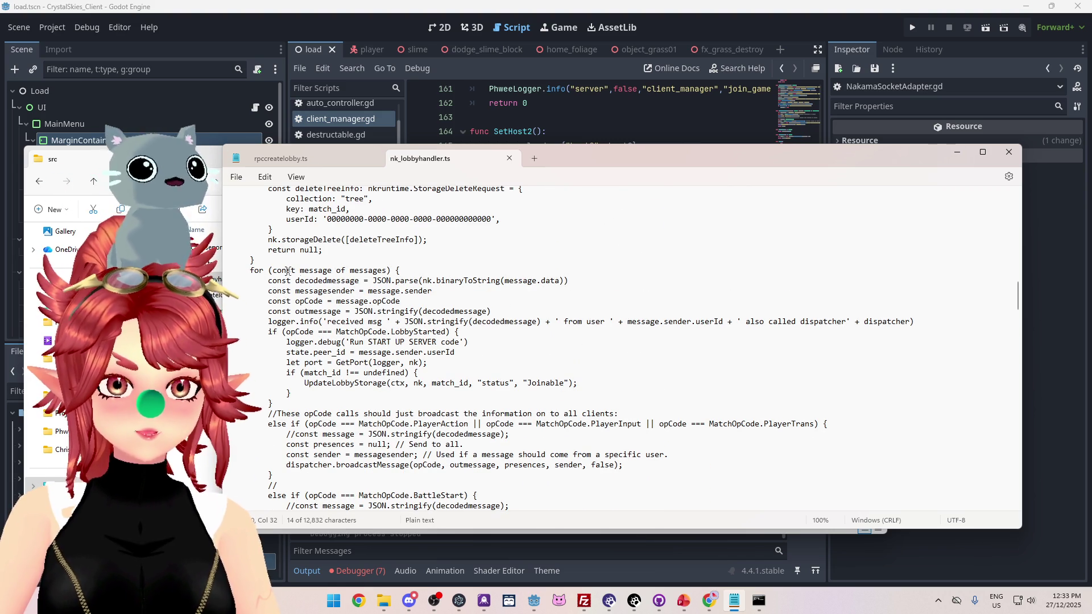
pyautogui.scroll(-15, 358, 273)
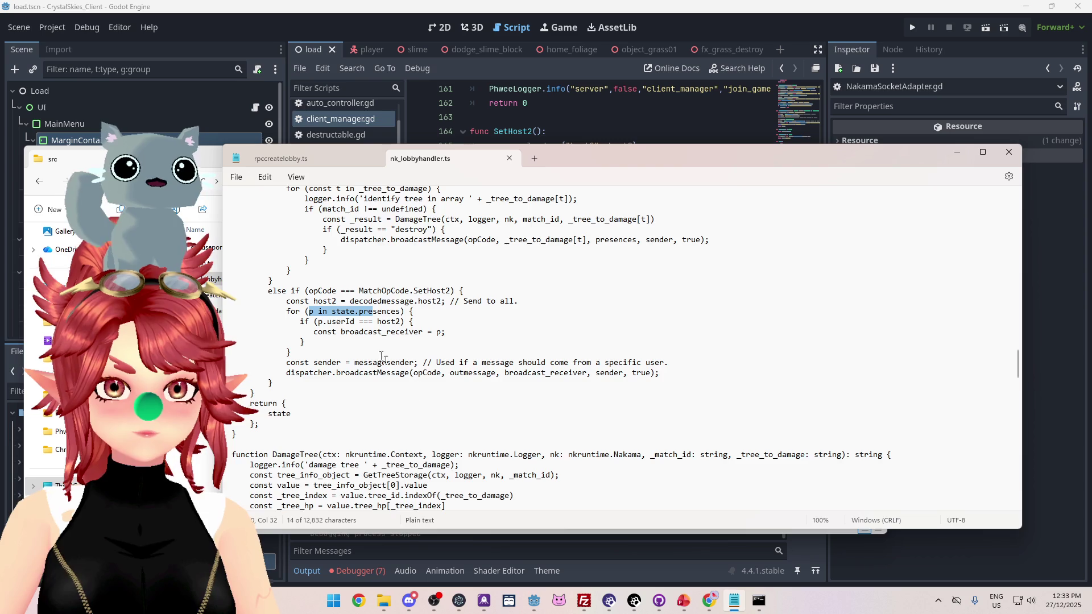
pyautogui.click(310, 311)
pyautogui.write('const')
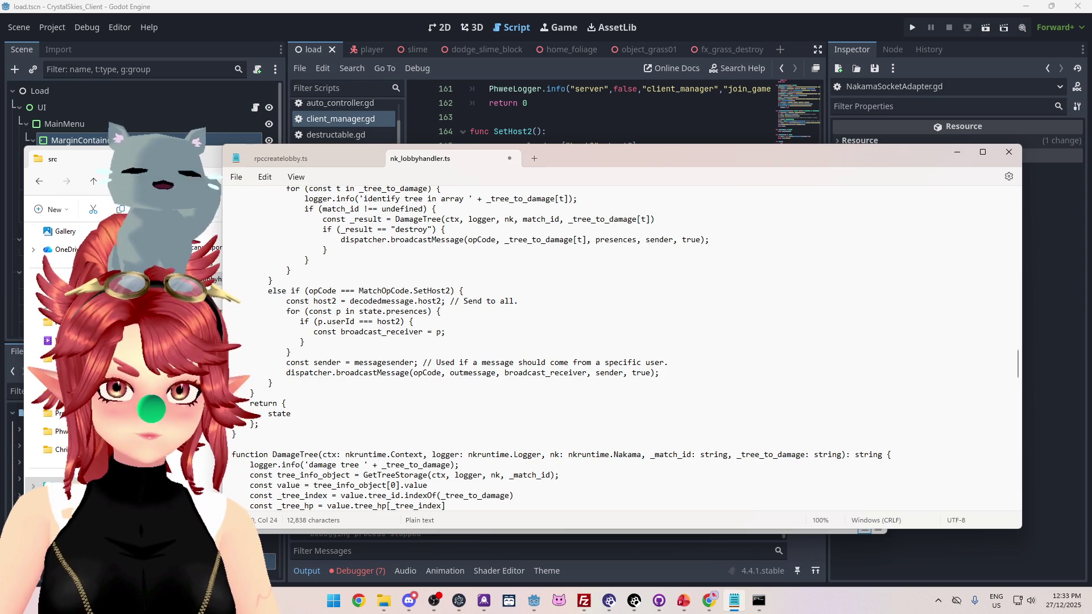
pyautogui.click(341, 331)
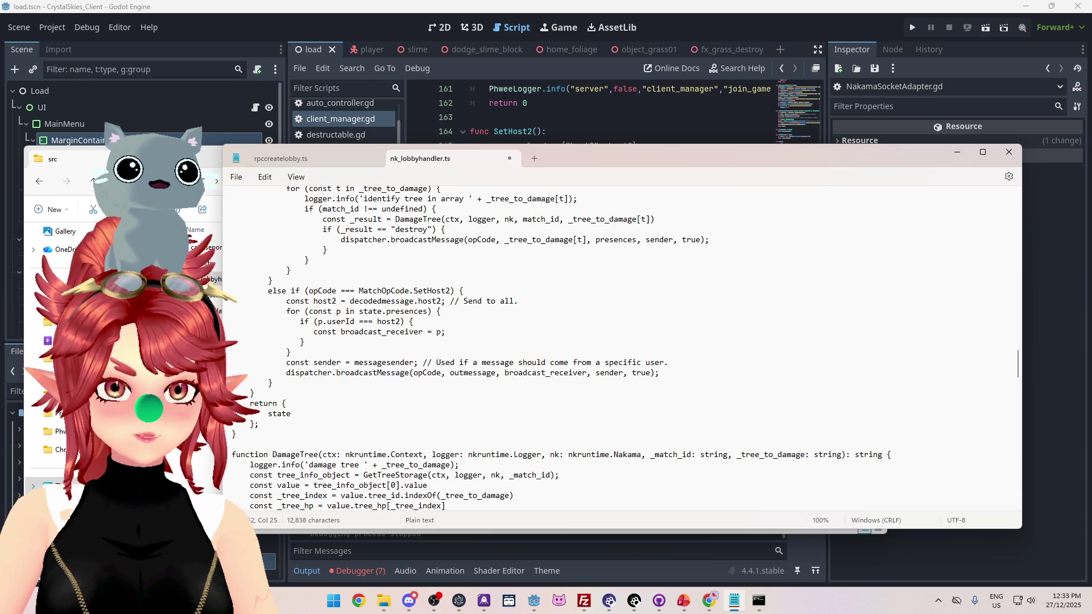
pyautogui.click(759, 601)
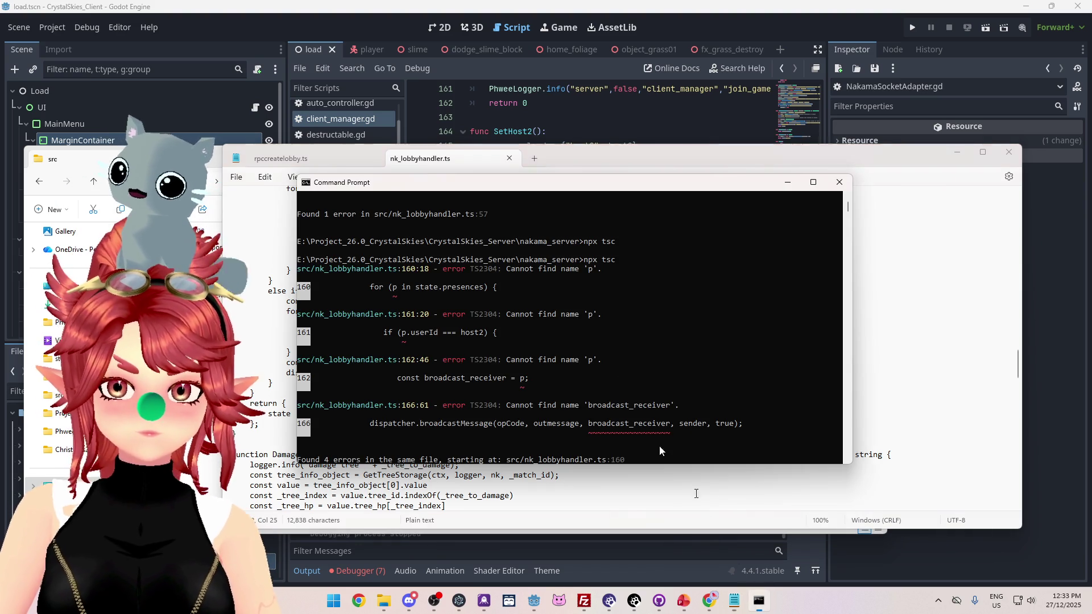
# Rerun npx tsc, leaving two errors: userId not on type string and broadcast_receiver undefined
pyautogui.press('Up')
pyautogui.press('Return')
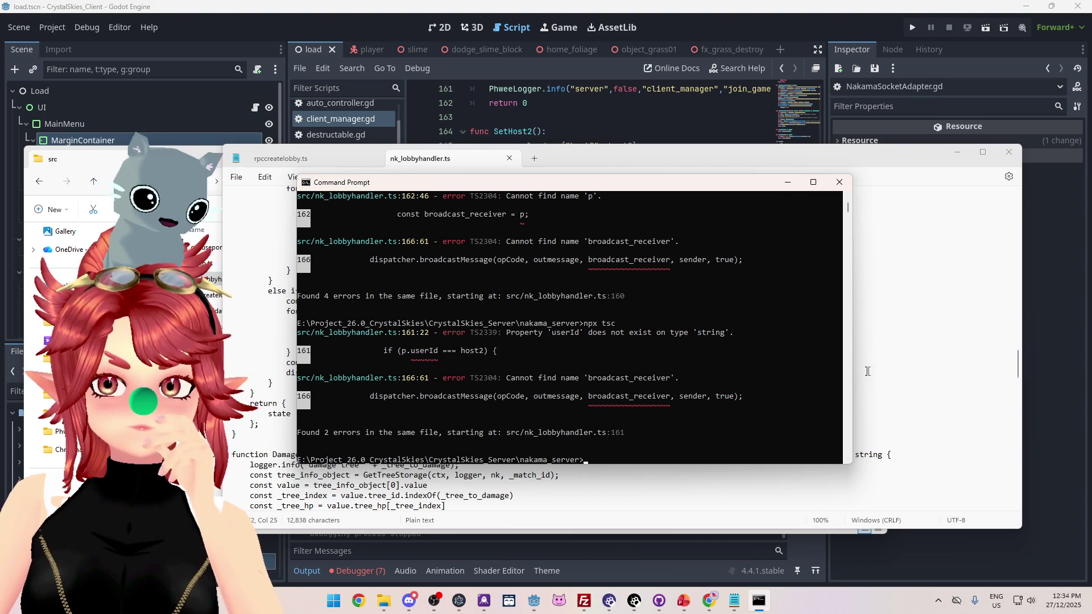
pyautogui.click(669, 362)
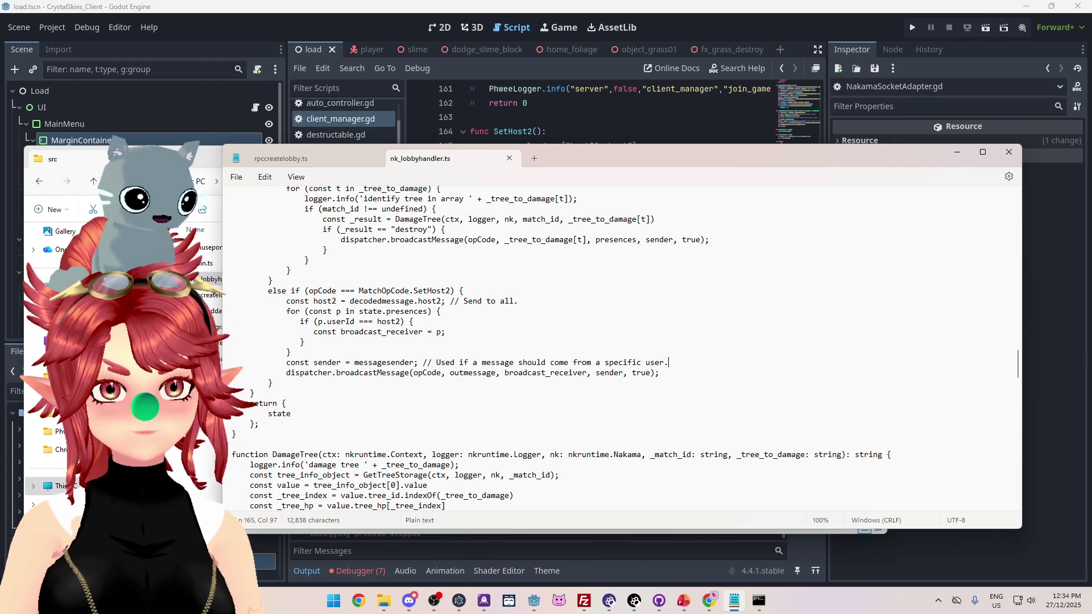
pyautogui.moveTo(710, 608)
pyautogui.click(668, 548)
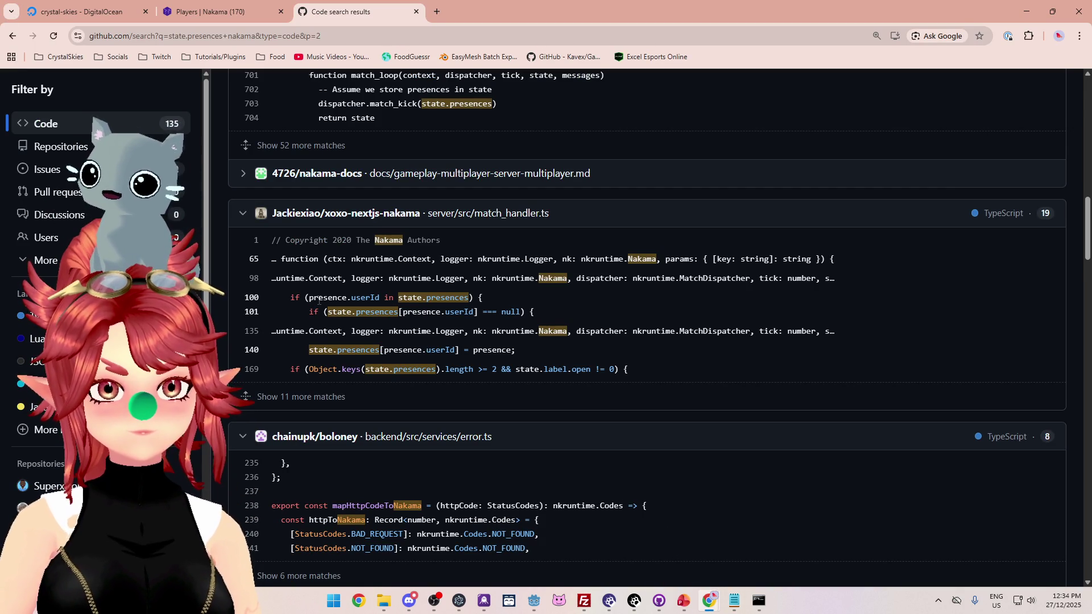
# Review the state.presences check in xoxo-nextjs-nakama's match_handler.ts, then return to the search results
pyautogui.click(505, 306)
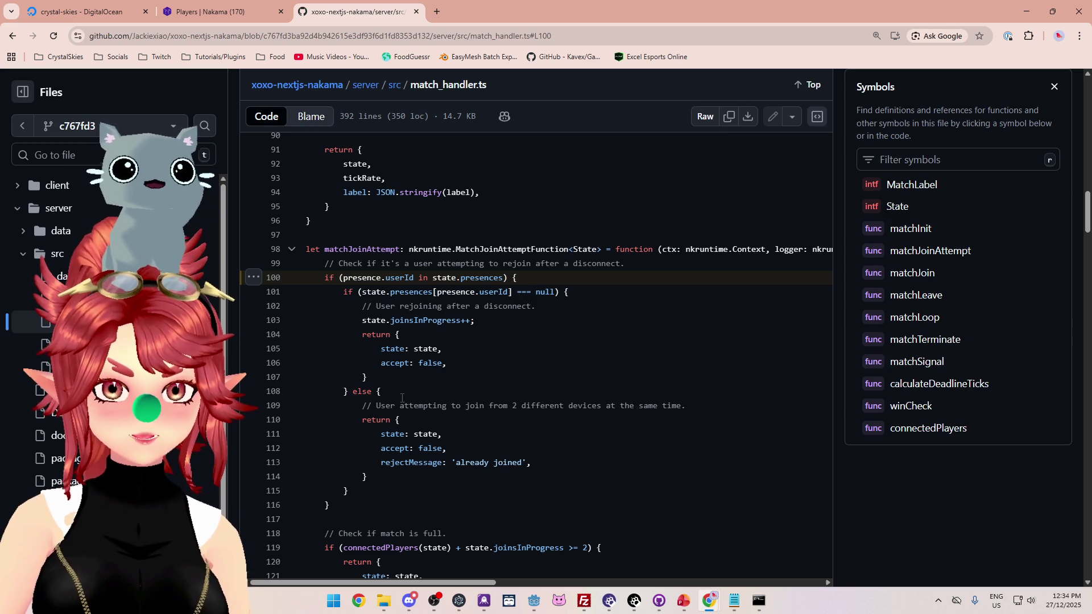
pyautogui.scroll(2, 267, 227)
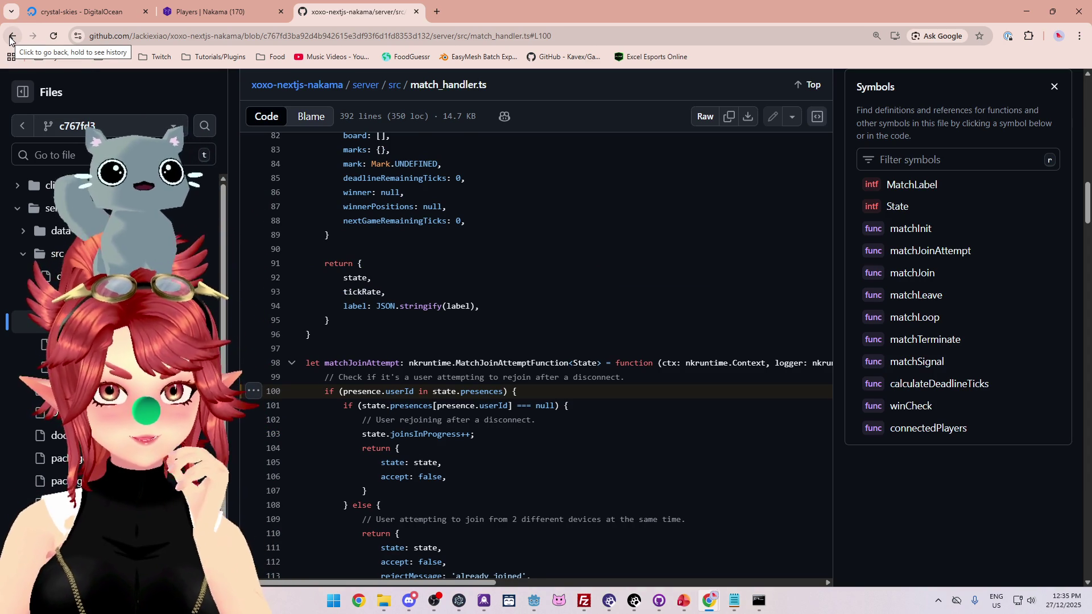
pyautogui.click(11, 38)
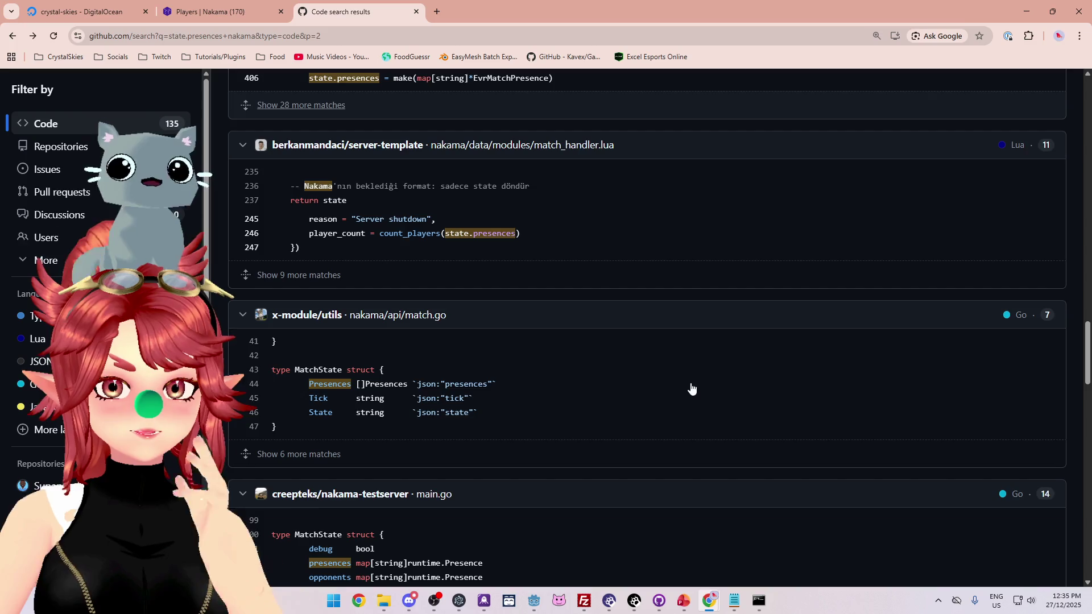
# Open nakama-project-template's match_handler.ts at line 111, where matchJoinAttempt rejects 'already joined'
pyautogui.scroll(-5, 688, 385)
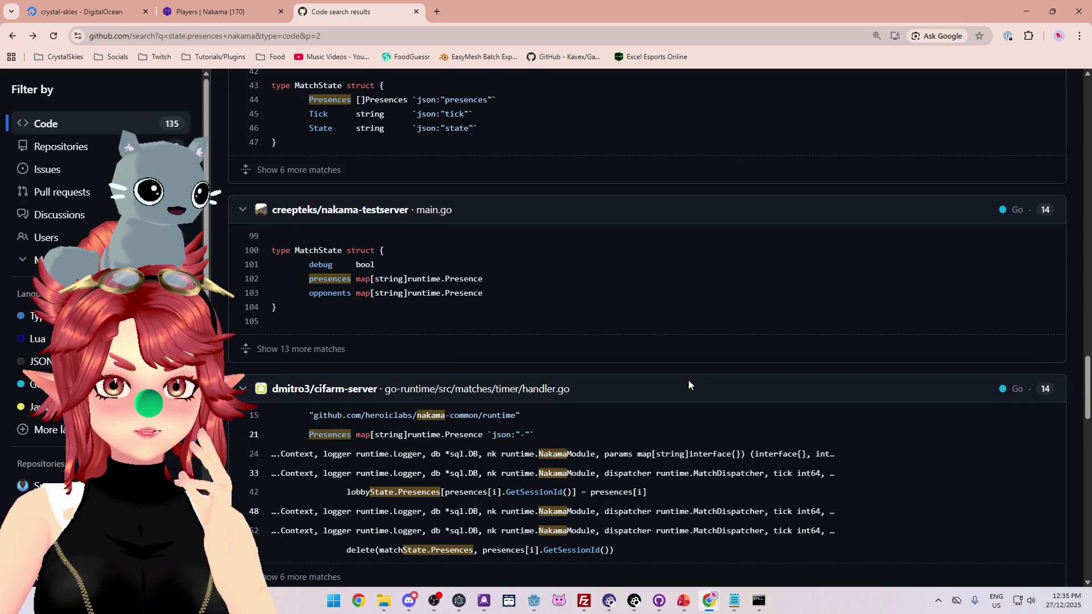
pyautogui.scroll(-3, 688, 385)
pyautogui.scroll(-4, 688, 385)
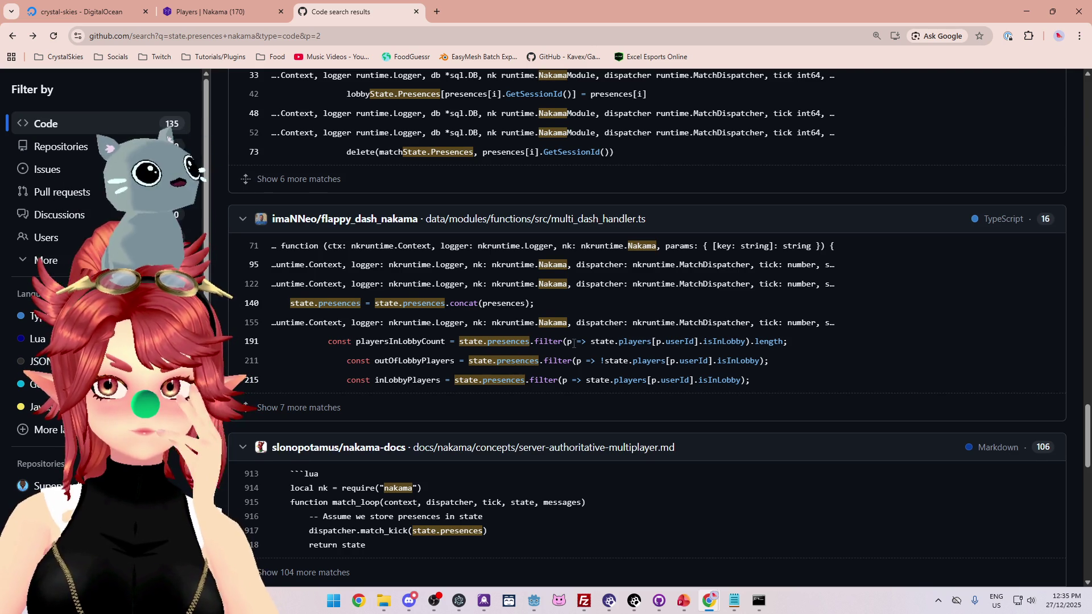
pyautogui.scroll(-6, 574, 343)
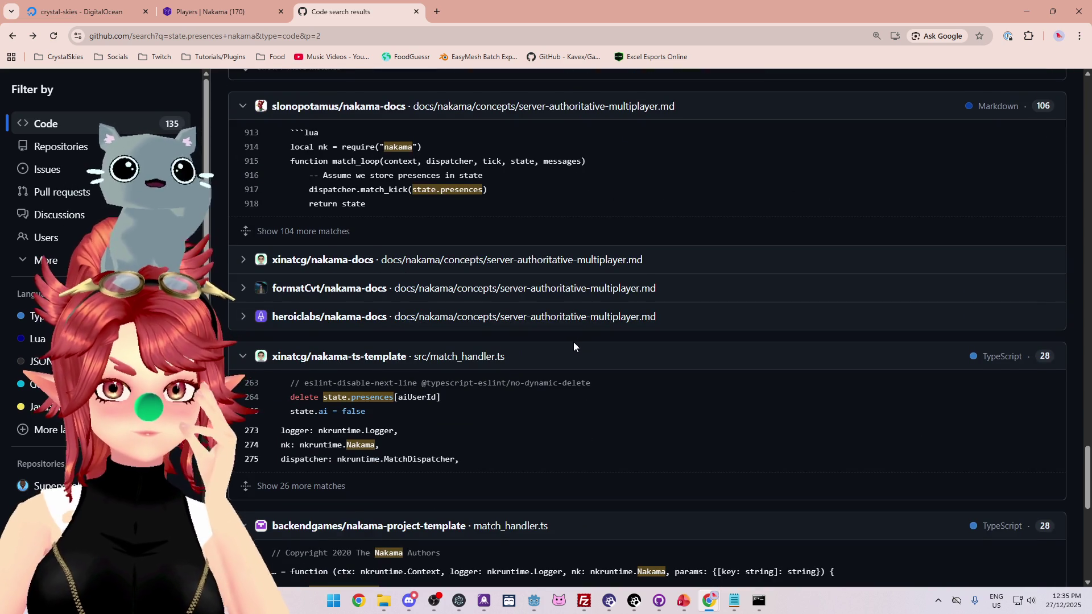
pyautogui.scroll(-4, 573, 343)
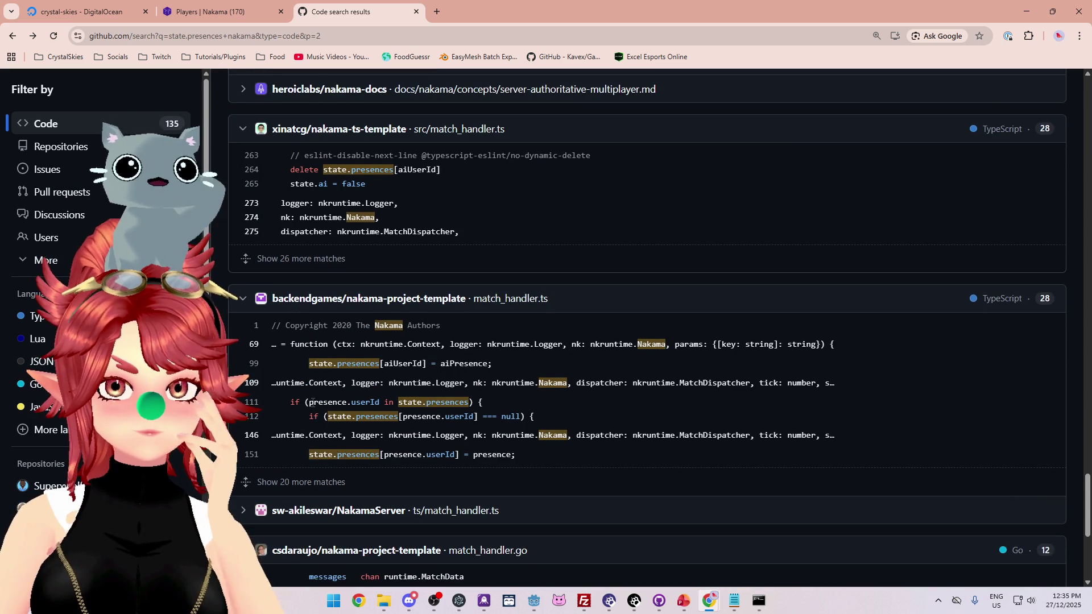
pyautogui.click(492, 407)
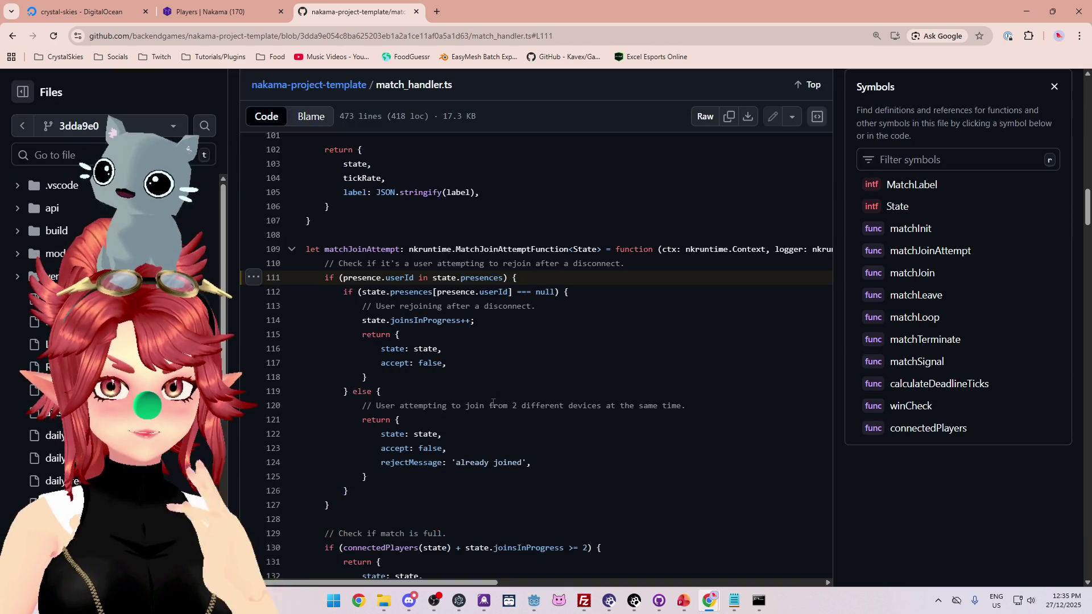
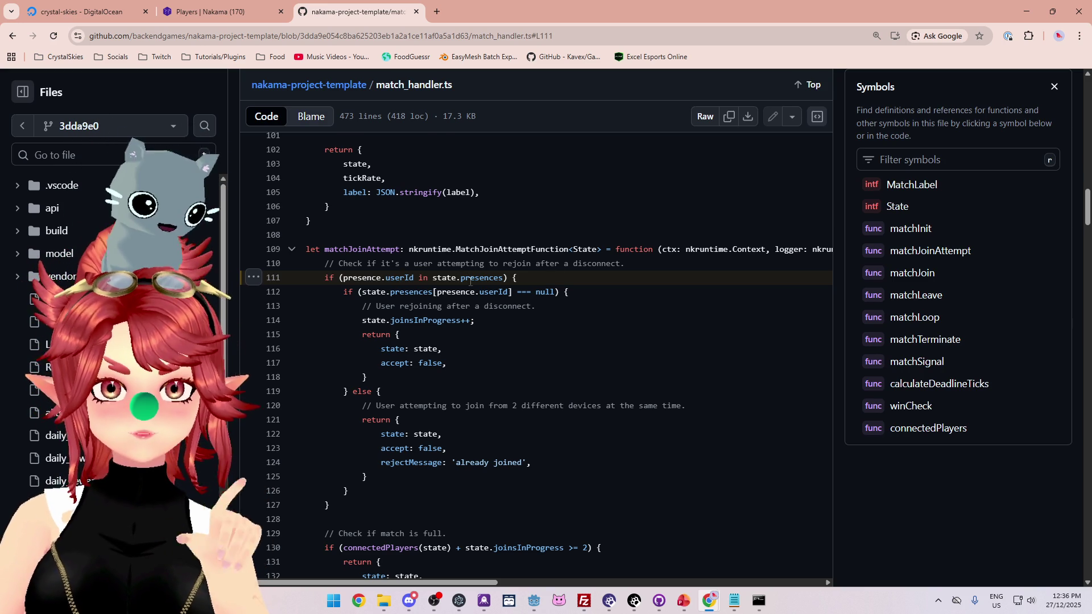
# Go back to the state.presences code search results and inspect the flappy_dash_nakama handler near line 191
pyautogui.scroll(2, 470, 281)
pyautogui.hotkey('alt', 'Left')
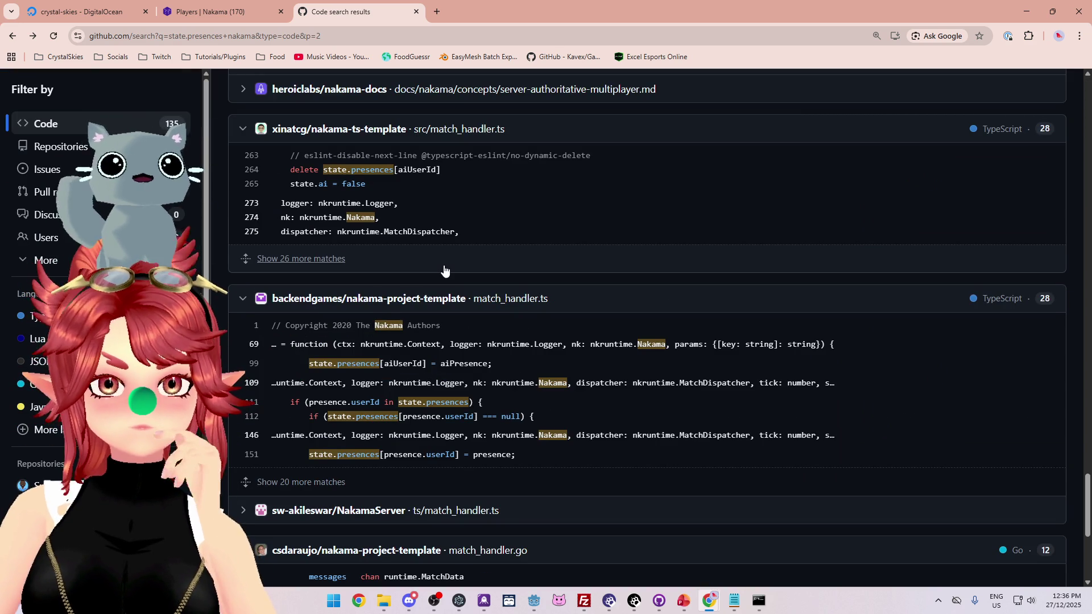
pyautogui.scroll(-3, 604, 454)
pyautogui.scroll(13, 604, 454)
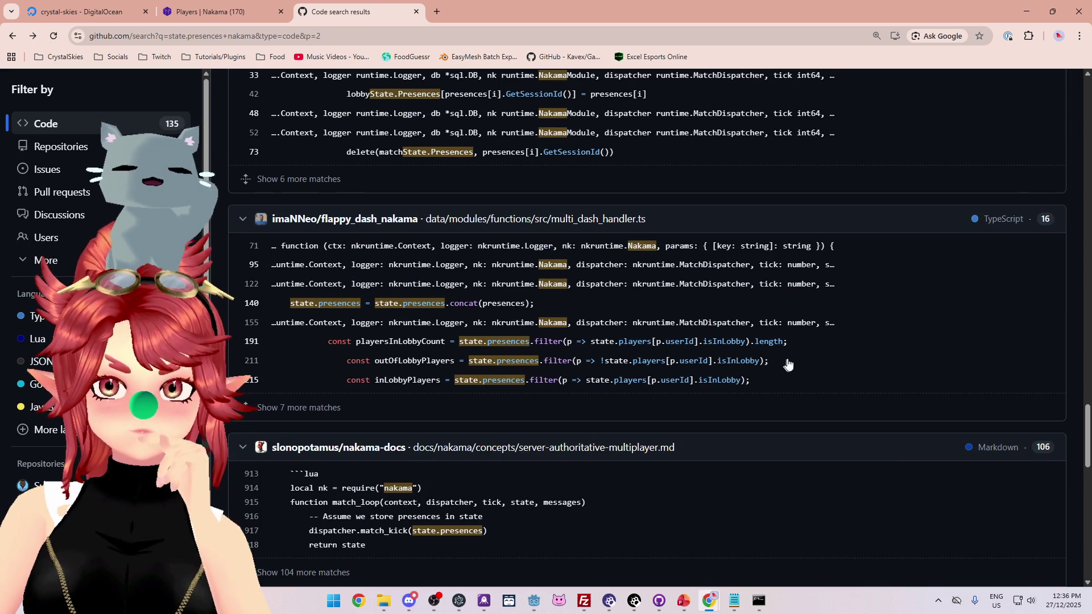
pyautogui.click(809, 346)
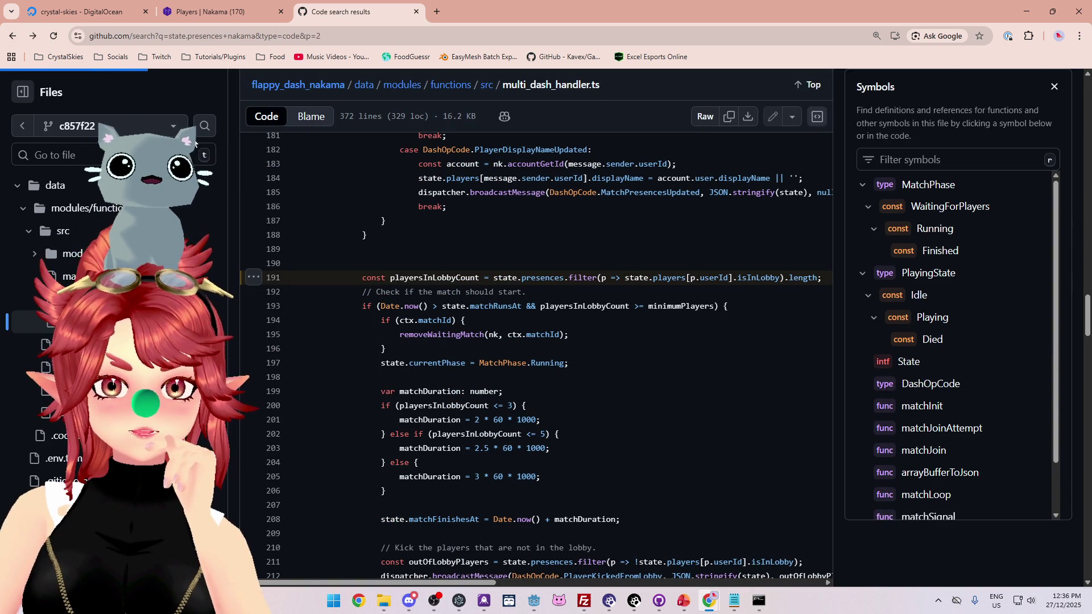
pyautogui.scroll(20, 620, 362)
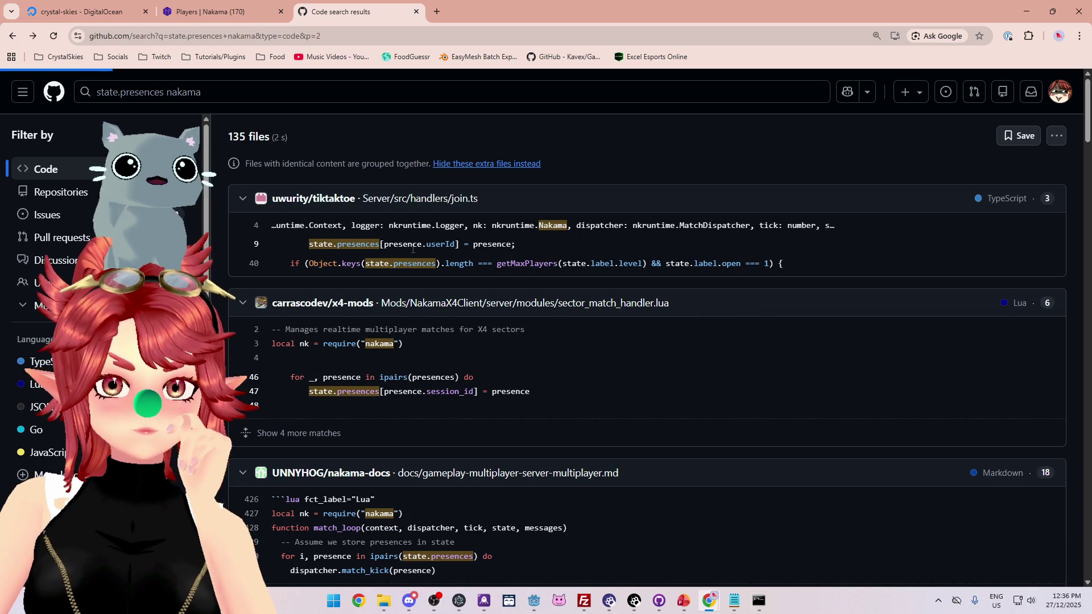
pyautogui.scroll(-3, 529, 367)
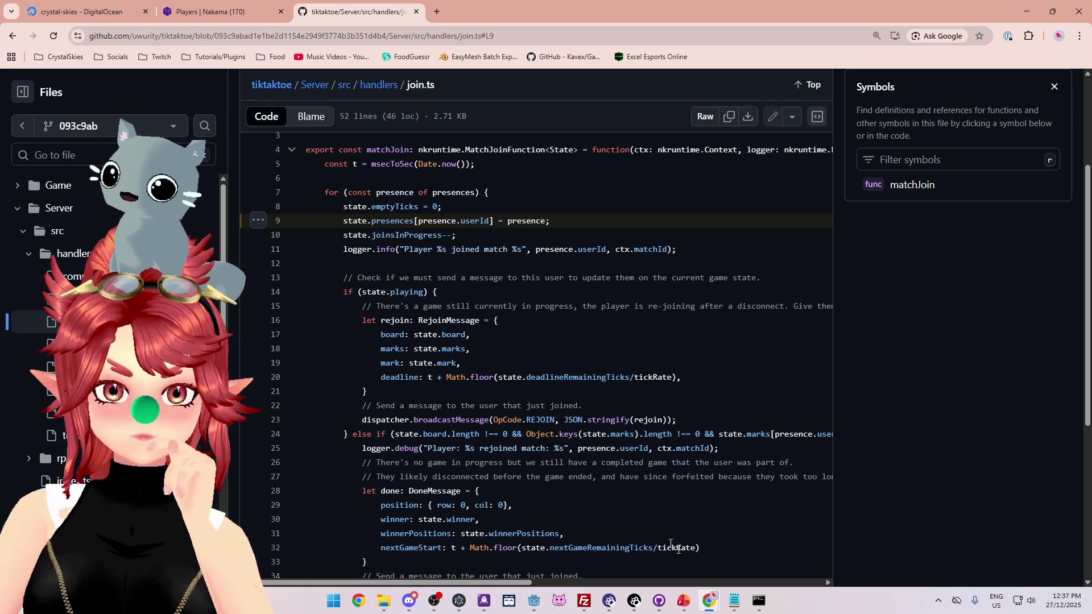
pyautogui.click(734, 601)
# Change the SetHost2 loop keyword from 'in' to 'of'
pyautogui.moveTo(579, 161); pyautogui.dragTo(576, 250)
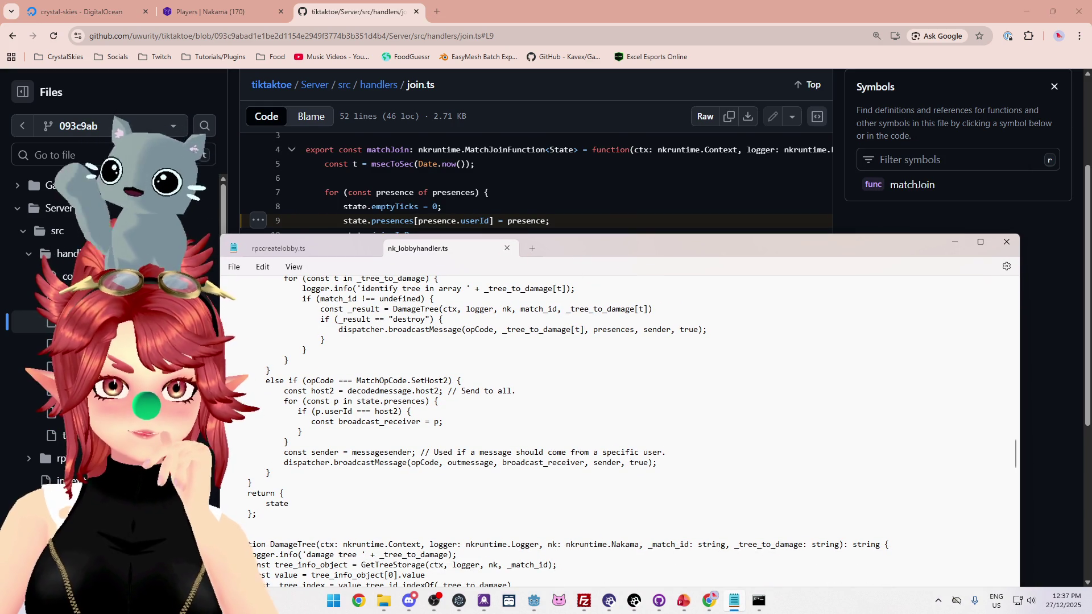
pyautogui.doubleClick(348, 402)
pyautogui.write('of')
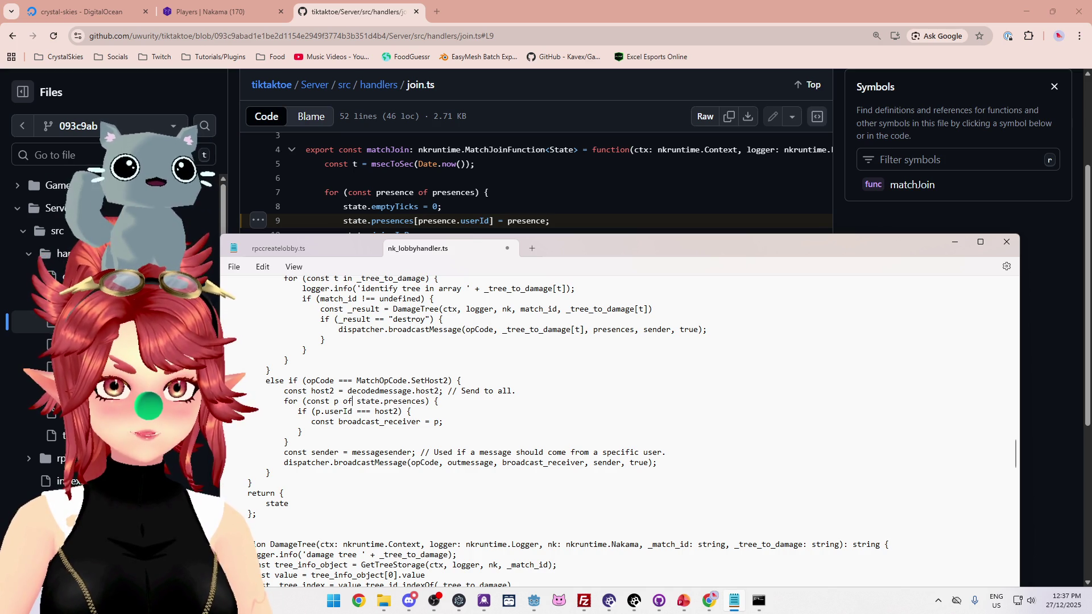
# Rewrite the if condition to compare state.presences[p.userId] against host2
pyautogui.click(317, 411)
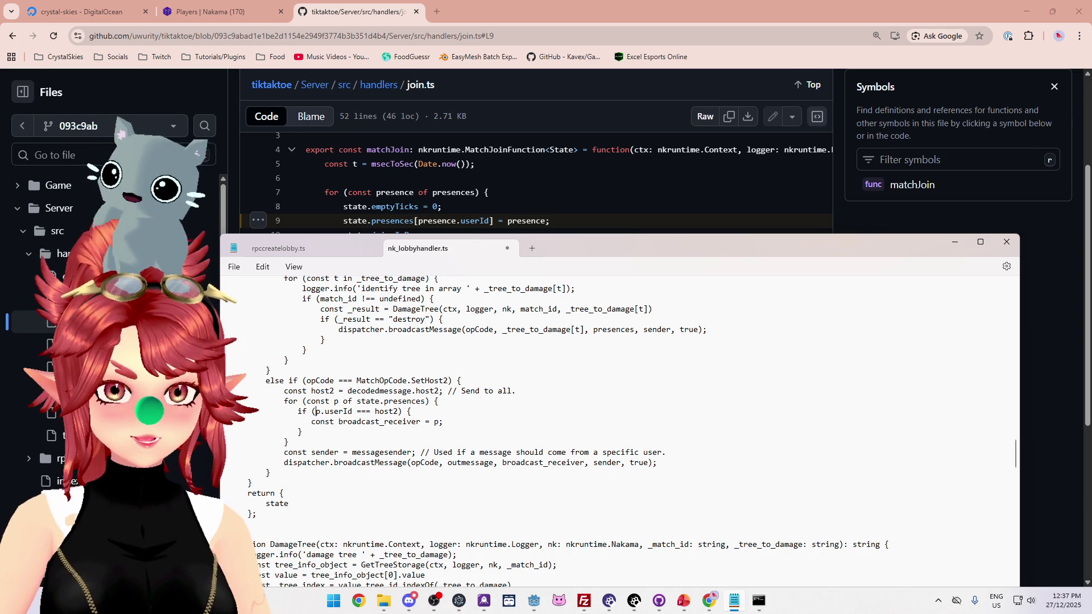
pyautogui.moveTo(397, 402); pyautogui.dragTo(424, 402)
pyautogui.write('state.presences')
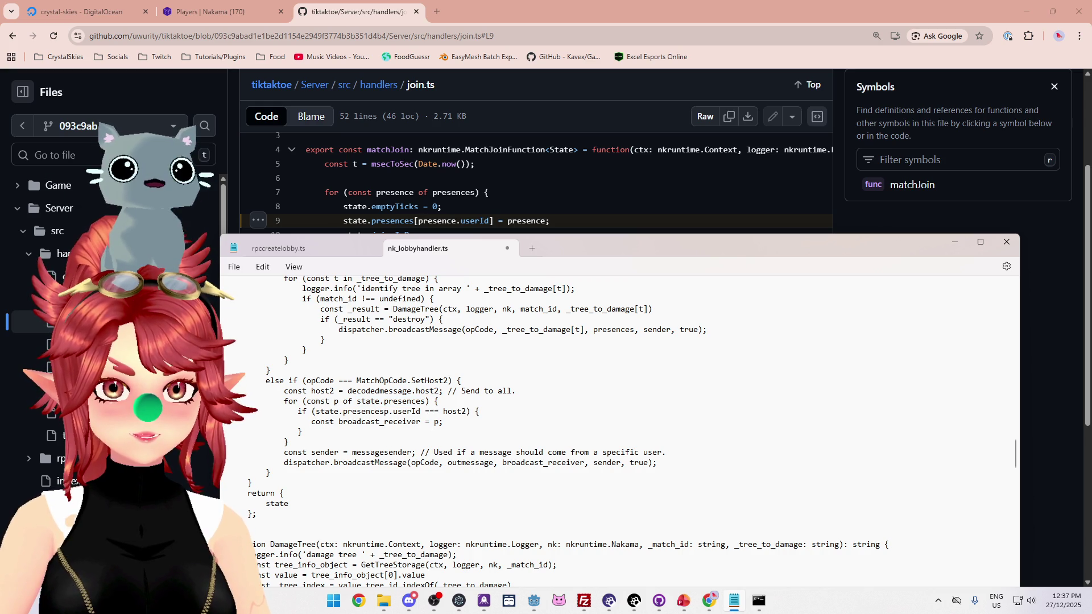
pyautogui.write('[')
pyautogui.press('Right')
pyautogui.press('Right')
pyautogui.press('Right')
pyautogui.write(']')
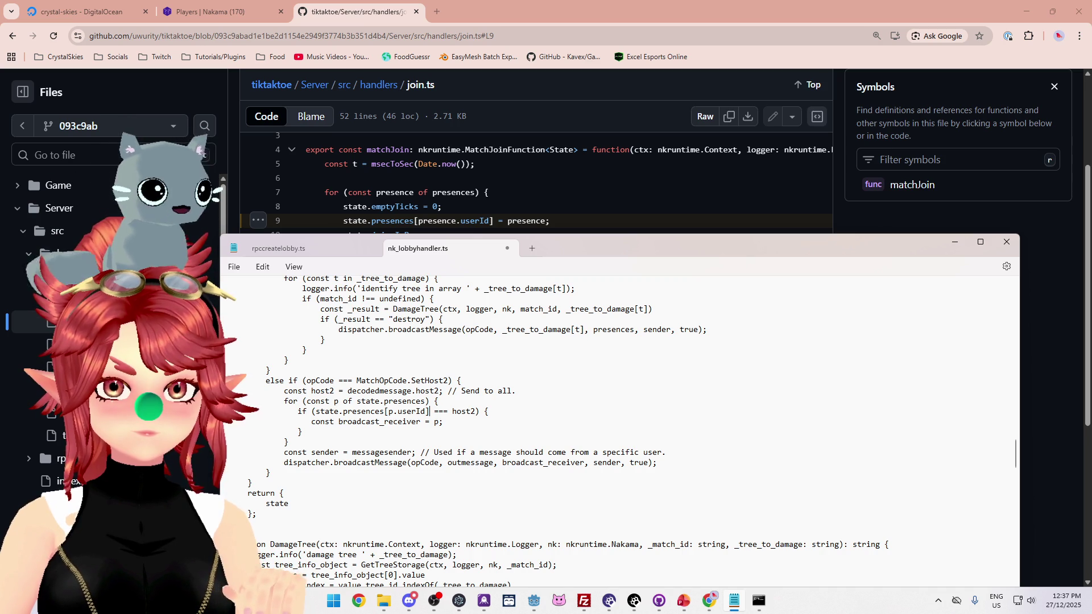
pyautogui.moveTo(315, 411); pyautogui.dragTo(429, 411)
pyautogui.hotkey('ctrl', 'c')
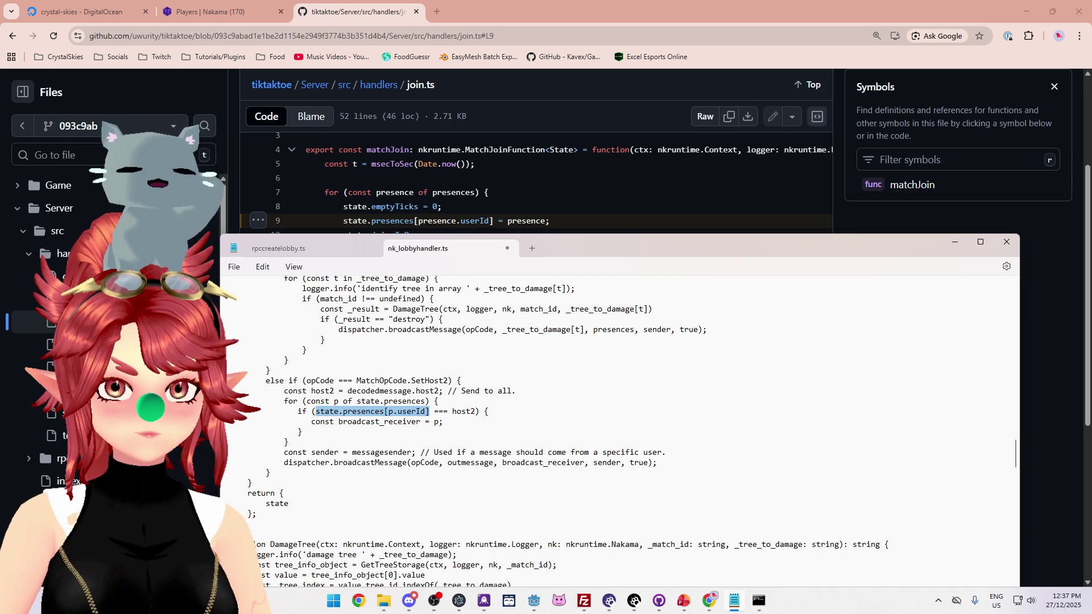
pyautogui.click(437, 422)
# Replace broadcast_receiver's value p with the pasted state.presences[p.userId]
pyautogui.hotkey('ctrl', 'v')
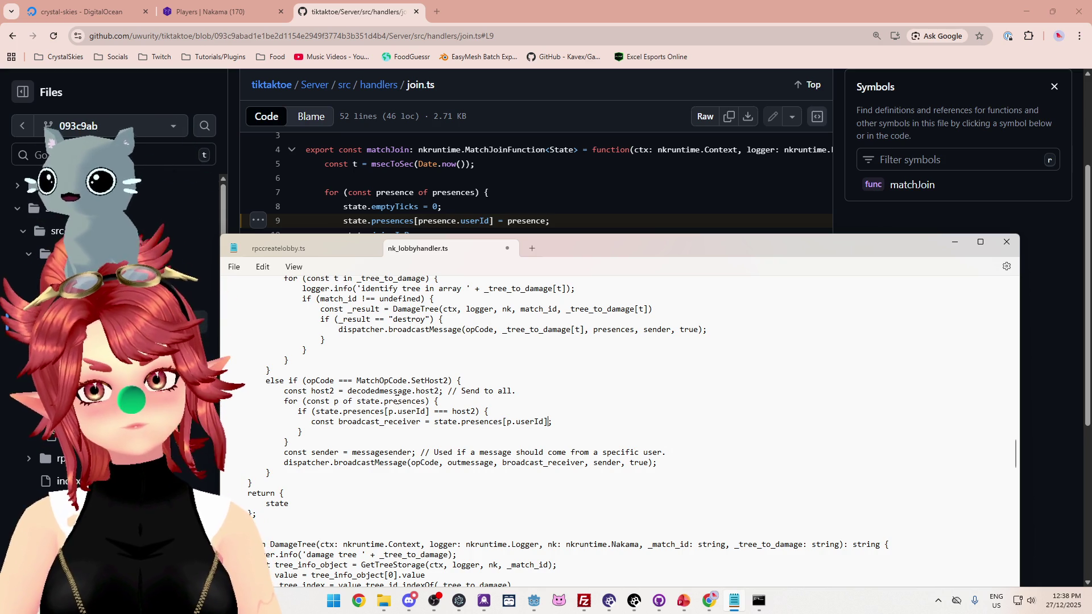
pyautogui.moveTo(582, 251)
pyautogui.mouseDown()
pyautogui.moveTo(557, 291)
pyautogui.moveTo(576, 252)
pyautogui.moveTo(552, 241)
pyautogui.moveTo(582, 245)
pyautogui.moveTo(587, 292)
pyautogui.moveTo(585, 269)
pyautogui.mouseUp()
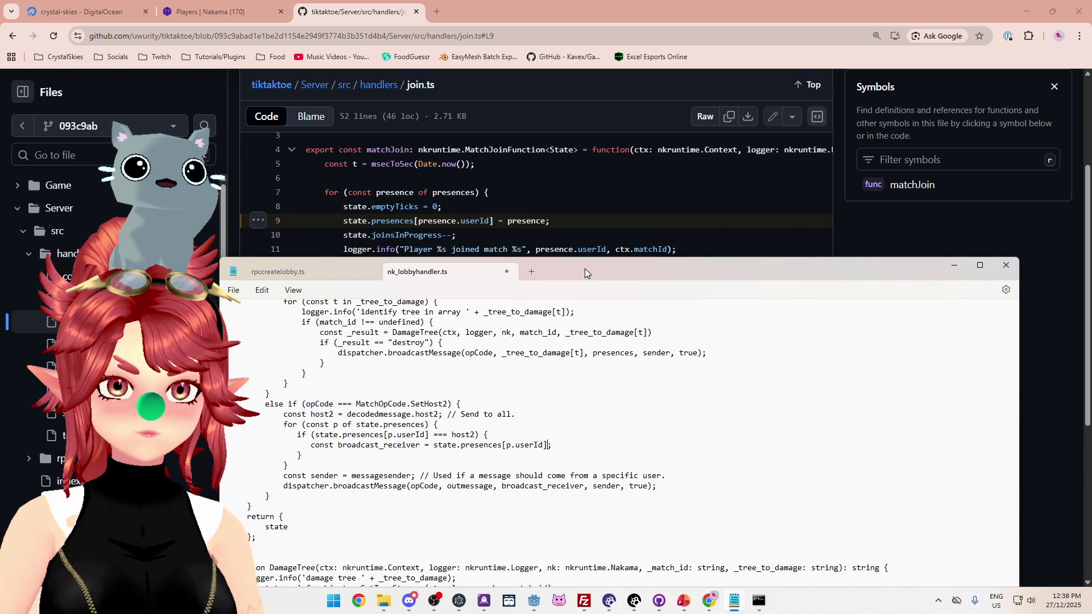
pyautogui.moveTo(585, 268); pyautogui.dragTo(578, 241)
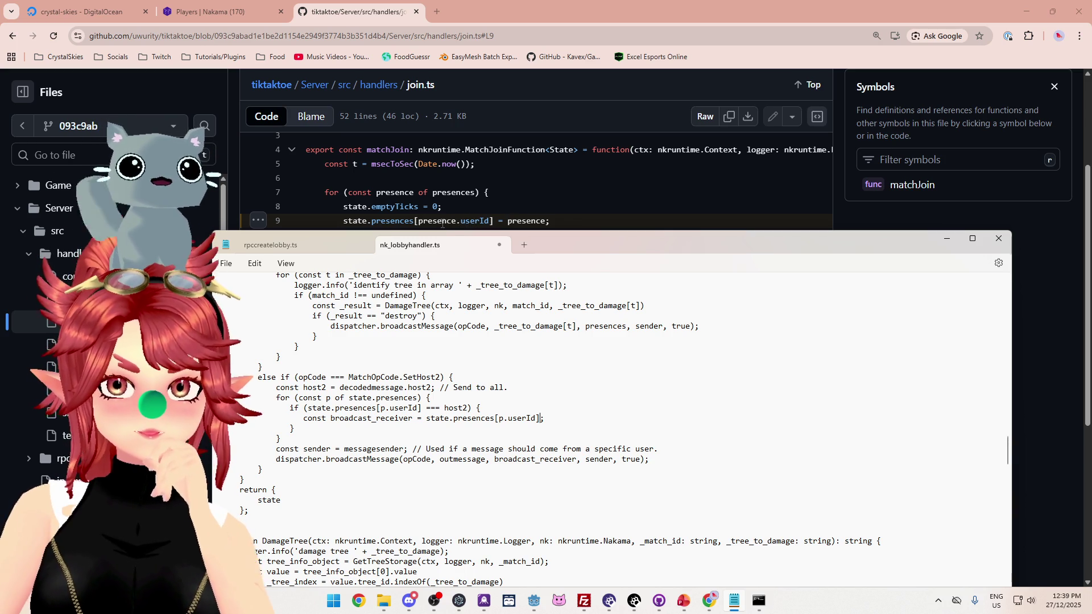
pyautogui.moveTo(522, 241)
pyautogui.mouseDown()
pyautogui.moveTo(524, 320)
pyautogui.moveTo(524, 270)
pyautogui.mouseUp()
pyautogui.moveTo(602, 274)
pyautogui.mouseDown()
pyautogui.moveTo(597, 244)
pyautogui.moveTo(608, 244)
pyautogui.moveTo(595, 261)
pyautogui.moveTo(580, 243)
pyautogui.mouseUp()
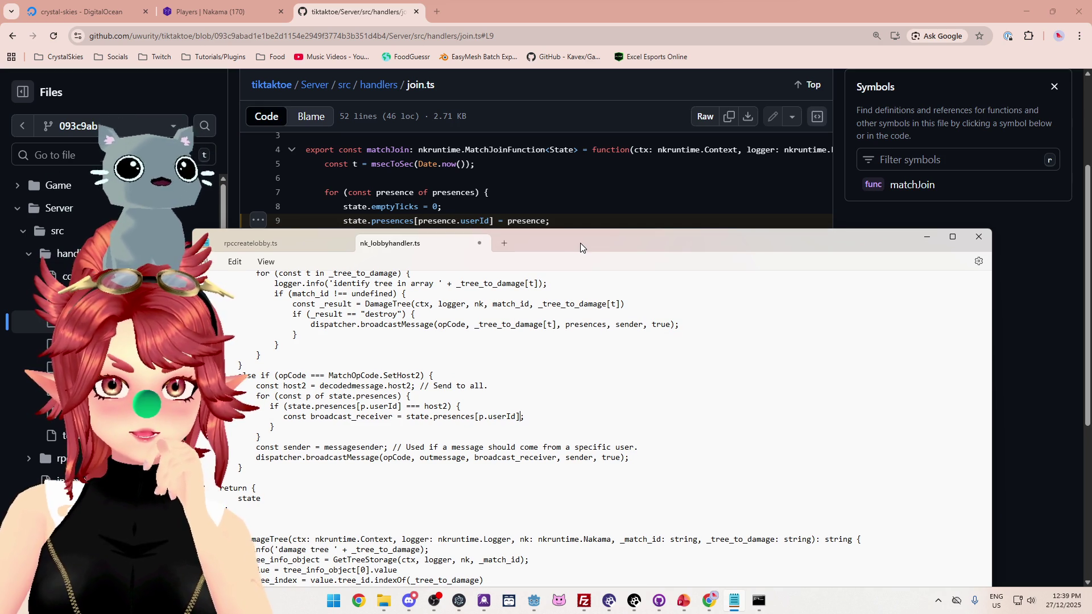
pyautogui.moveTo(580, 243)
pyautogui.mouseDown()
pyautogui.moveTo(575, 256)
pyautogui.moveTo(572, 241)
pyautogui.mouseUp()
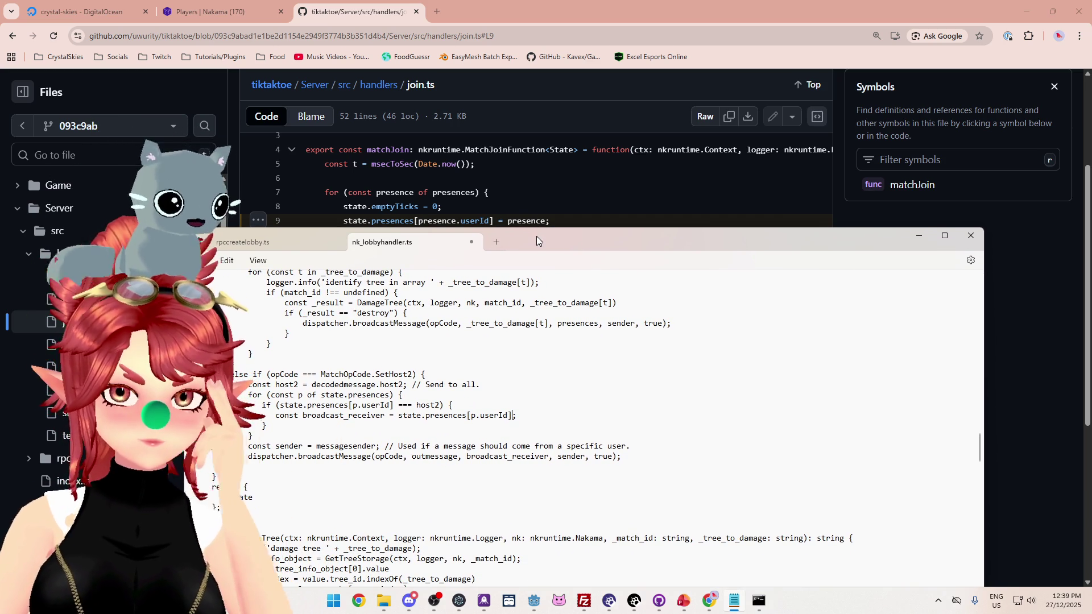
pyautogui.moveTo(537, 237)
pyautogui.mouseDown()
pyautogui.moveTo(527, 352)
pyautogui.moveTo(530, 238)
pyautogui.mouseUp()
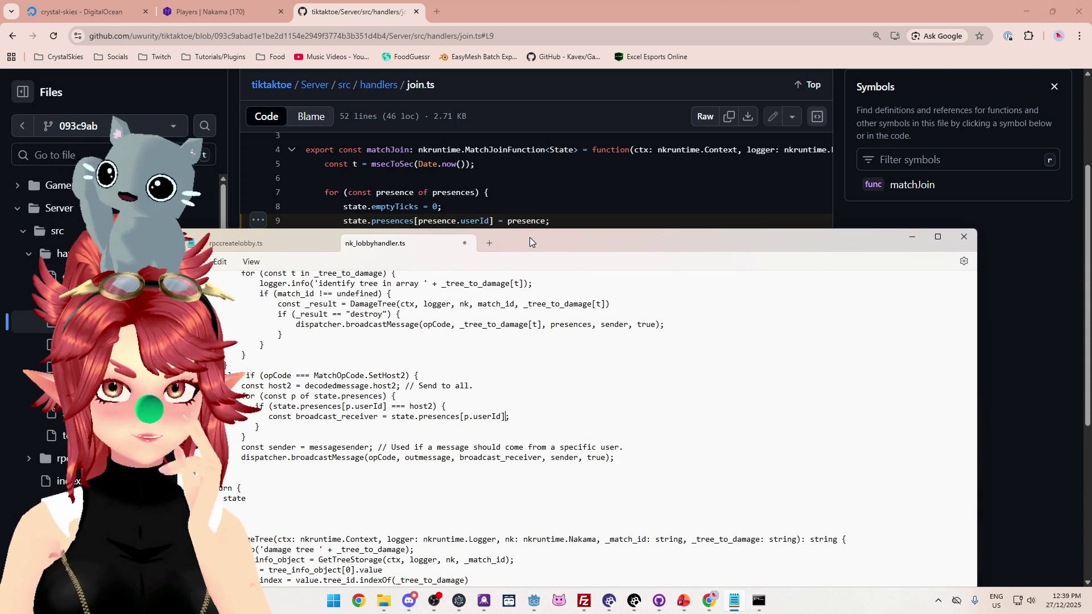
pyautogui.moveTo(530, 237); pyautogui.dragTo(531, 238)
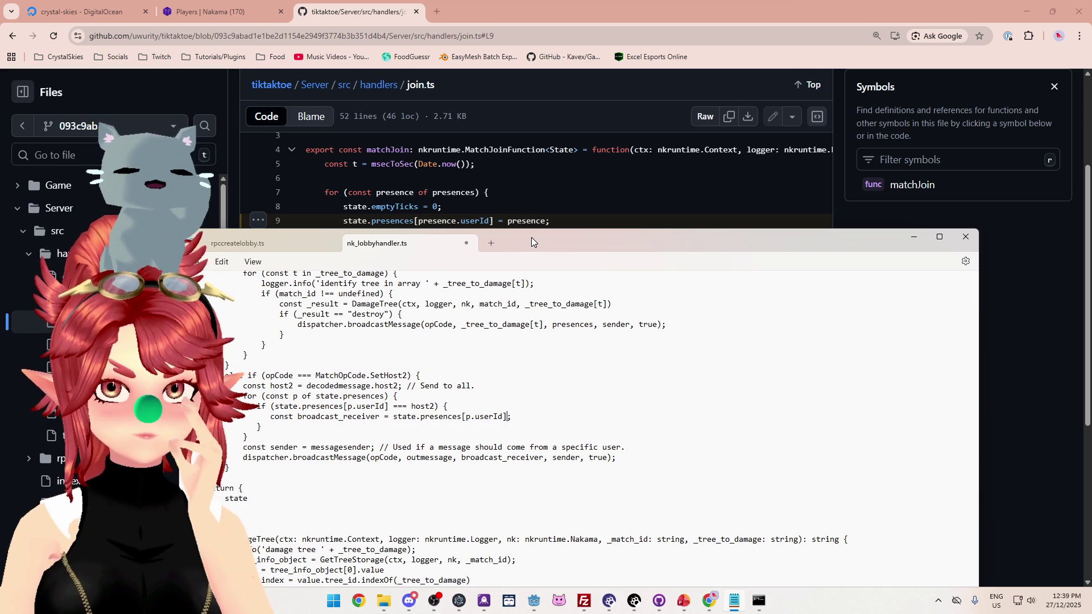
pyautogui.moveTo(531, 237); pyautogui.dragTo(532, 237)
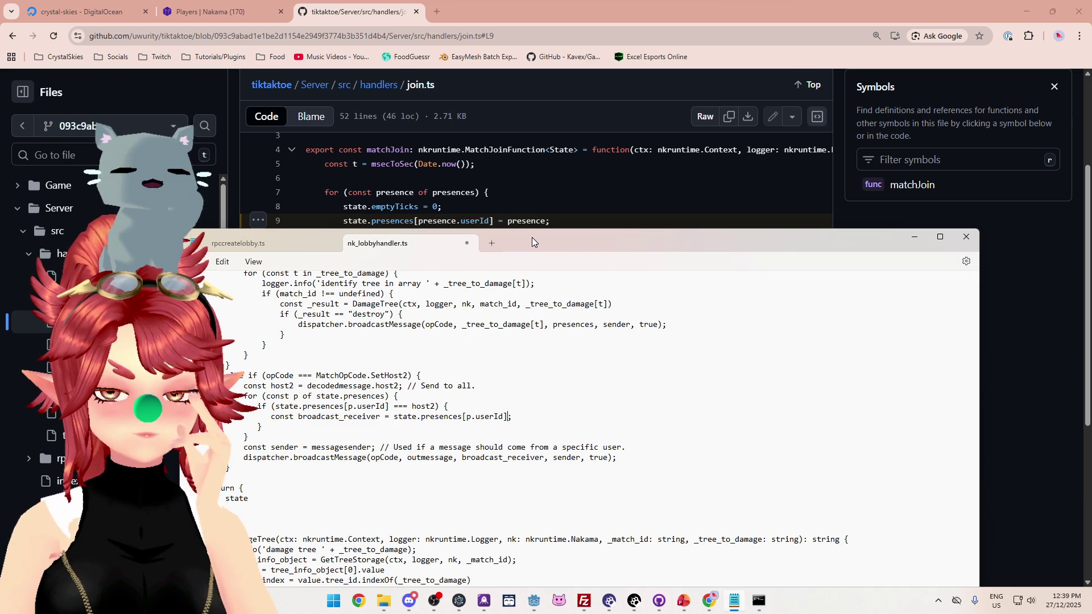
pyautogui.moveTo(531, 237); pyautogui.dragTo(532, 237)
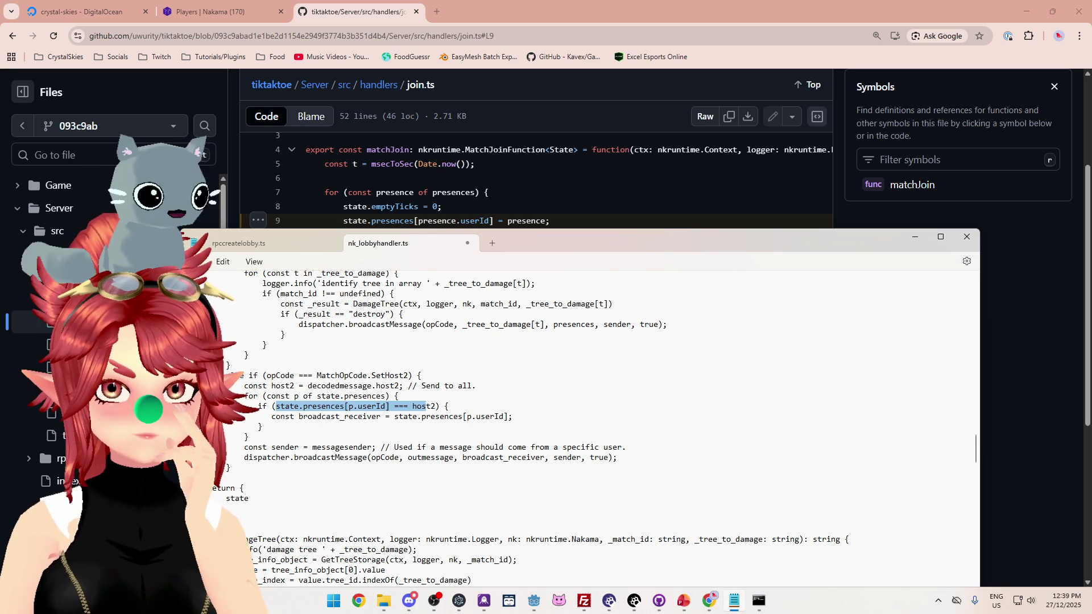
pyautogui.click(332, 407)
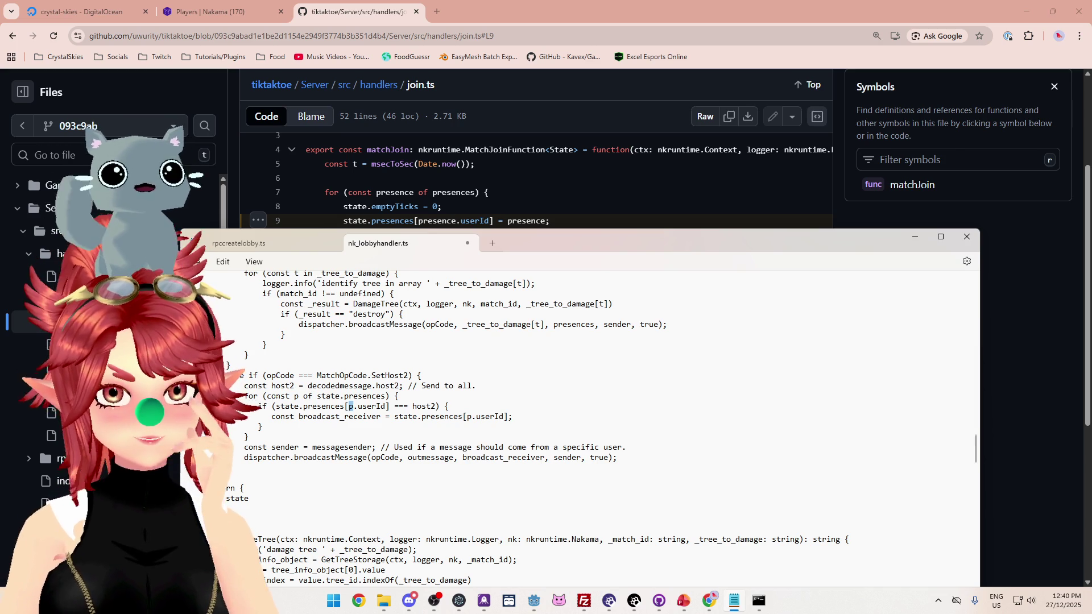
pyautogui.click(297, 397)
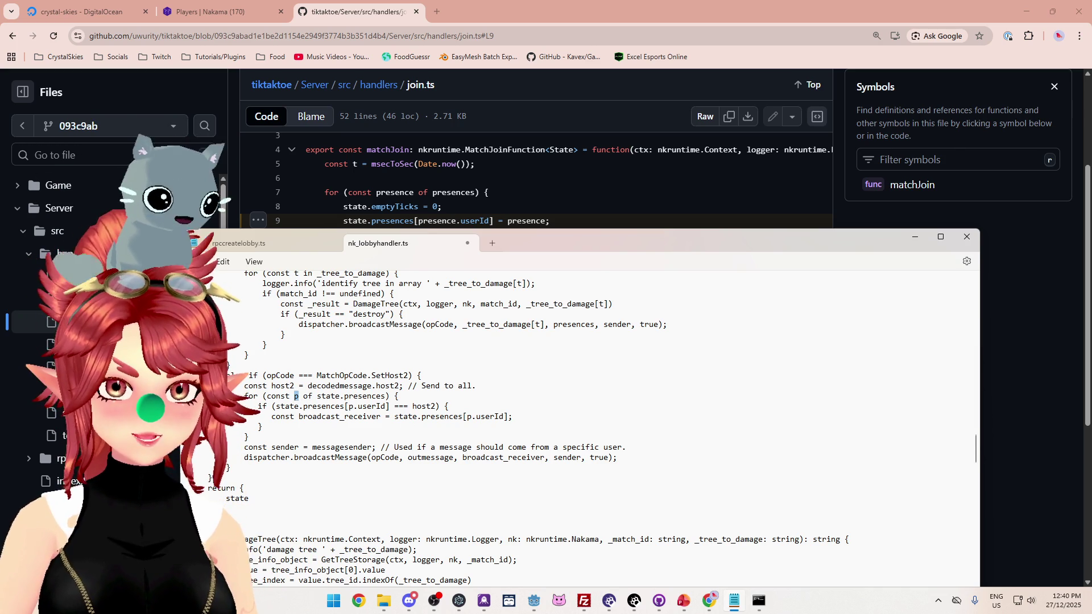
pyautogui.moveTo(394, 417); pyautogui.dragTo(508, 417)
pyautogui.write('p')
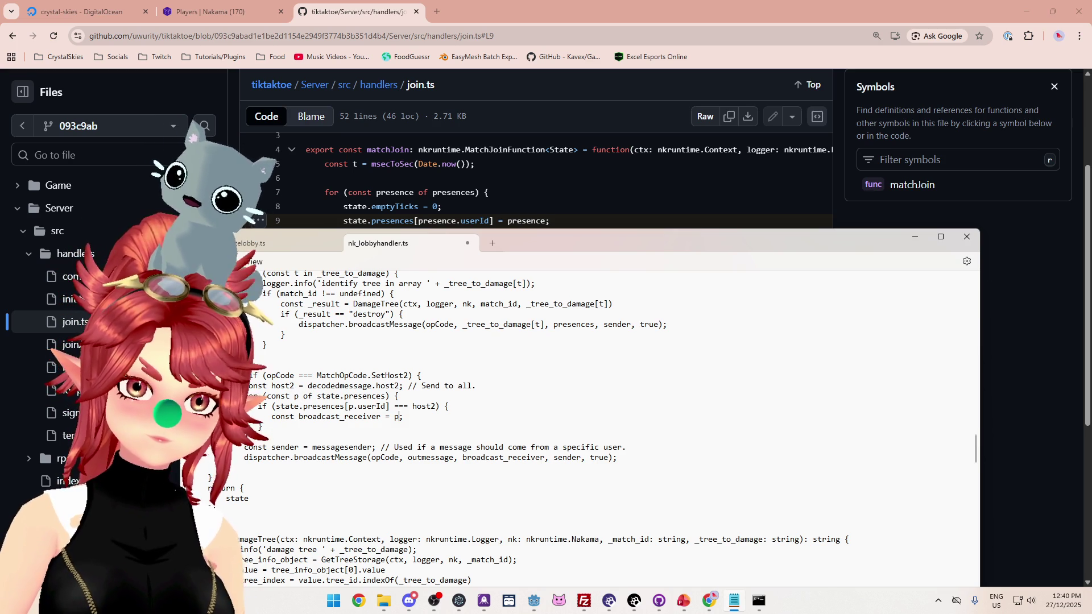
pyautogui.hotkey('ctrl', 'z')
pyautogui.click(295, 396)
pyautogui.doubleClick(296, 396)
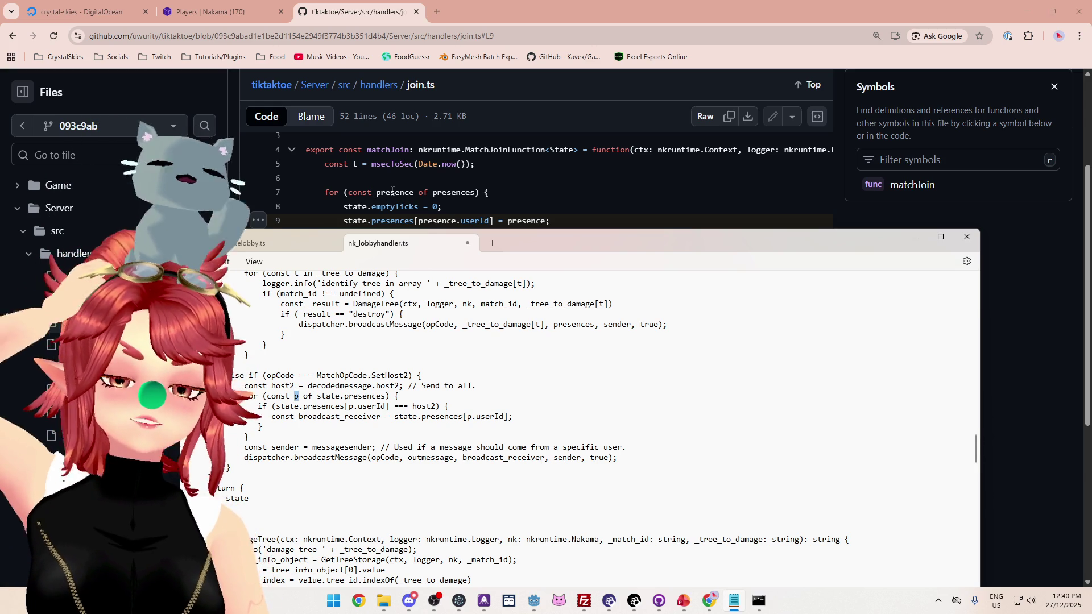
pyautogui.scroll(-3, 569, 427)
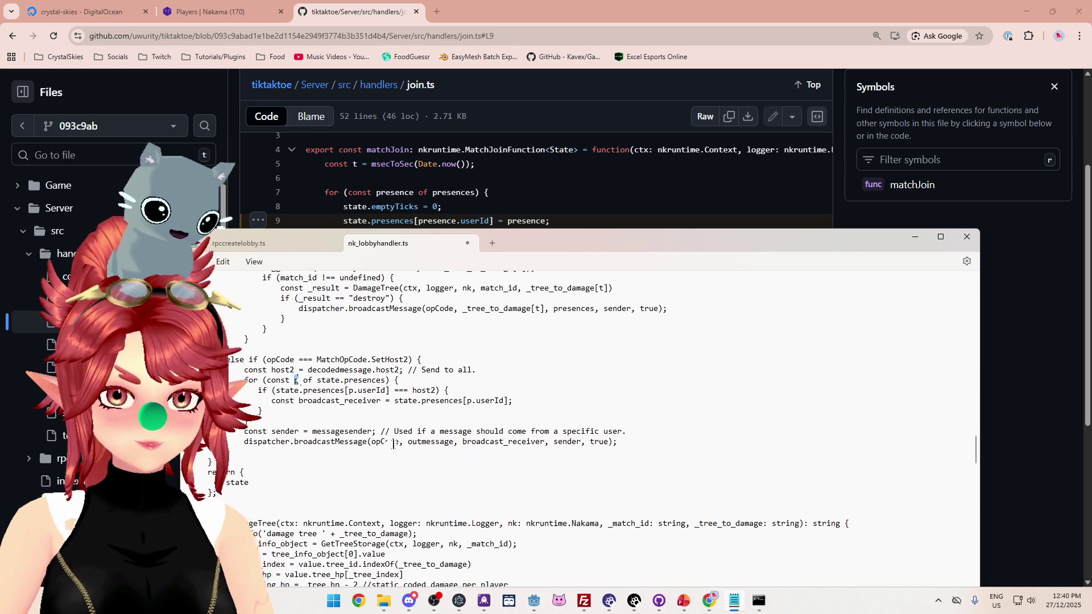
pyautogui.scroll(-3, 569, 426)
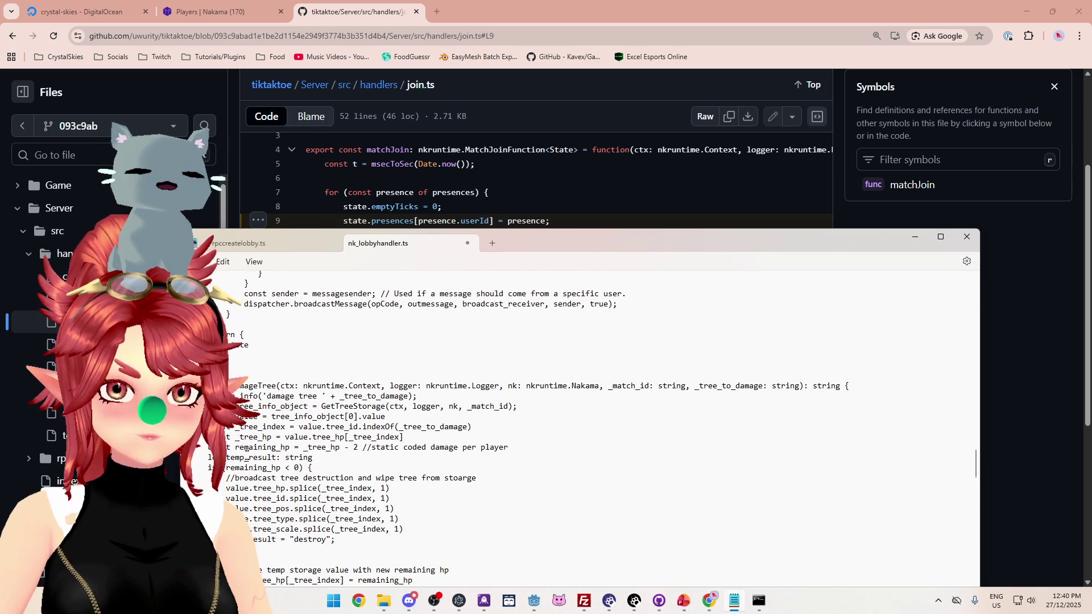
pyautogui.scroll(-5, 568, 426)
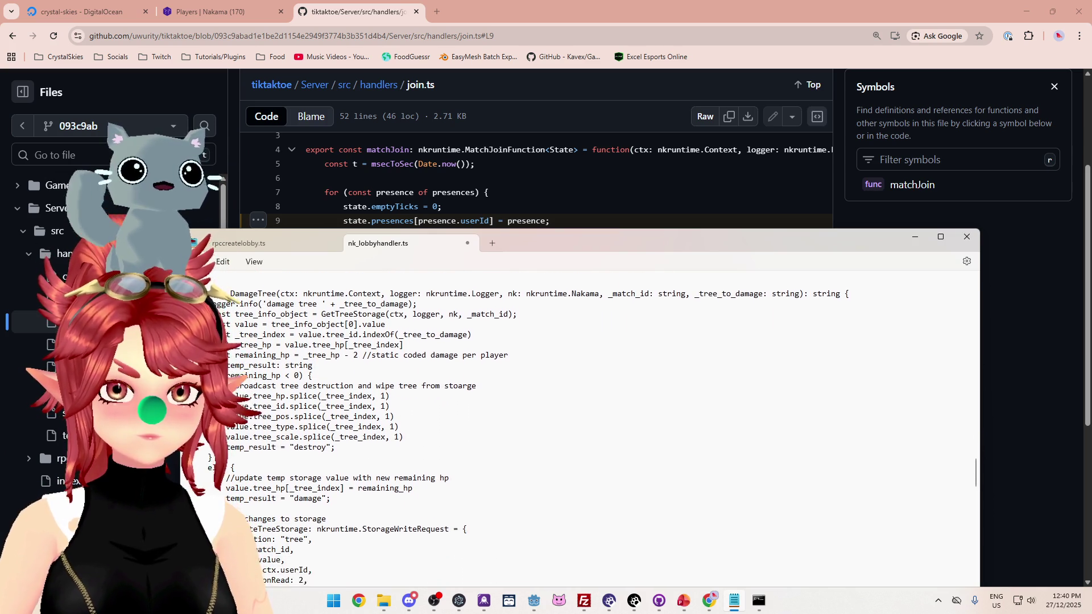
pyautogui.scroll(3, 569, 427)
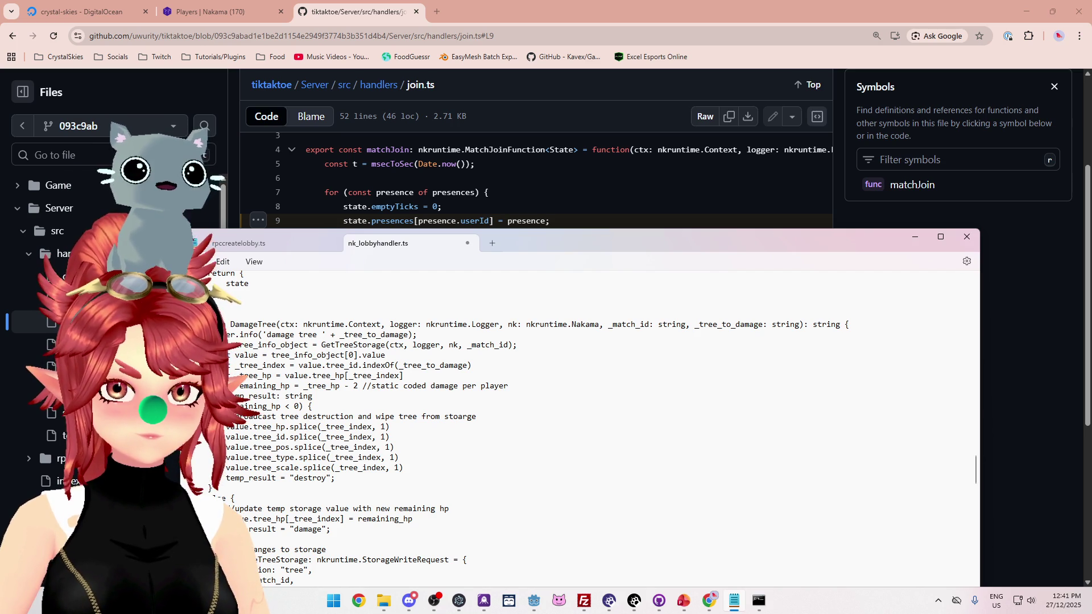
pyautogui.scroll(-1, 597, 426)
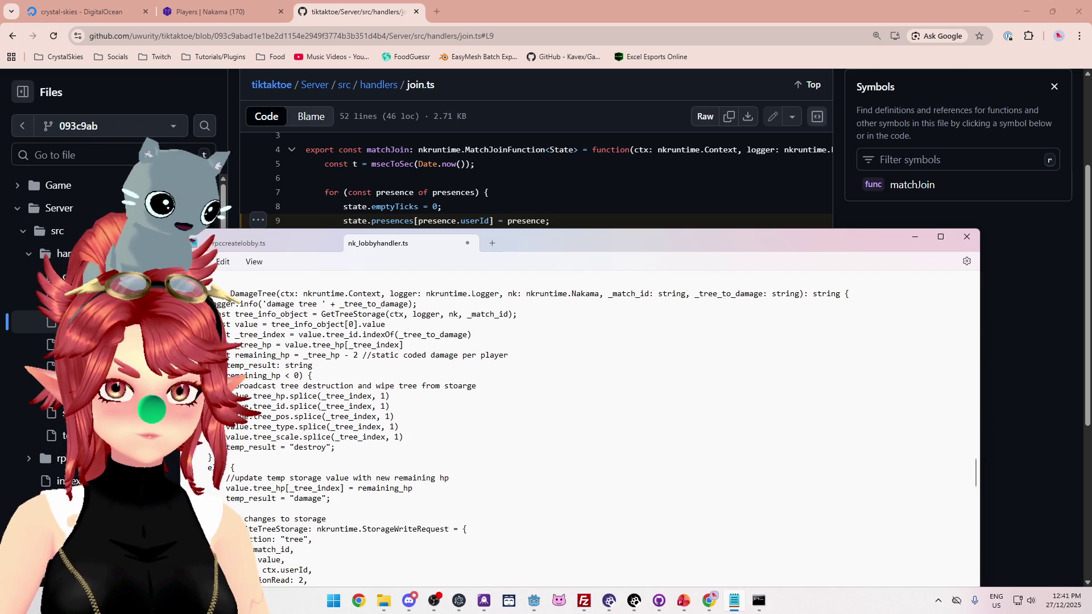
pyautogui.scroll(-4, 597, 427)
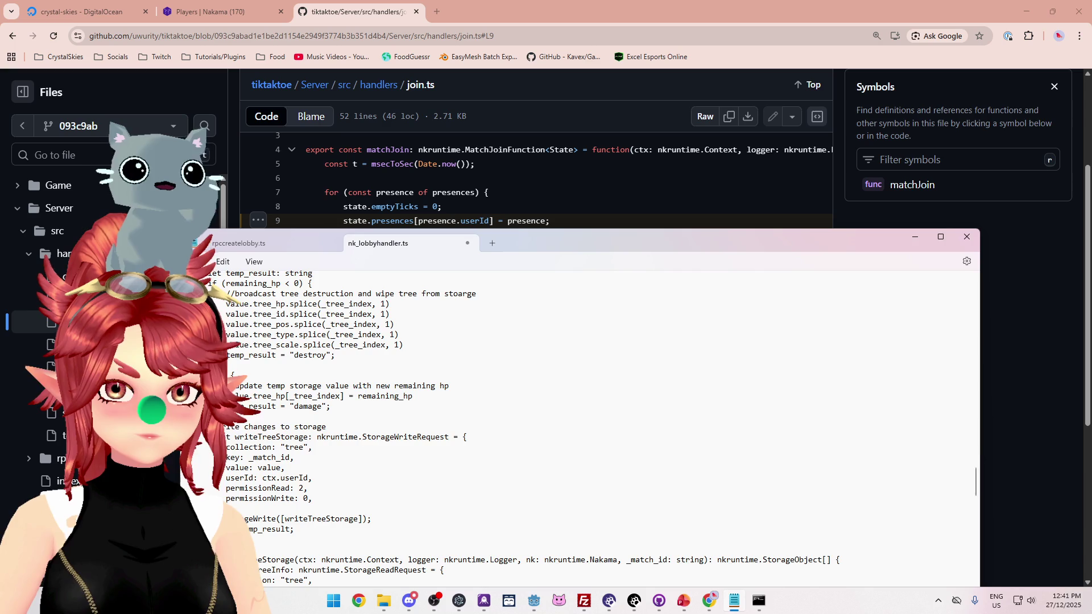
pyautogui.scroll(-6, 597, 427)
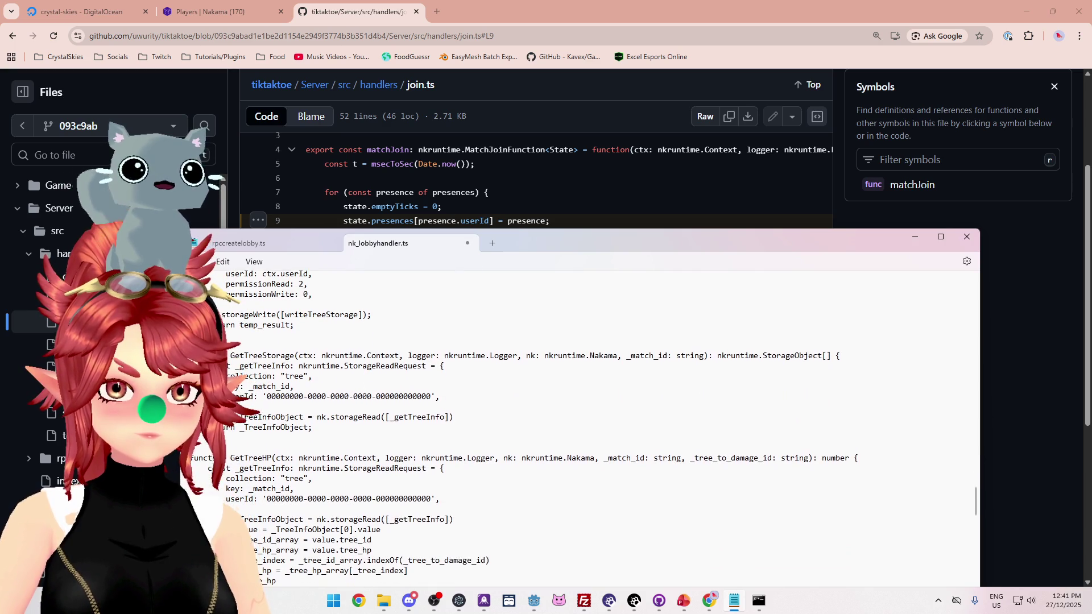
pyautogui.scroll(-3, 291, 395)
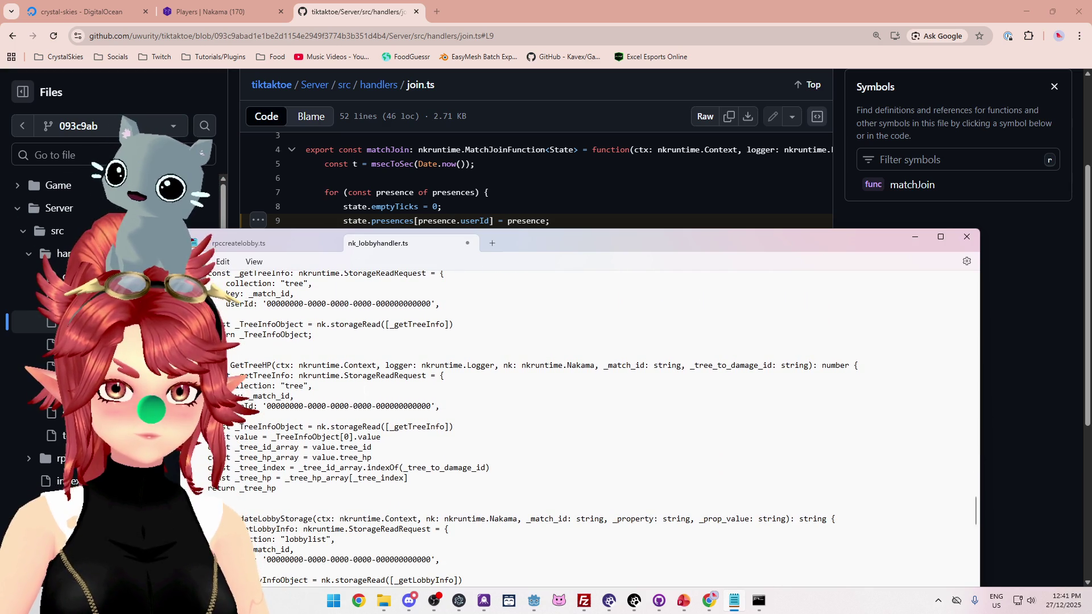
pyautogui.scroll(-3, 291, 395)
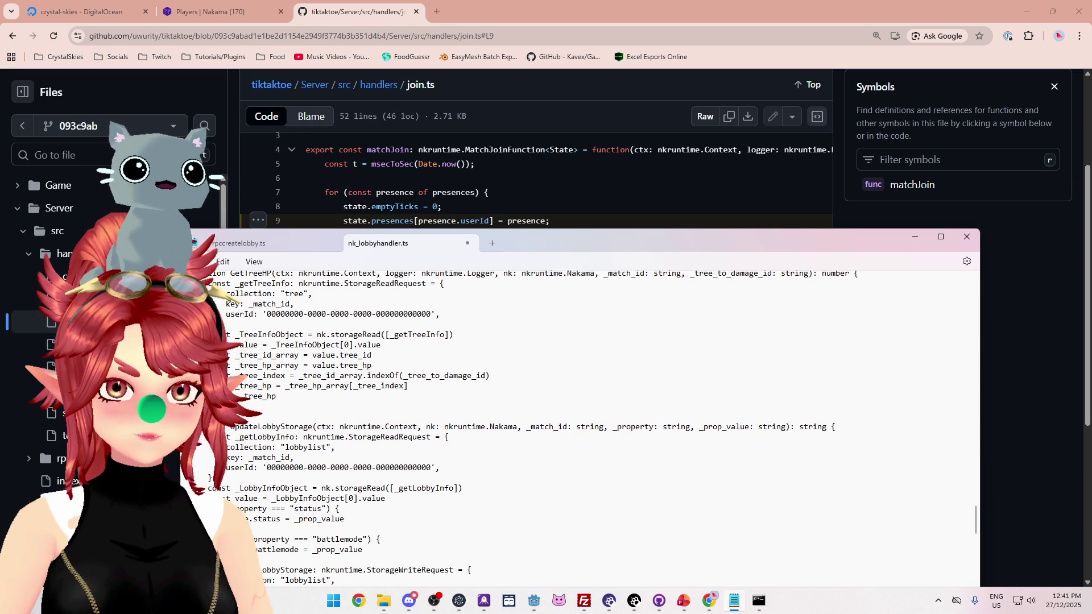
pyautogui.scroll(-6, 291, 394)
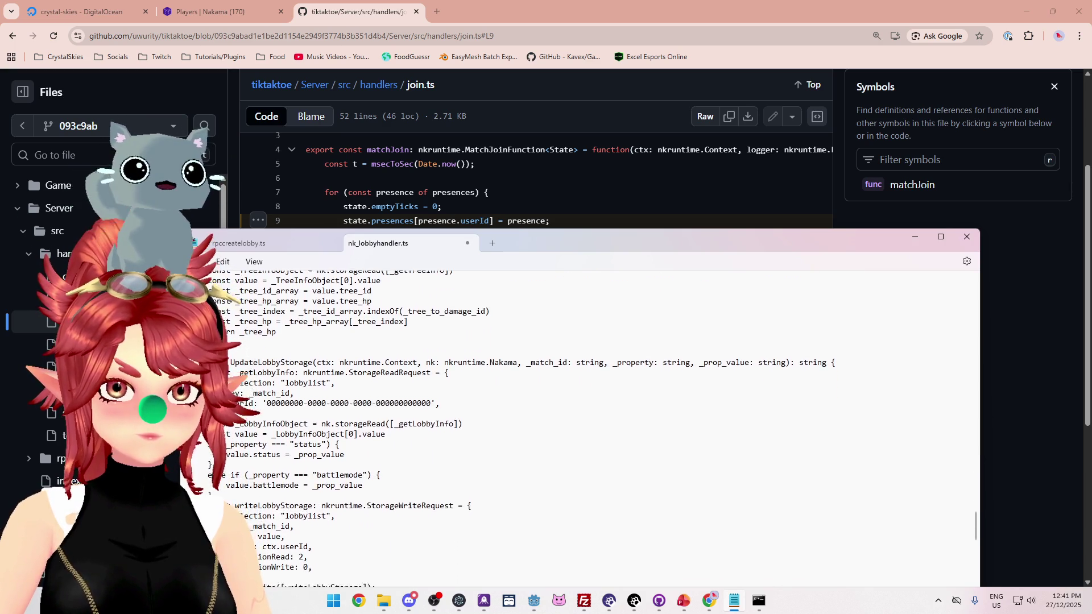
pyautogui.scroll(15, 291, 395)
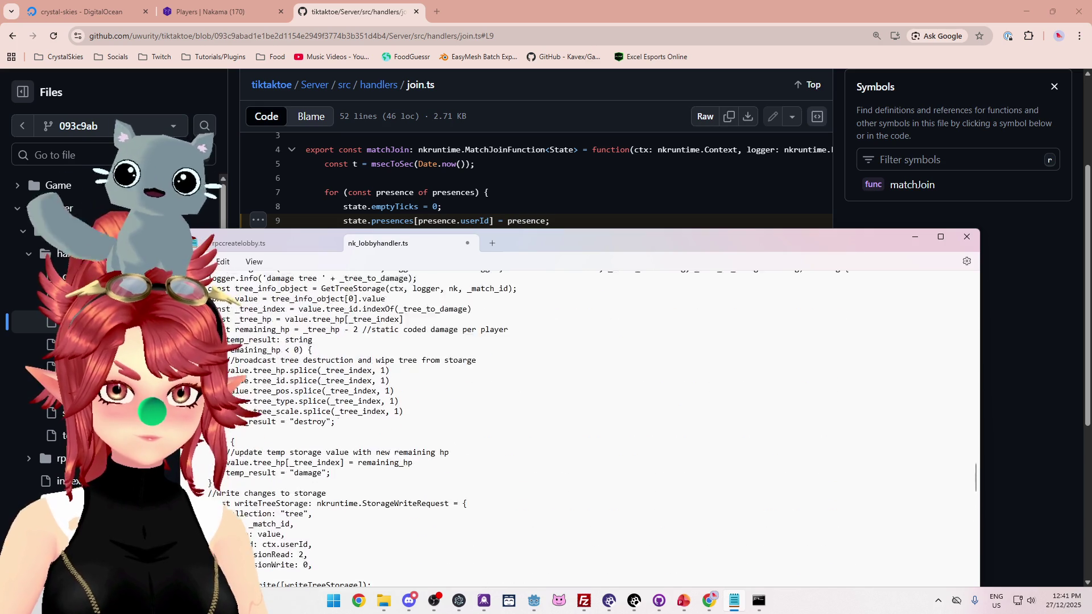
pyautogui.scroll(5, 291, 394)
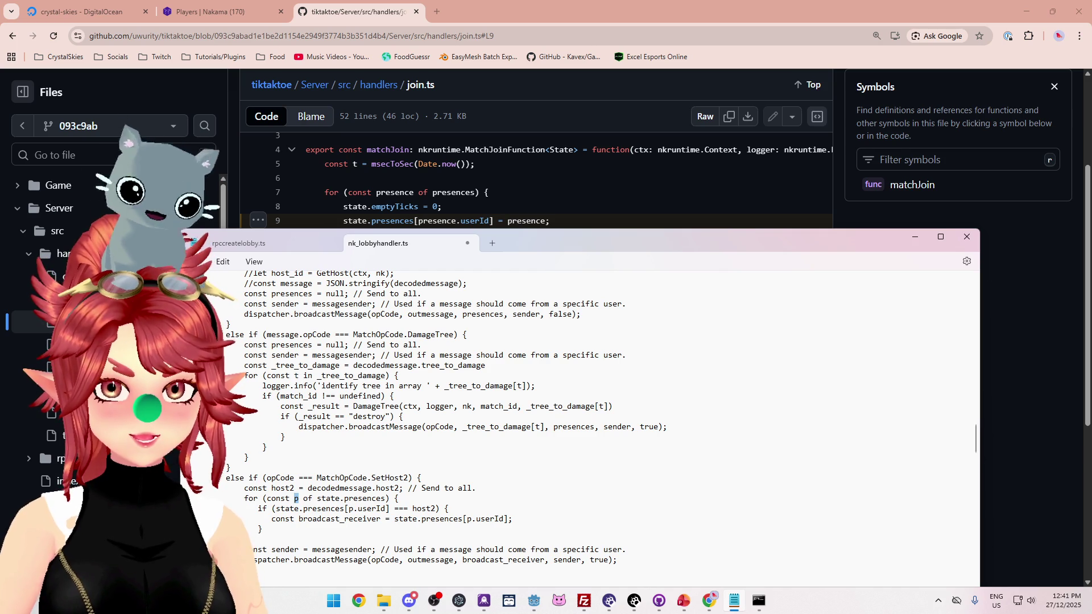
# Check the DamageTree loop variable t and its use in _tree_to_damage[t], then return to GitHub's join.ts
pyautogui.doubleClick(296, 375)
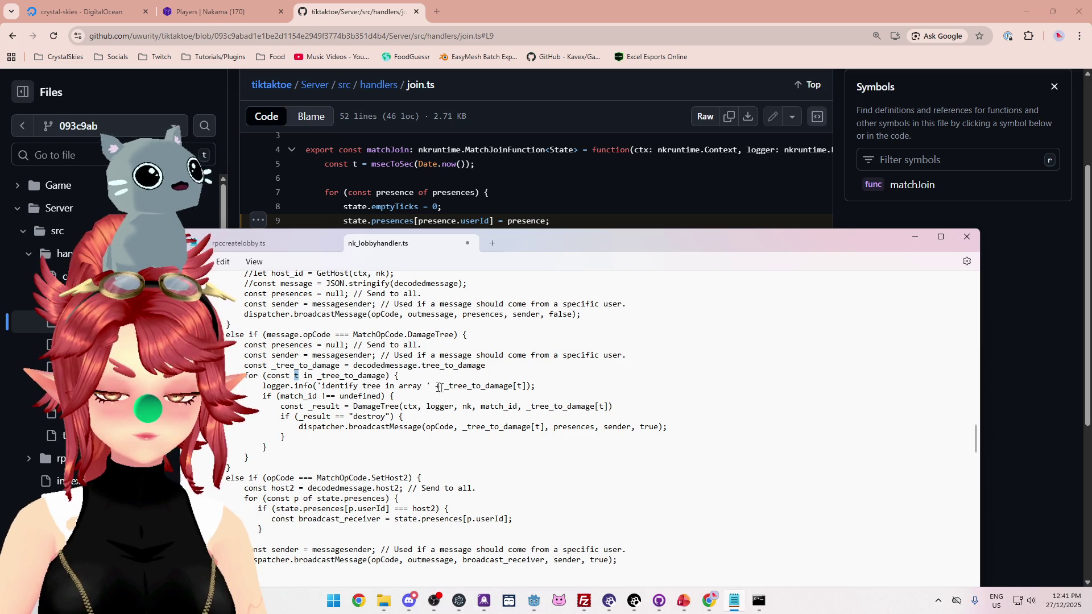
pyautogui.doubleClick(520, 386)
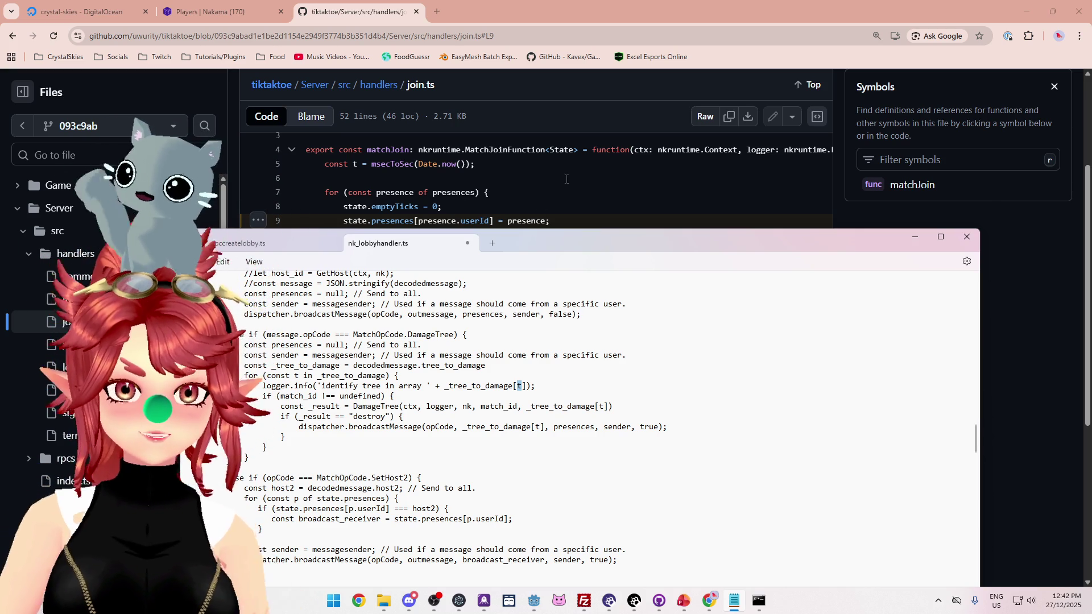
pyautogui.click(565, 178)
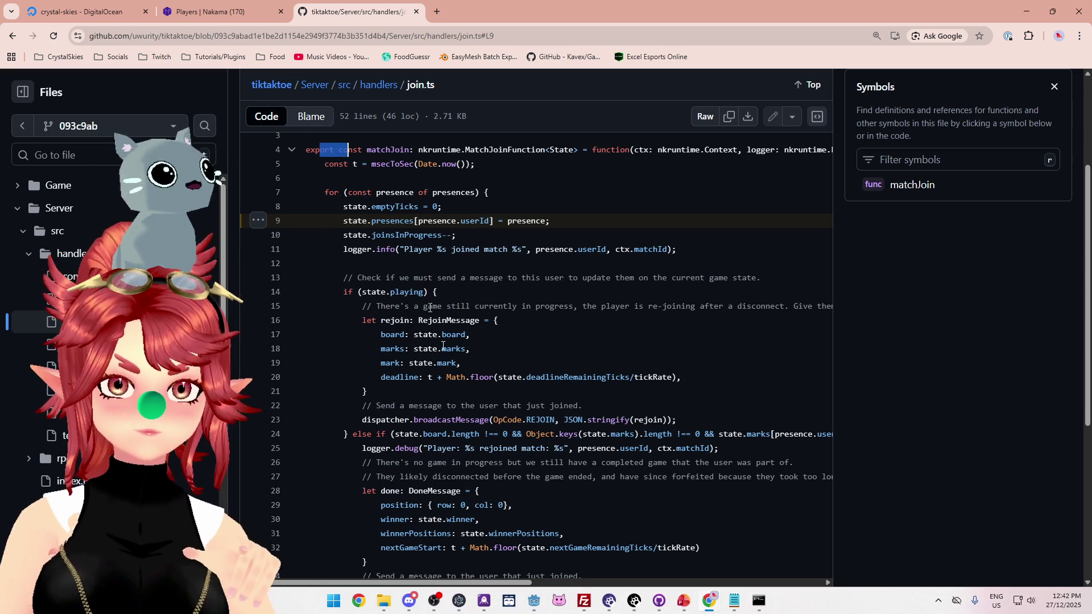
# Read join.ts's long matchJoin lines, highlighting state on line 9, then switch back to Notepad
pyautogui.moveTo(432, 582); pyautogui.dragTo(702, 601)
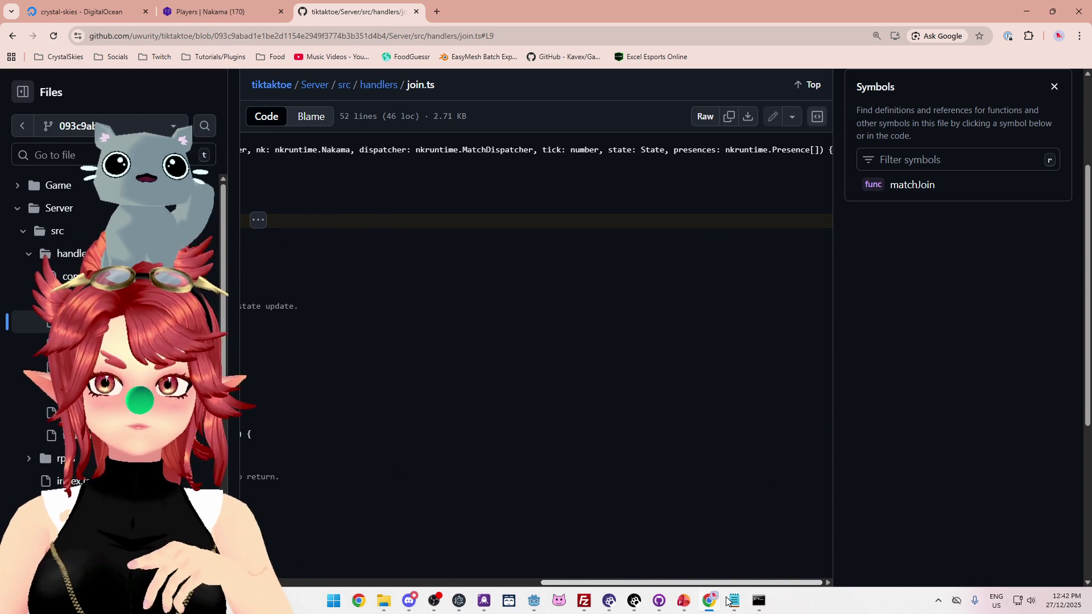
pyautogui.moveTo(727, 601); pyautogui.dragTo(350, 552)
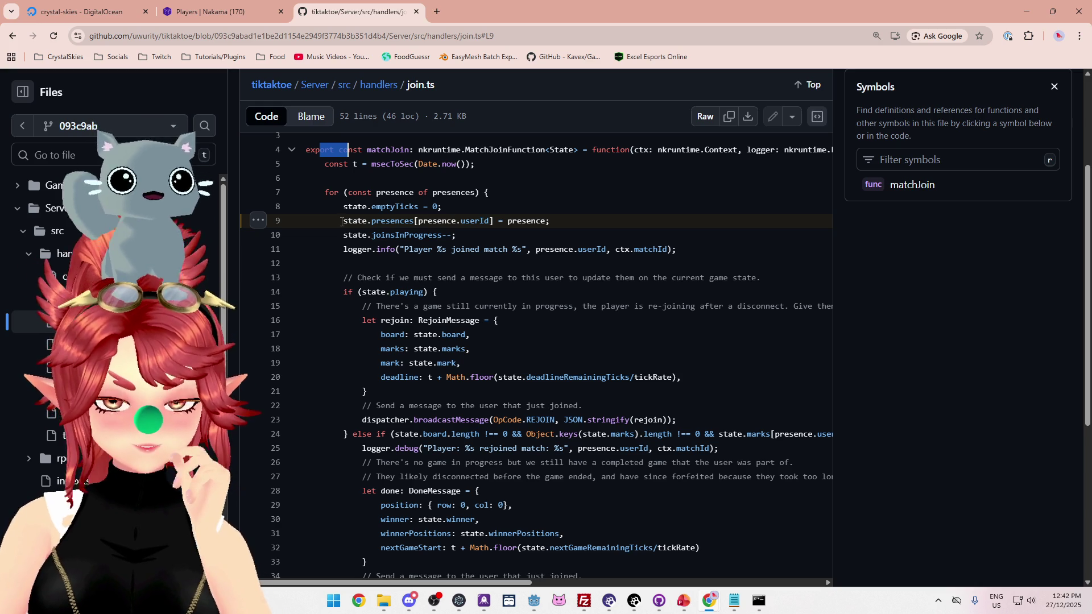
pyautogui.moveTo(341, 222); pyautogui.dragTo(368, 222)
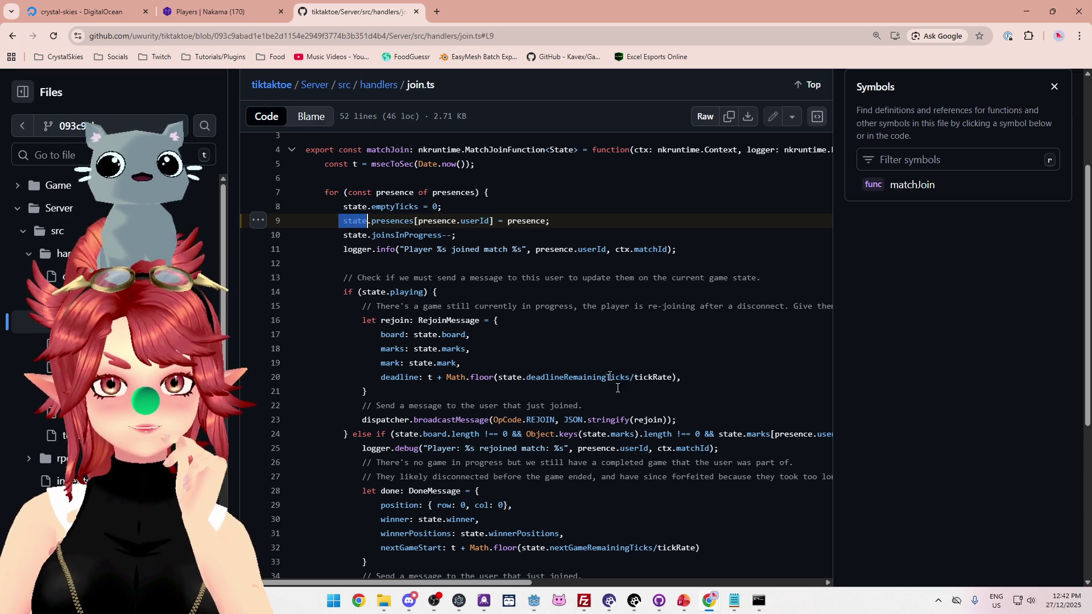
pyautogui.hotkey('alt', 'Tab')
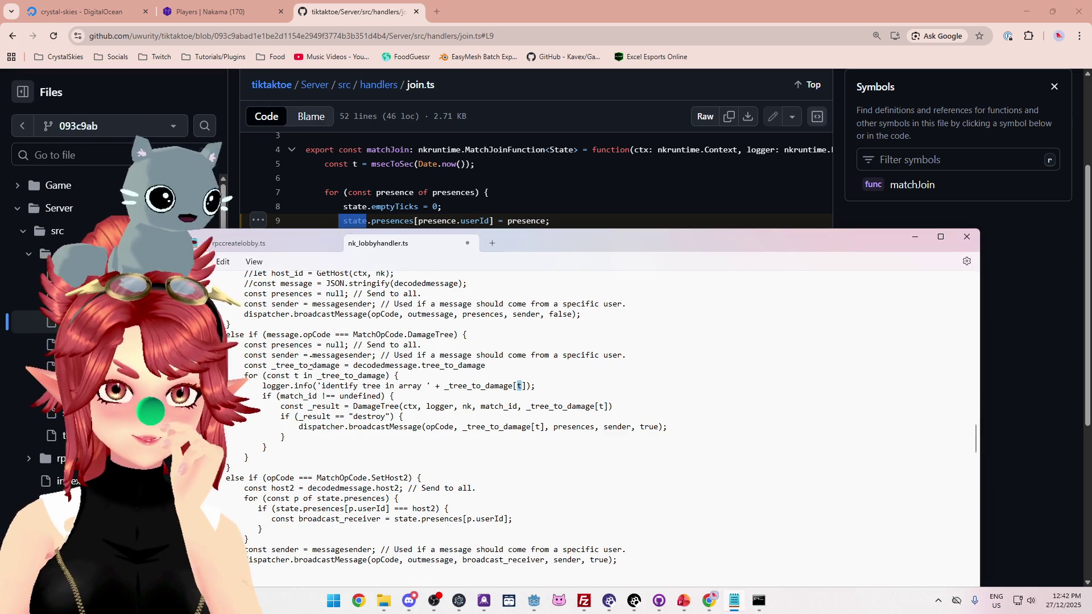
# Shift the lobby handler window aside and toggle between it and GitHub's join.ts code
pyautogui.scroll(-2, 312, 358)
pyautogui.scroll(1, 662, 276)
pyautogui.scroll(-2, 662, 276)
pyautogui.moveTo(661, 244); pyautogui.dragTo(685, 244)
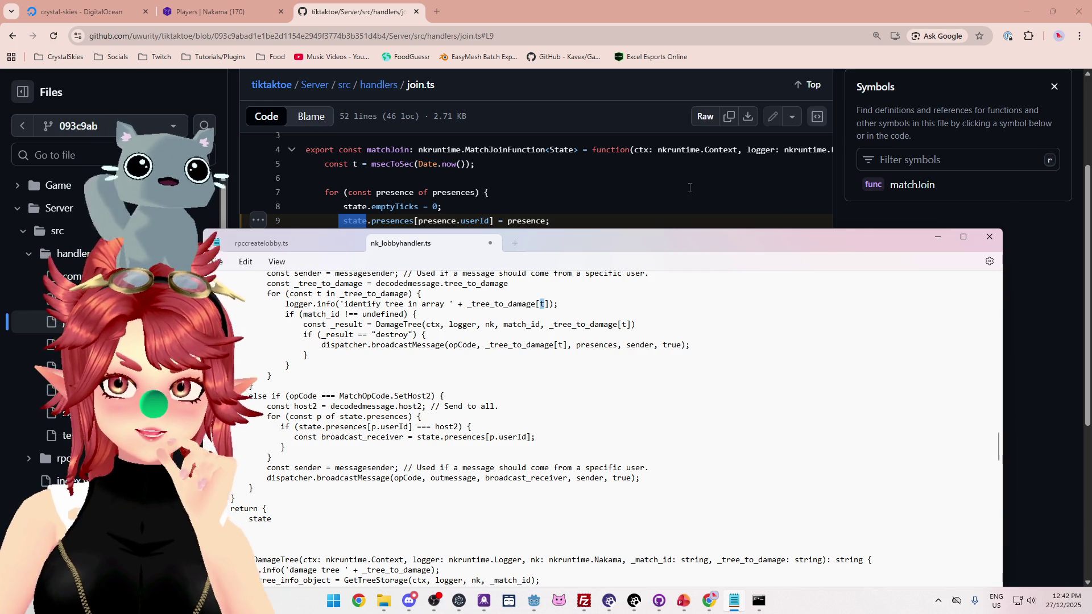
pyautogui.hotkey('alt', 'Tab')
pyautogui.moveTo(519, 583); pyautogui.dragTo(831, 584)
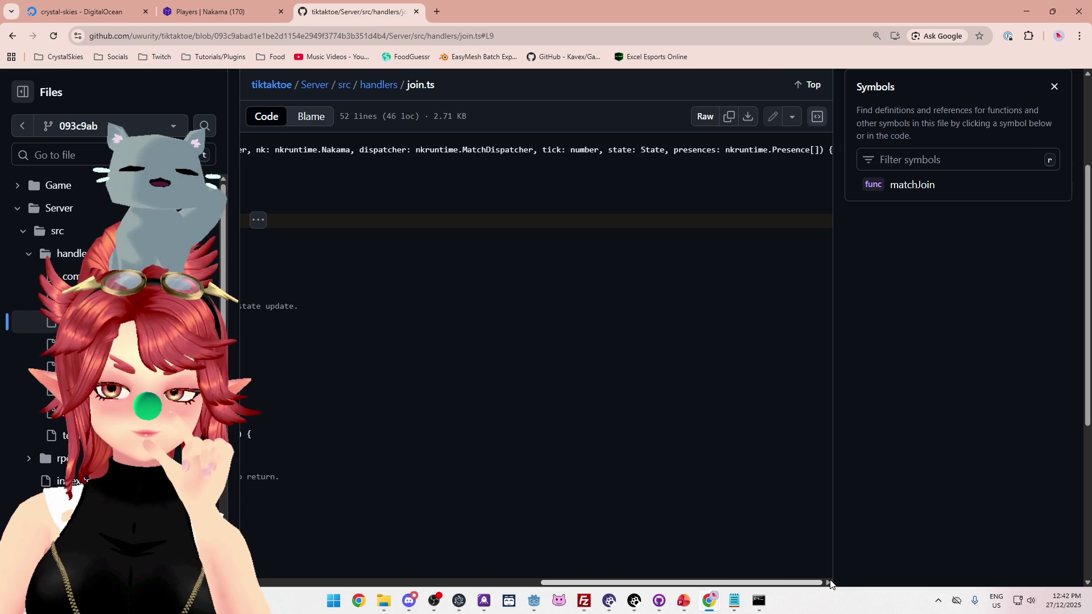
pyautogui.moveTo(830, 584); pyautogui.dragTo(487, 534)
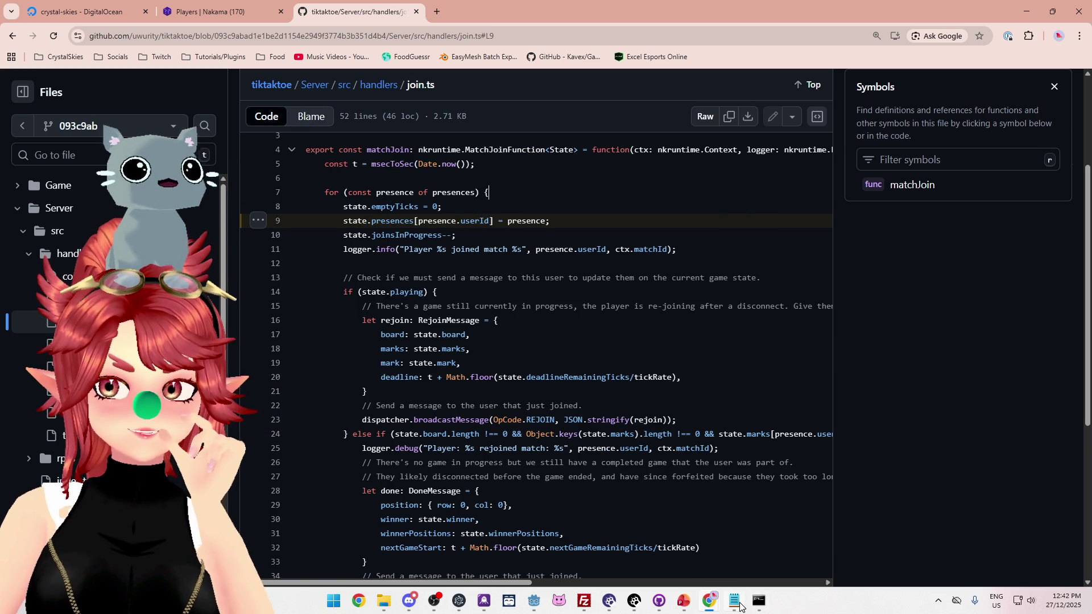
pyautogui.moveTo(735, 602)
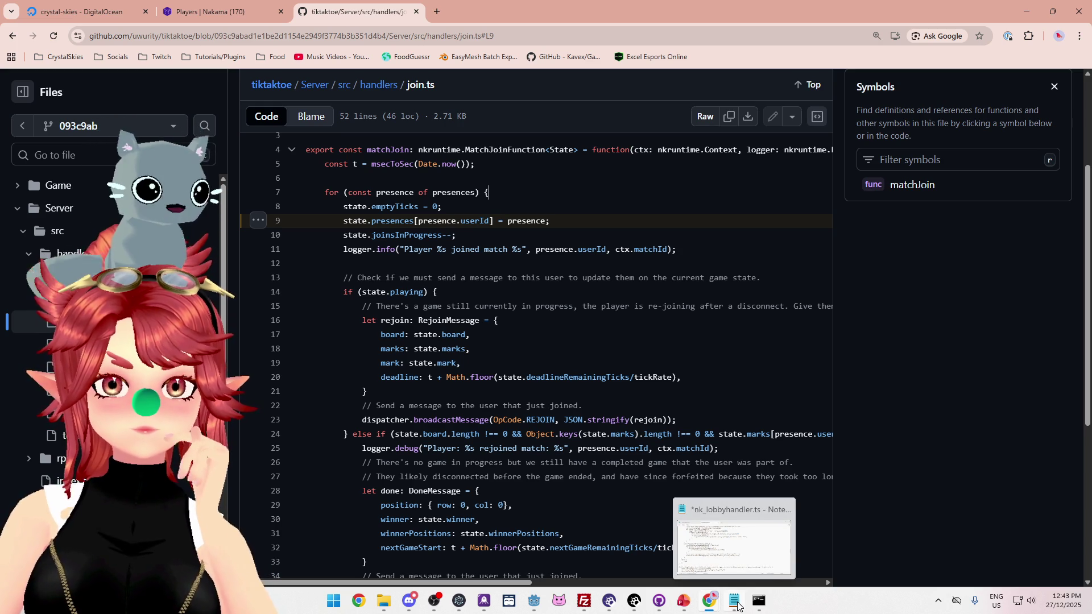
pyautogui.click(737, 605)
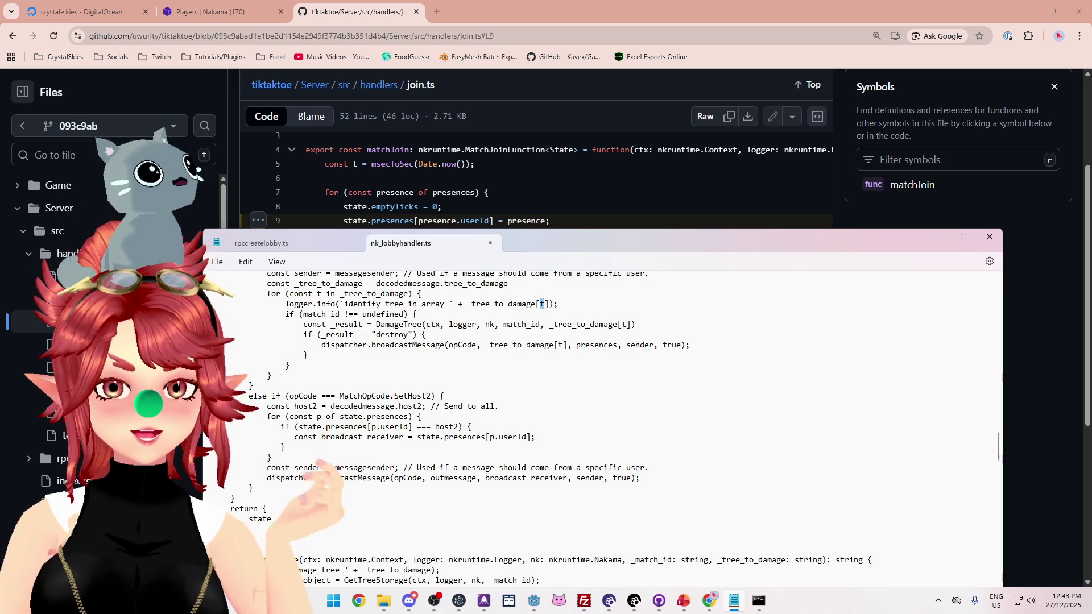
pyautogui.click(519, 587)
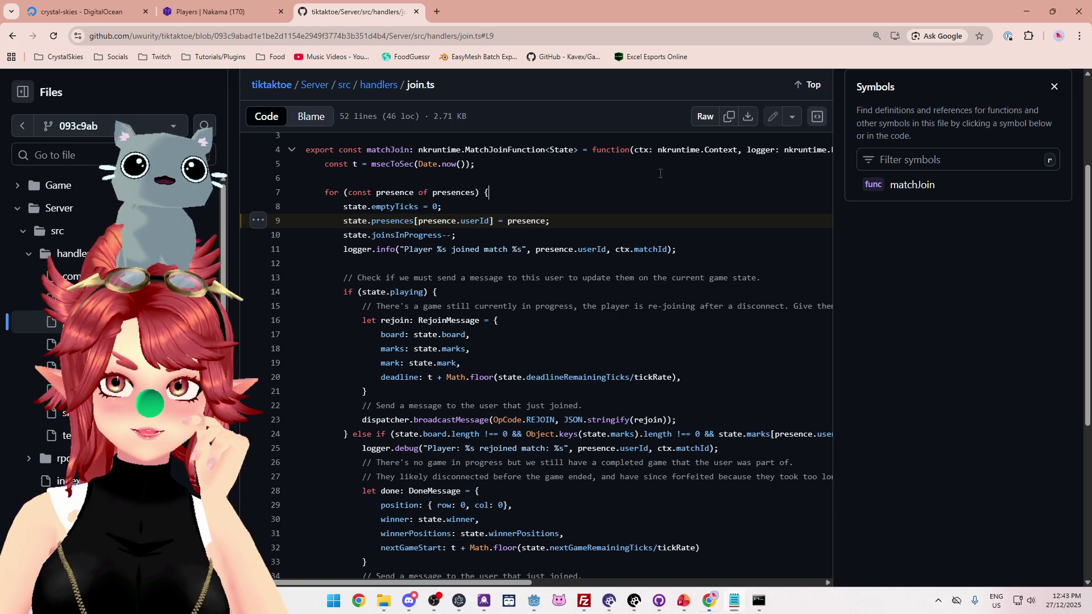
pyautogui.moveTo(519, 585)
pyautogui.mouseDown()
pyautogui.moveTo(794, 587)
pyautogui.moveTo(535, 551)
pyautogui.mouseUp()
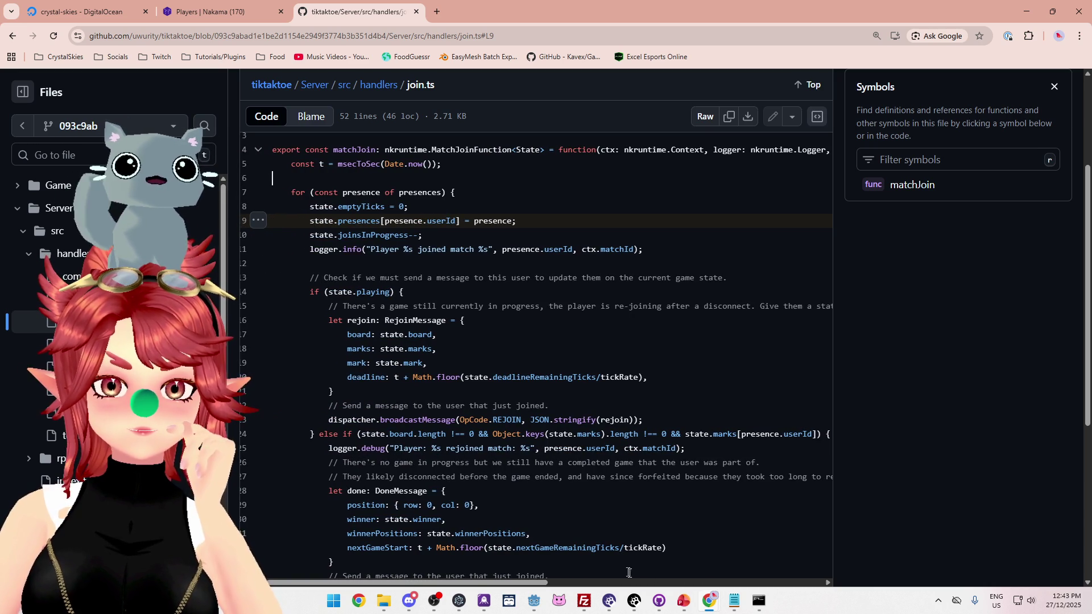
pyautogui.click(734, 602)
# Check the state parameter's type in matchLoop, then scroll back down to the SetHost2 branch
pyautogui.scroll(10, 382, 414)
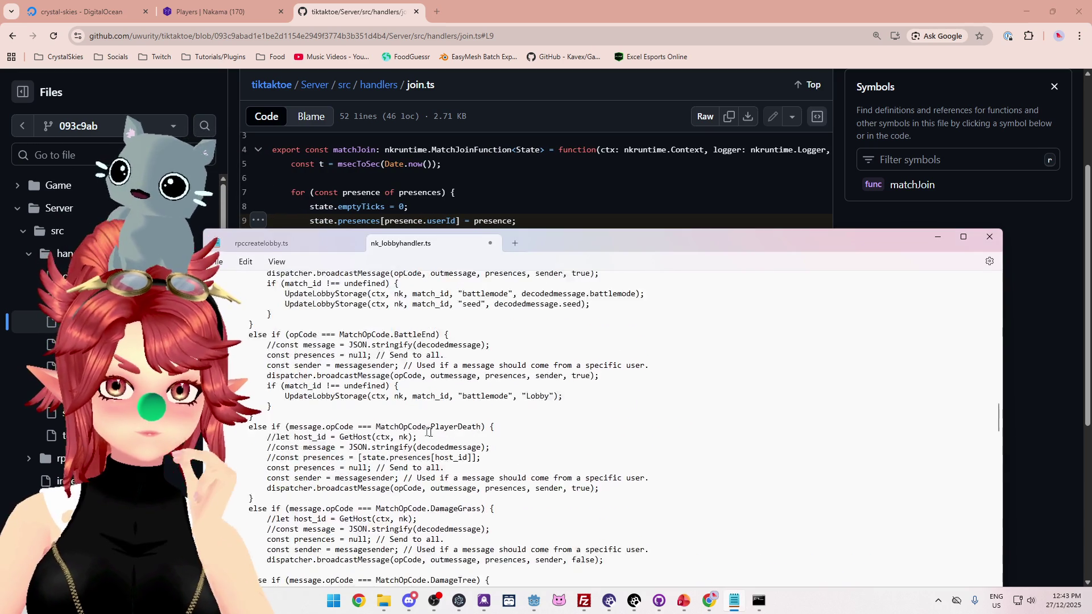
pyautogui.scroll(10, 382, 409)
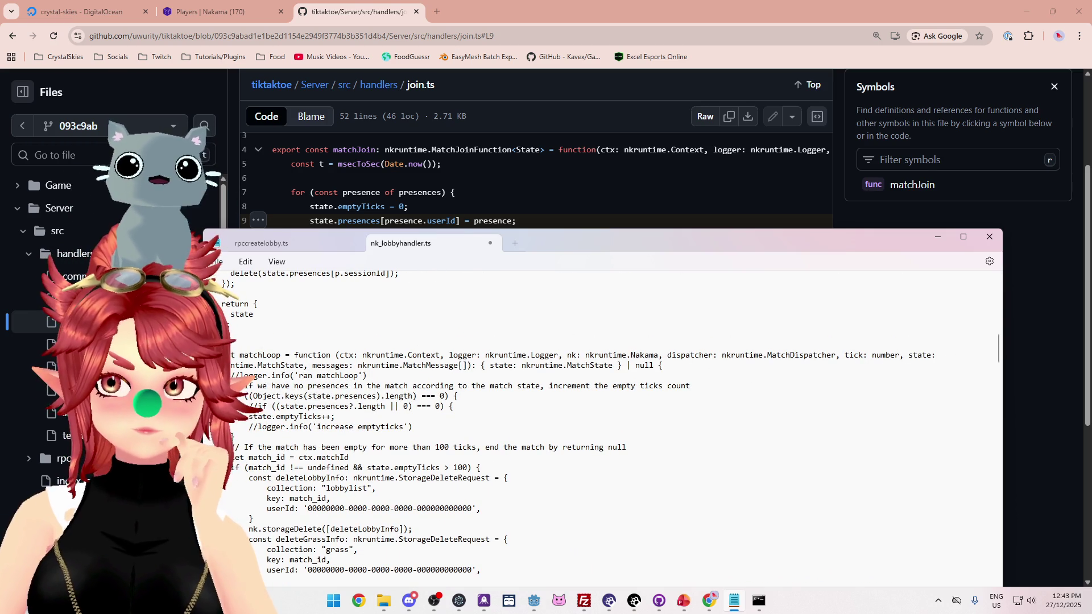
pyautogui.moveTo(932, 356); pyautogui.dragTo(364, 365)
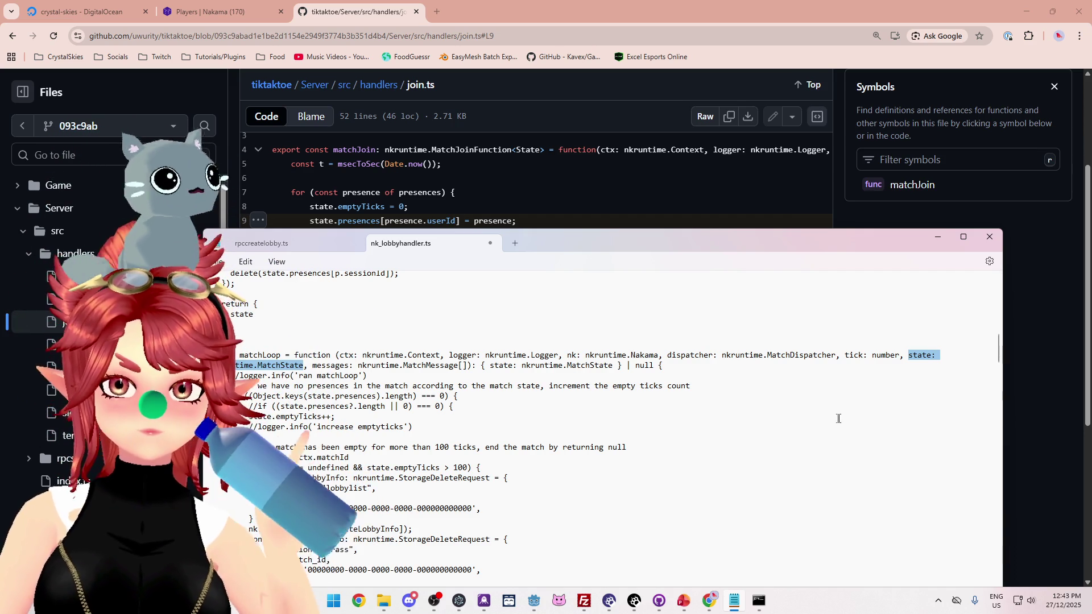
pyautogui.scroll(-2, 647, 428)
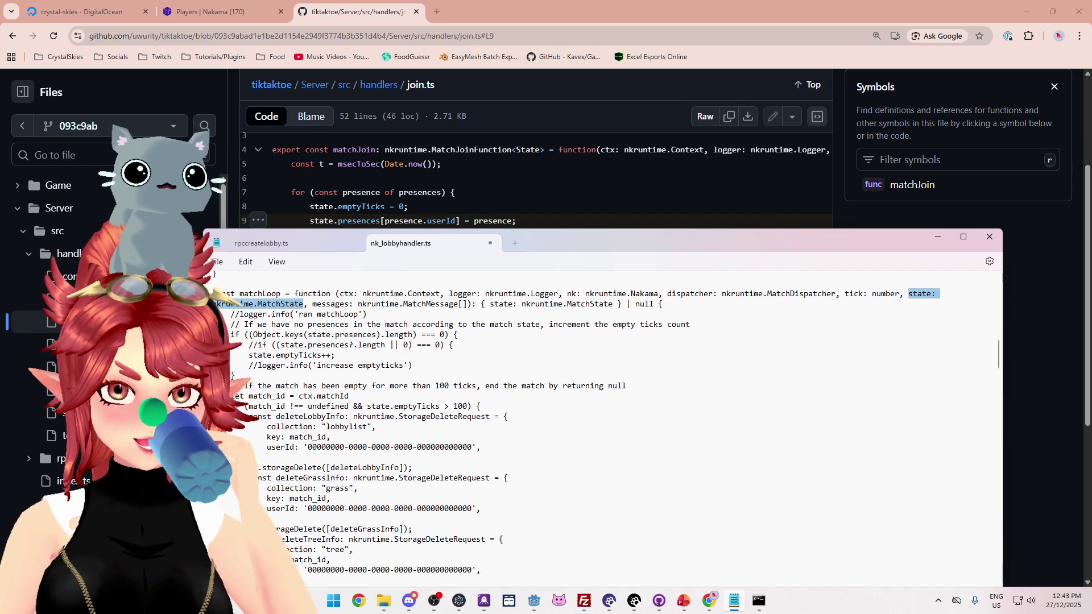
pyautogui.scroll(-10, 606, 427)
pyautogui.scroll(-10, 606, 426)
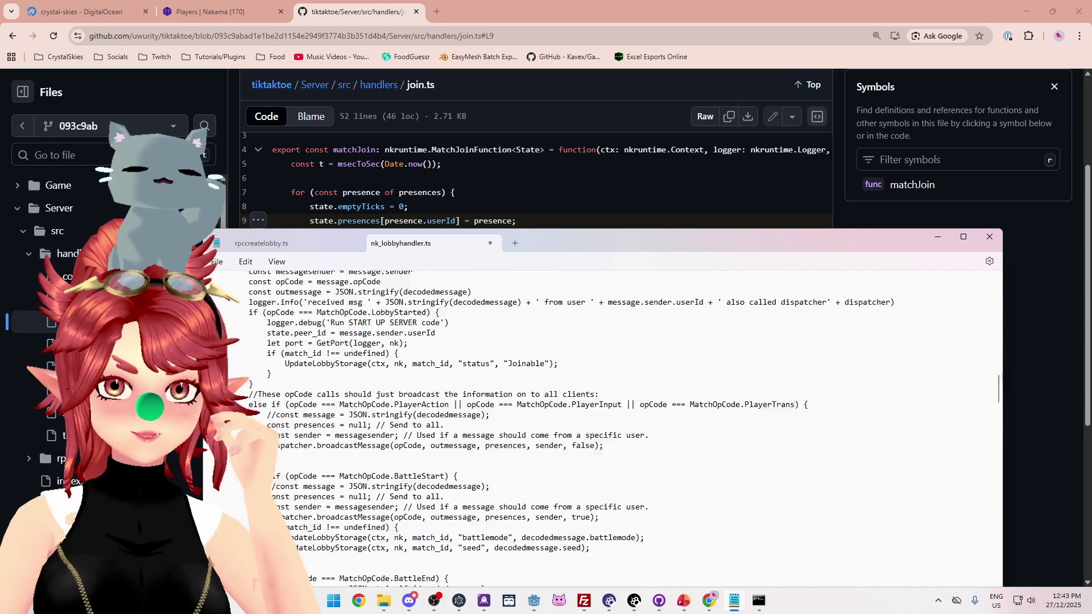
pyautogui.scroll(-3, 607, 426)
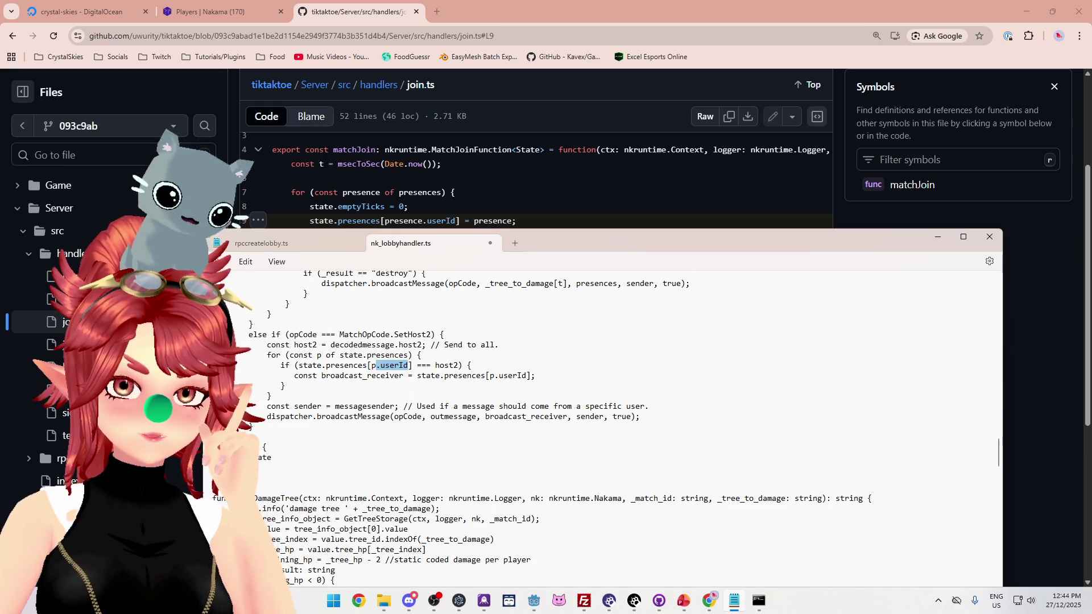
# Trim the host2 check to state.presences[p] and select broadcast_receiver's assigned value for replacement
pyautogui.press('BackSpace')
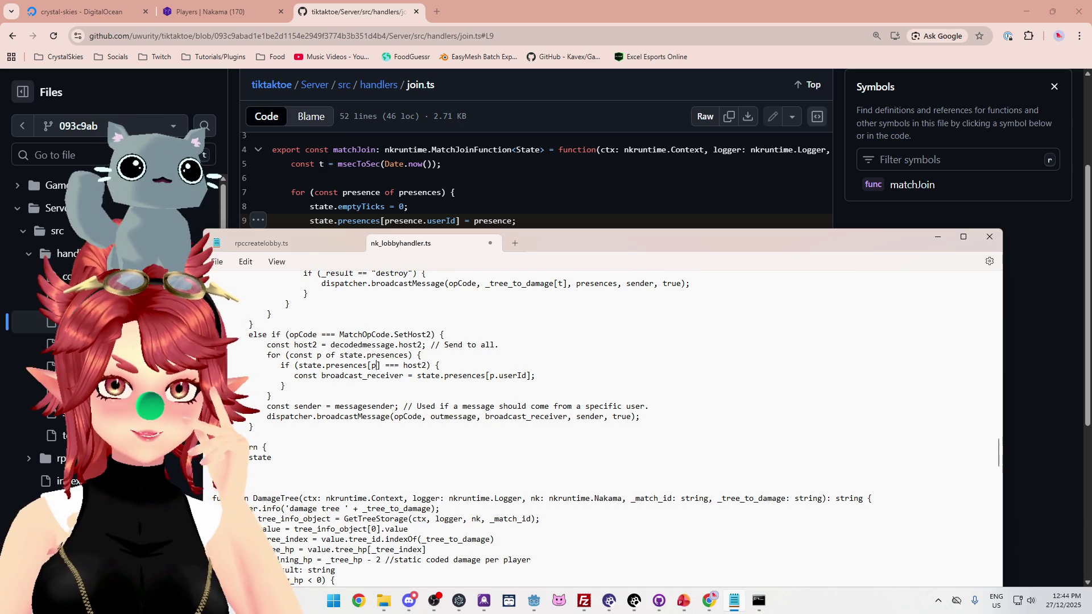
pyautogui.click(380, 365)
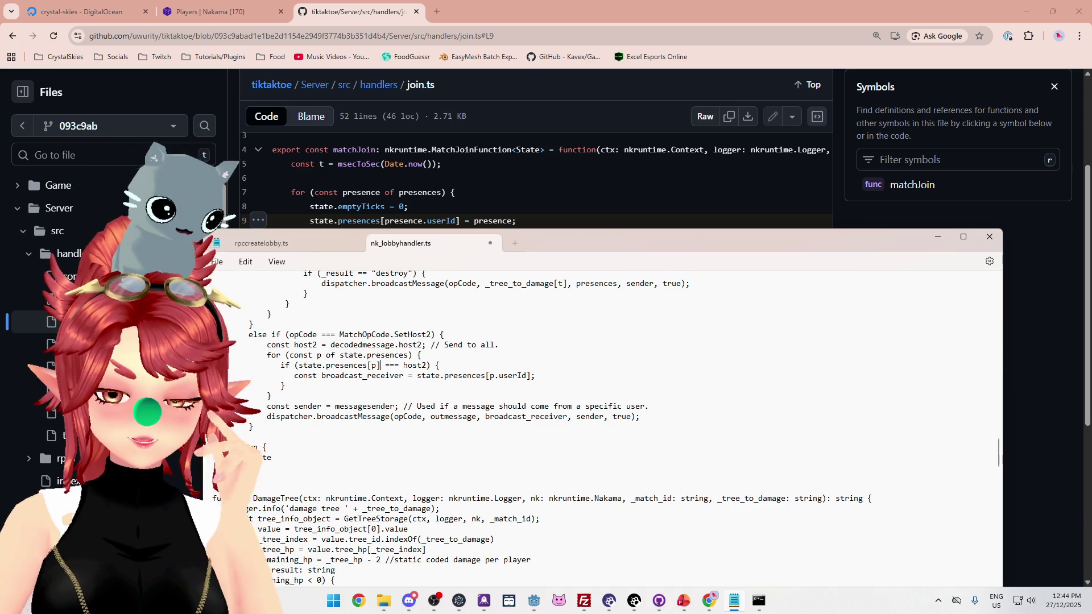
pyautogui.write('.')
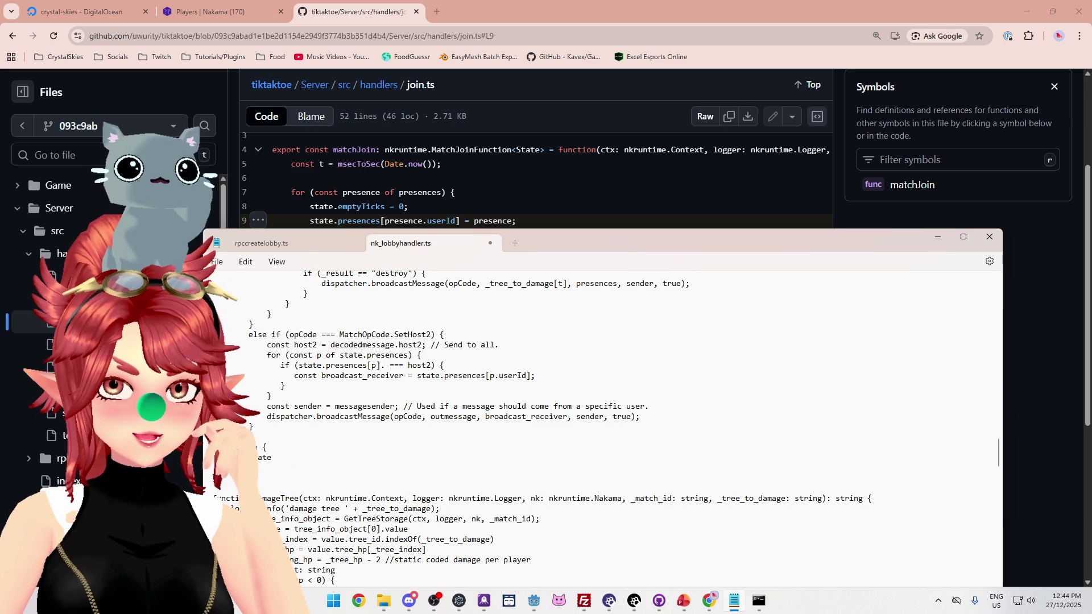
pyautogui.press('BackSpace')
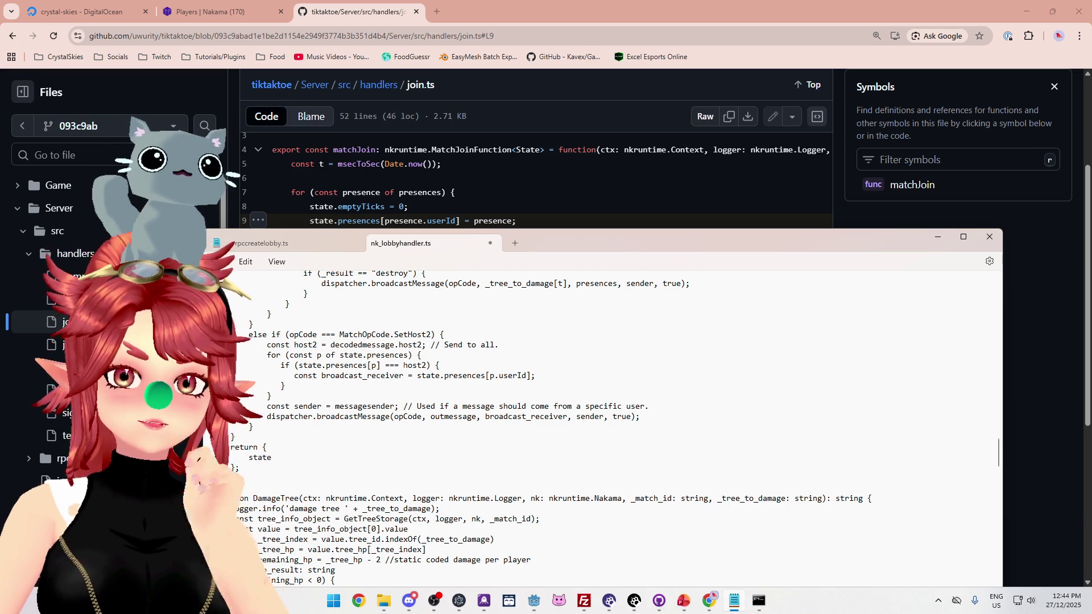
pyautogui.moveTo(233, 375)
pyautogui.mouseDown()
pyautogui.moveTo(537, 375)
pyautogui.moveTo(285, 385)
pyautogui.mouseUp()
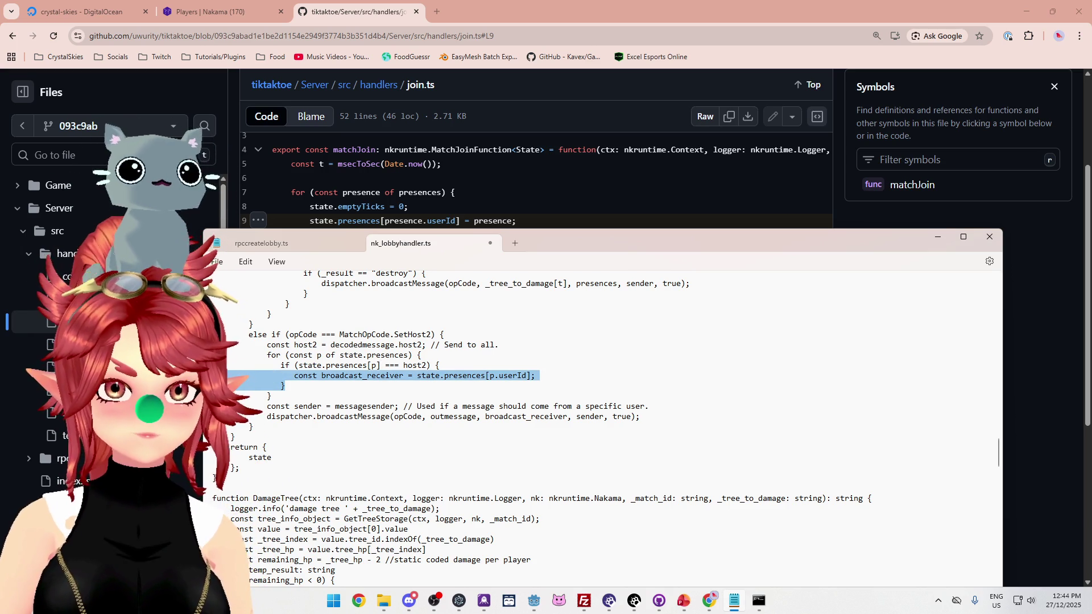
pyautogui.click(426, 375)
pyautogui.moveTo(443, 375); pyautogui.dragTo(418, 375)
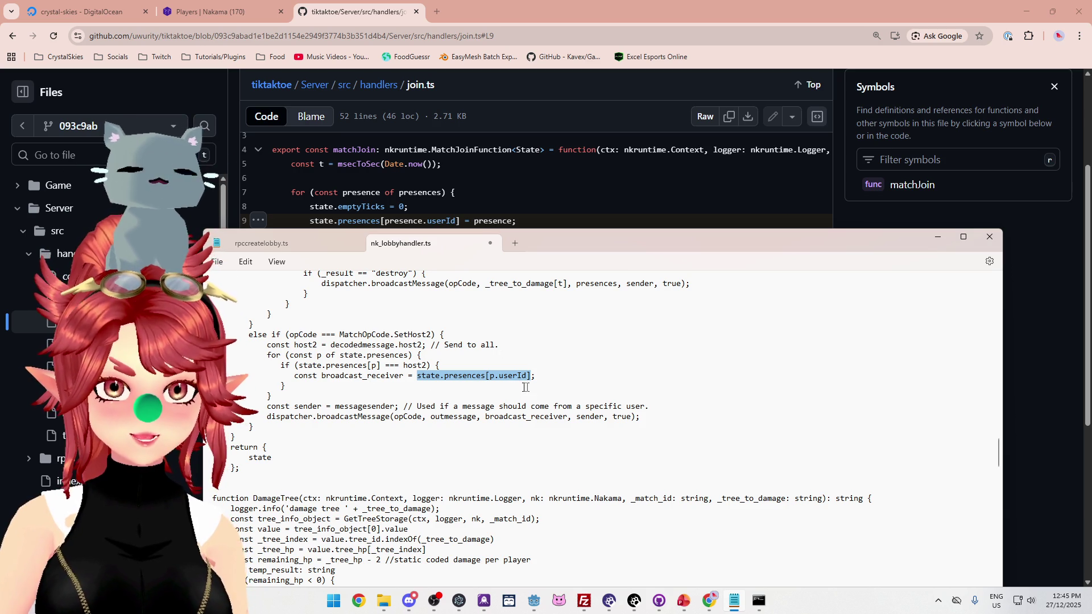
# Select state.presences[p] in the host2 check line
pyautogui.press('Up')
pyautogui.press('Up')
pyautogui.press('Down')
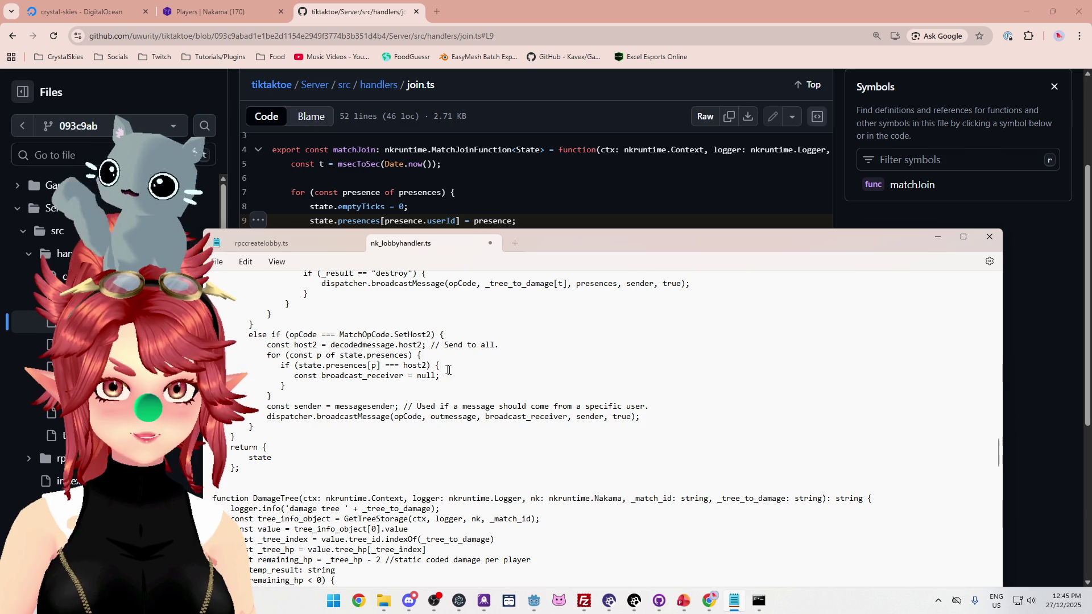
pyautogui.hotkey('ctrl', 'shift', 'Left')
pyautogui.hotkey('ctrl', 'shift', 'Left')
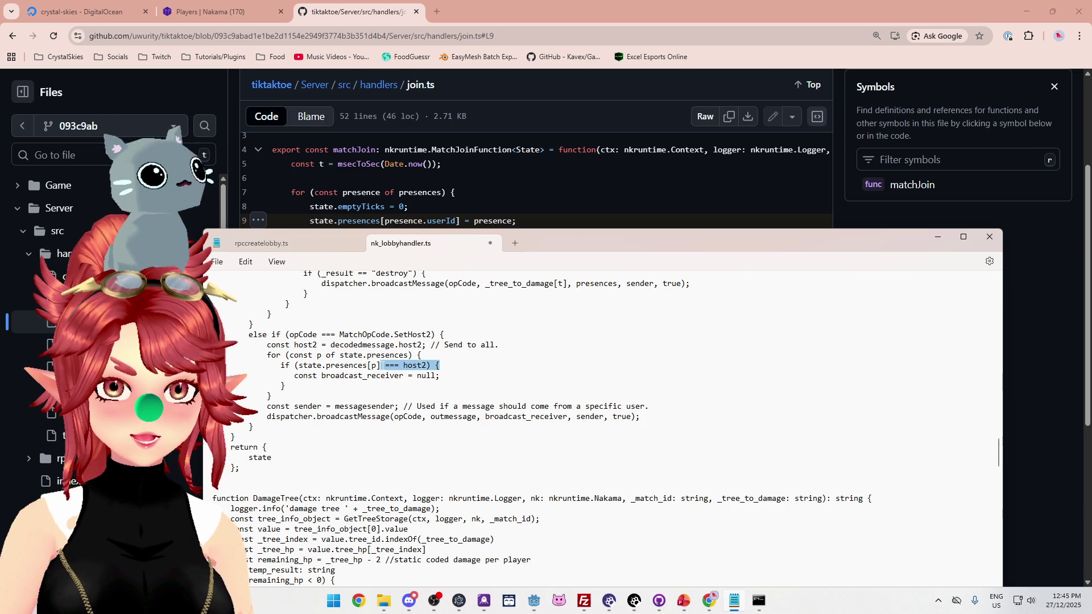
pyautogui.click(297, 365)
pyautogui.moveTo(299, 365); pyautogui.dragTo(380, 365)
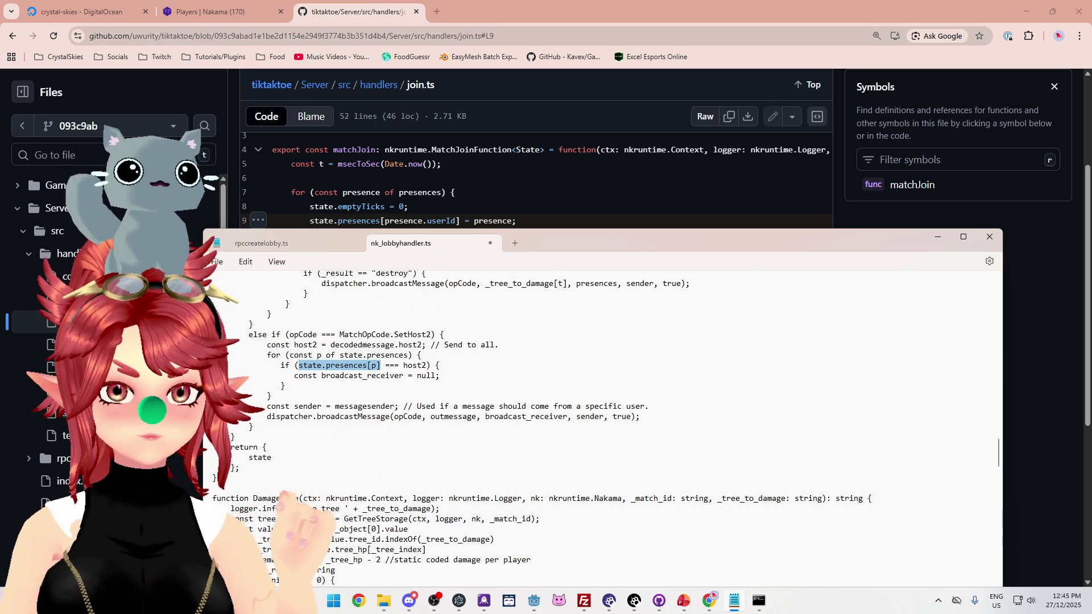
# Copy the logger.info('damage tree ' + _tree_to_damage) line into the presences loop above the host2 check
pyautogui.moveTo(440, 508)
pyautogui.mouseDown()
pyautogui.moveTo(213, 498)
pyautogui.moveTo(213, 509)
pyautogui.mouseUp()
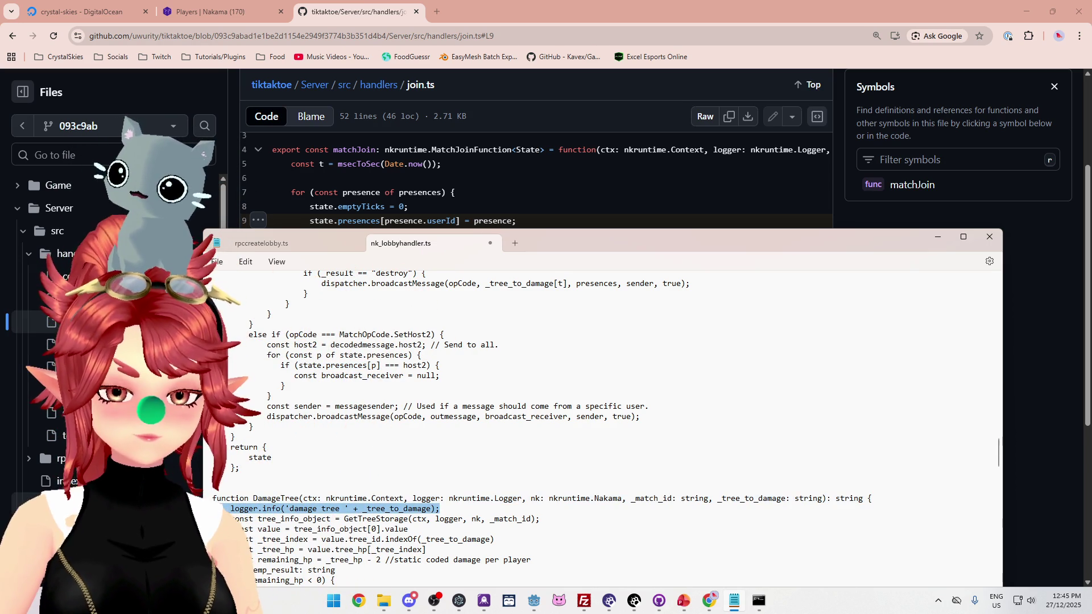
pyautogui.click(213, 509)
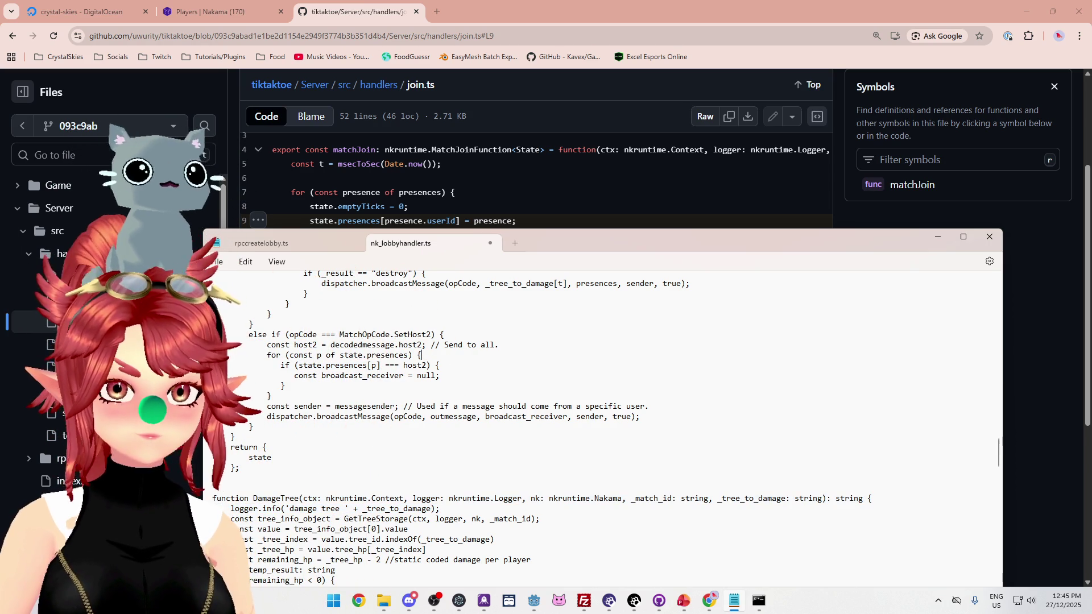
pyautogui.click(237, 365)
pyautogui.write("logger.info('damage tree ' + _tree_to_damage);")
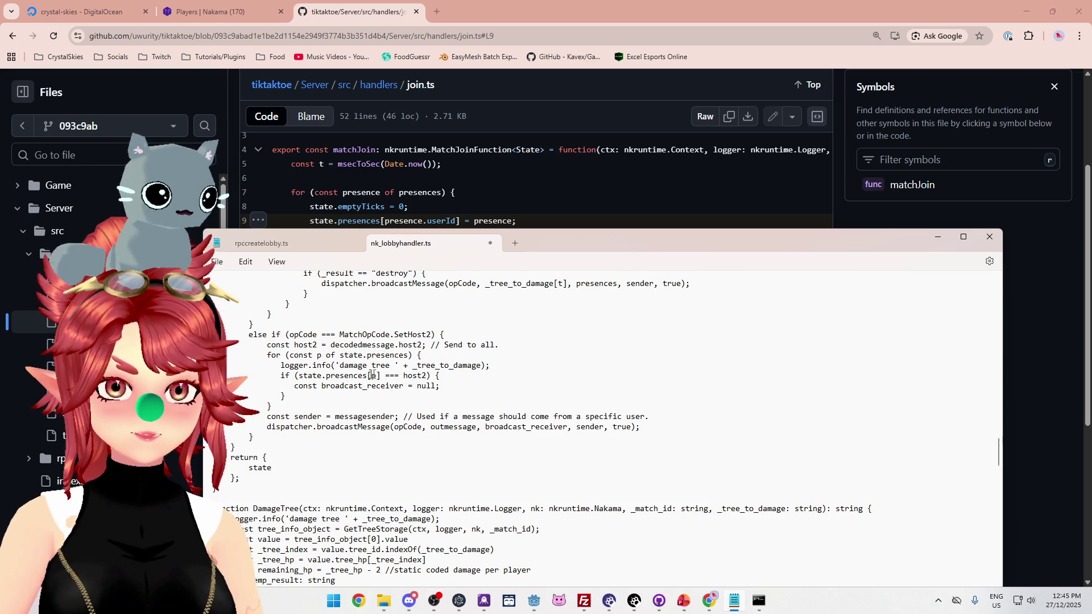
# Turn the copied log line into logging 'presence p' with state.presences[p]
pyautogui.moveTo(340, 365); pyautogui.dragTo(392, 365)
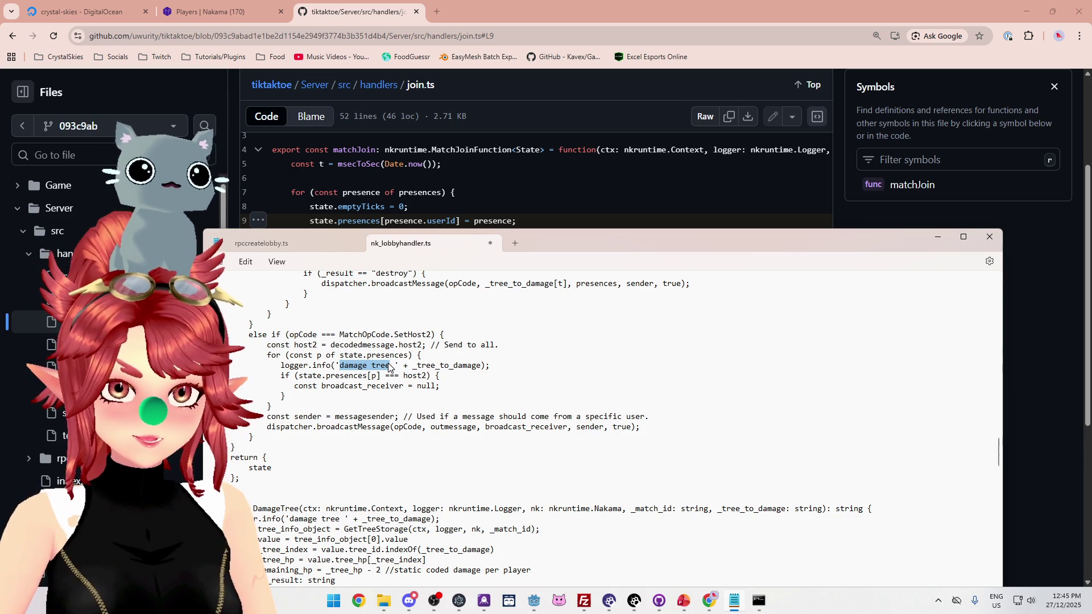
pyautogui.write('presence p')
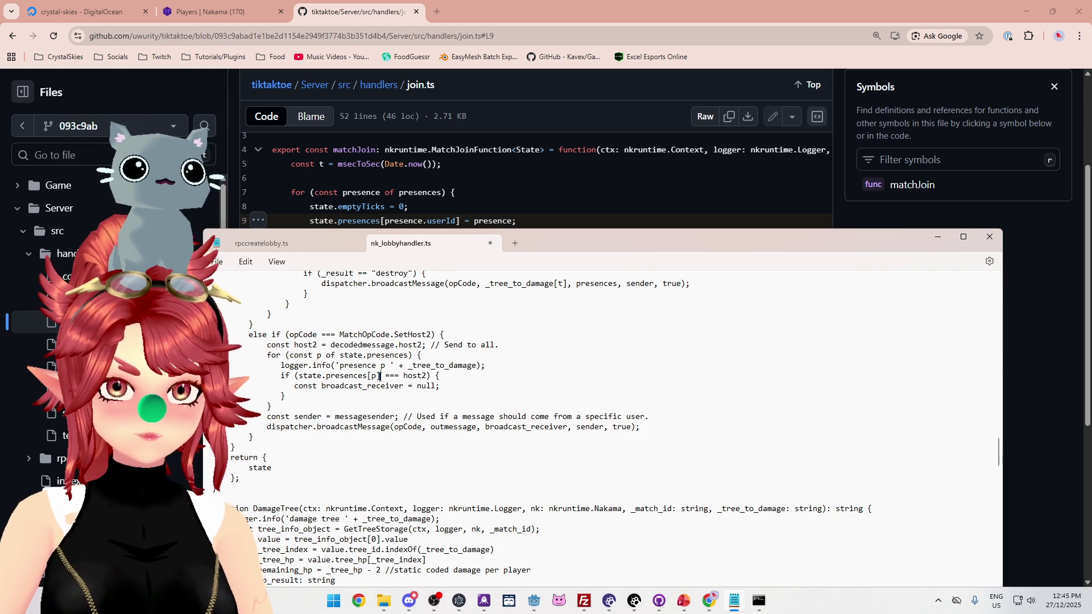
pyautogui.moveTo(382, 376); pyautogui.dragTo(326, 376)
pyautogui.hotkey('ctrl', 'c')
pyautogui.moveTo(477, 366); pyautogui.dragTo(408, 366)
pyautogui.hotkey('ctrl', 'v')
# Delete the host2 if check and its closing brace
pyautogui.moveTo(285, 396); pyautogui.dragTo(227, 395)
pyautogui.moveTo(439, 386)
pyautogui.mouseDown()
pyautogui.moveTo(294, 385)
pyautogui.moveTo(281, 376)
pyautogui.mouseUp()
pyautogui.click(271, 406)
pyautogui.moveTo(440, 375); pyautogui.dragTo(281, 375)
pyautogui.press('BackSpace')
pyautogui.press('BackSpace')
pyautogui.click(294, 387)
pyautogui.press('BackSpace')
pyautogui.press('BackSpace')
pyautogui.press('BackSpace')
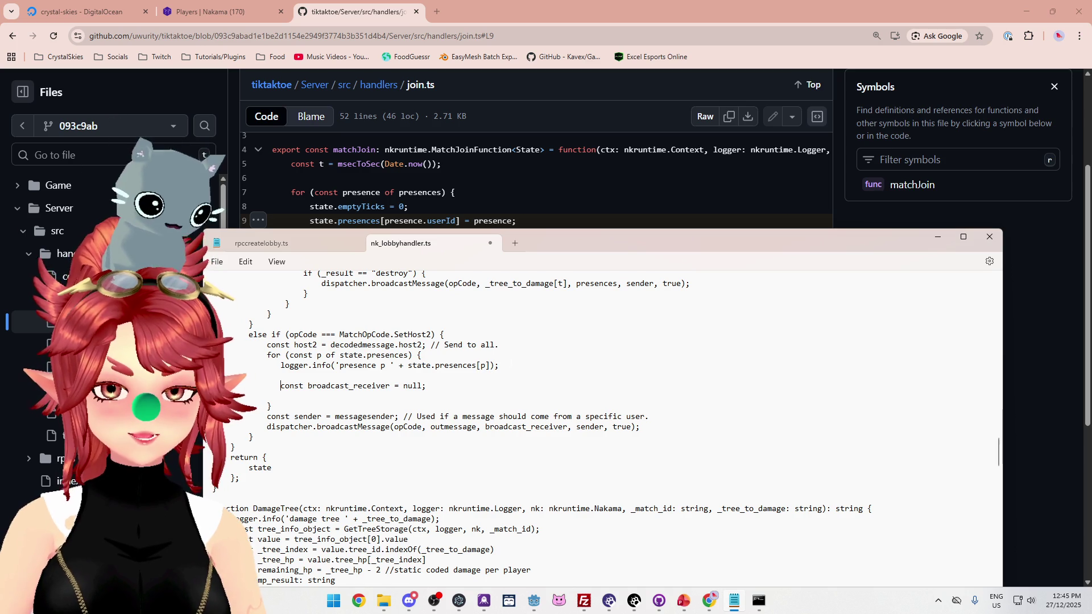
# Add a second log line for 'presence p.userId' with state.presences[p.userId] and save the file
pyautogui.moveTo(499, 365); pyautogui.dragTo(225, 365)
pyautogui.hotkey('ctrl', 'c')
pyautogui.click(431, 376)
pyautogui.hotkey('ctrl', 'v')
pyautogui.click(488, 376)
pyautogui.write('.u')
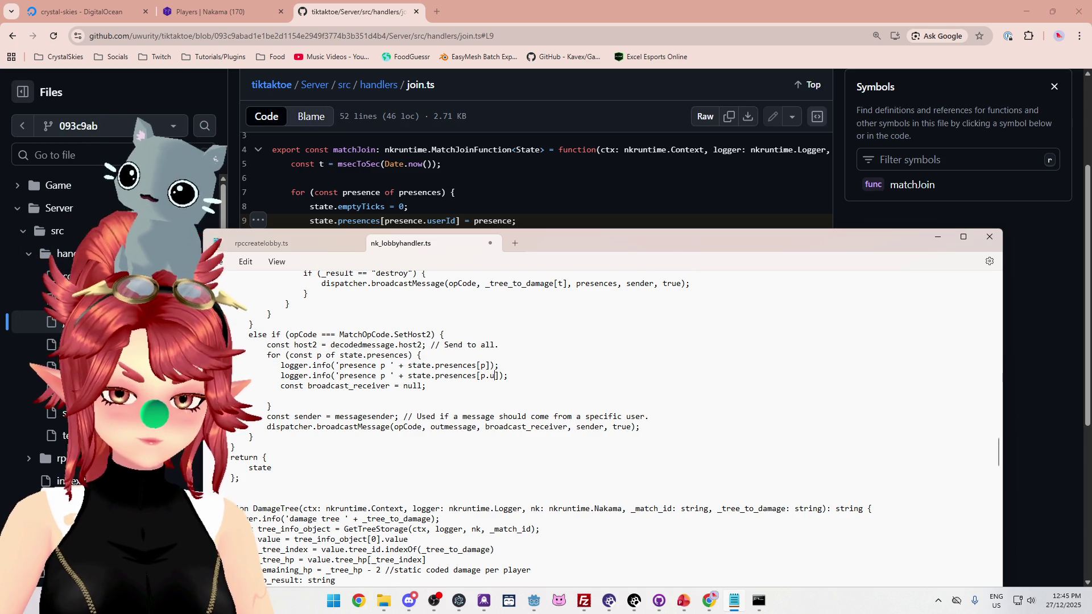
pyautogui.write('serId')
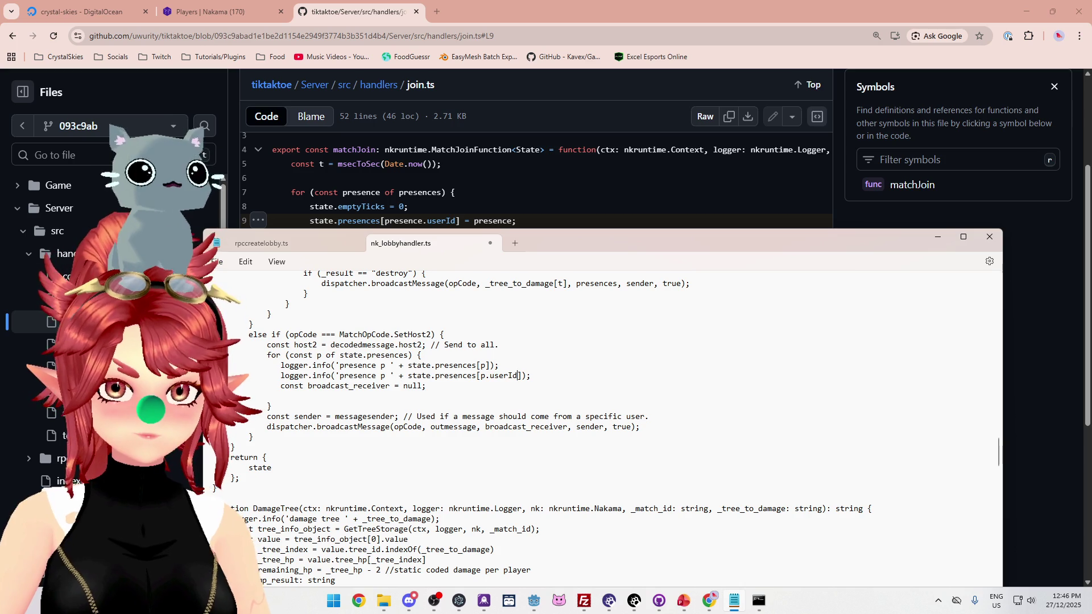
pyautogui.click(387, 376)
pyautogui.write('.userId')
pyautogui.hotkey('ctrl', 's')
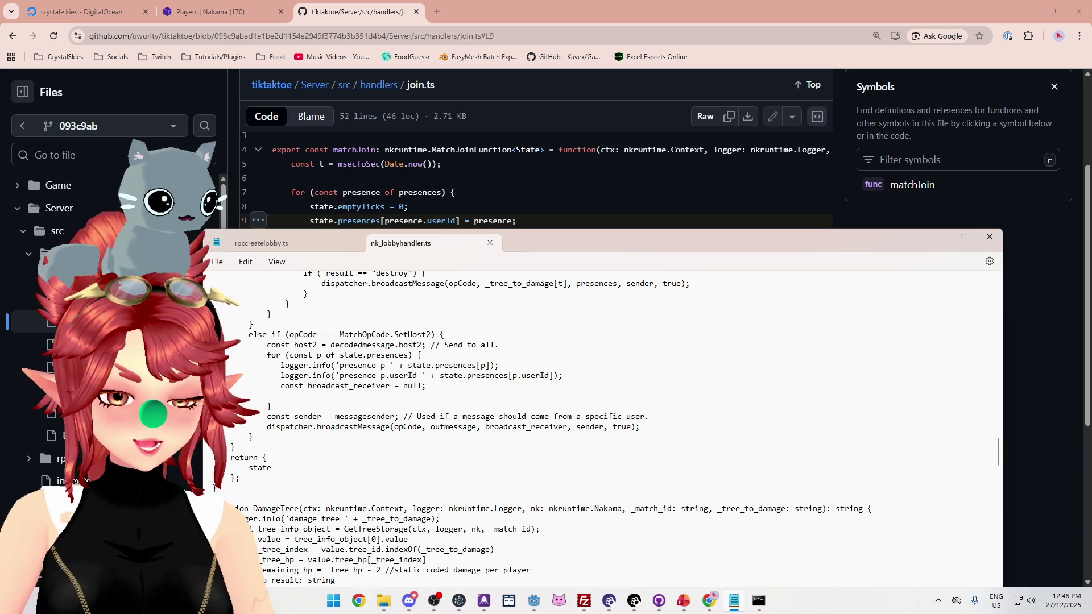
pyautogui.click(757, 608)
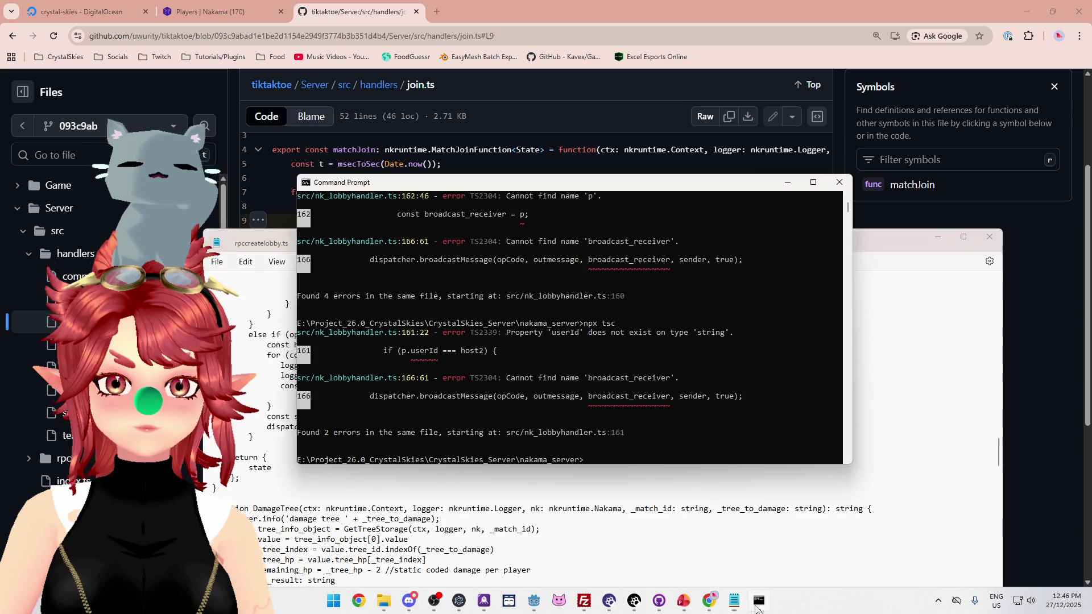
# Rerun npx tsc to see the lone broadcast_receiver error at line 167, then go to that line in Notepad
pyautogui.press('Up')
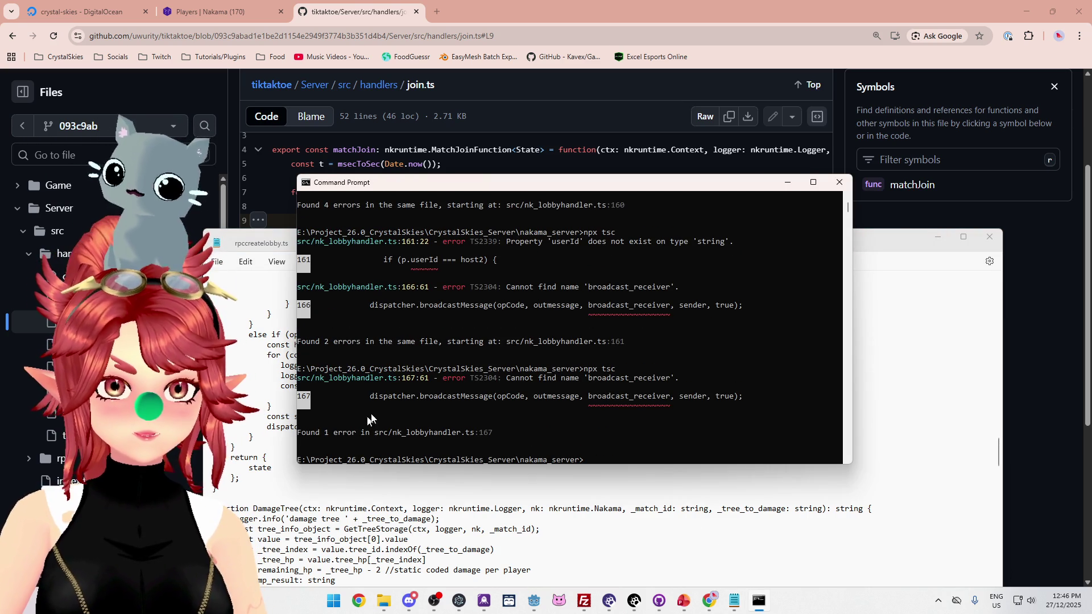
pyautogui.click(616, 486)
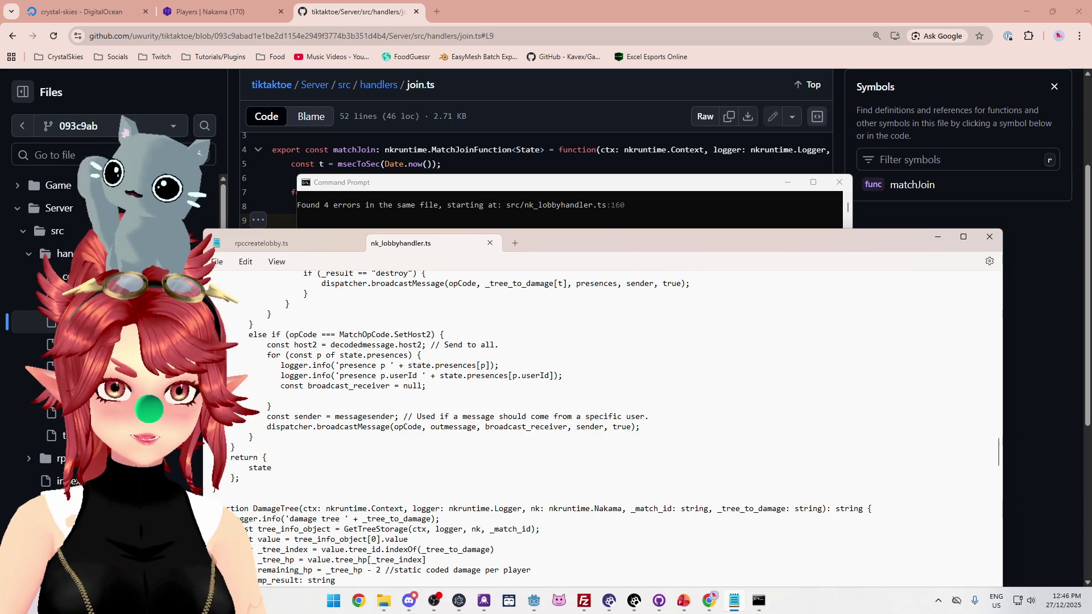
pyautogui.click(433, 386)
pyautogui.press('Home')
# Move 'const broadcast_receiver = null;' from inside the presences loop to below its closing brace and save
pyautogui.doubleClick(415, 386)
pyautogui.click(433, 376)
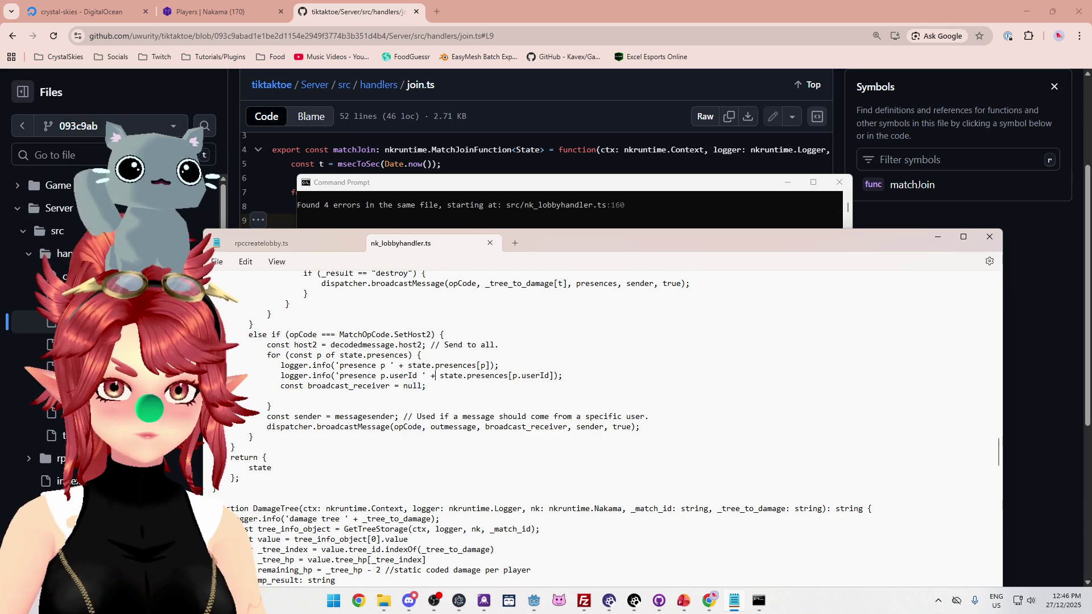
pyautogui.tripleClick(398, 386)
pyautogui.hotkey('ctrl', 'c')
pyautogui.click(400, 406)
pyautogui.press('Return')
pyautogui.hotkey('ctrl', 'v')
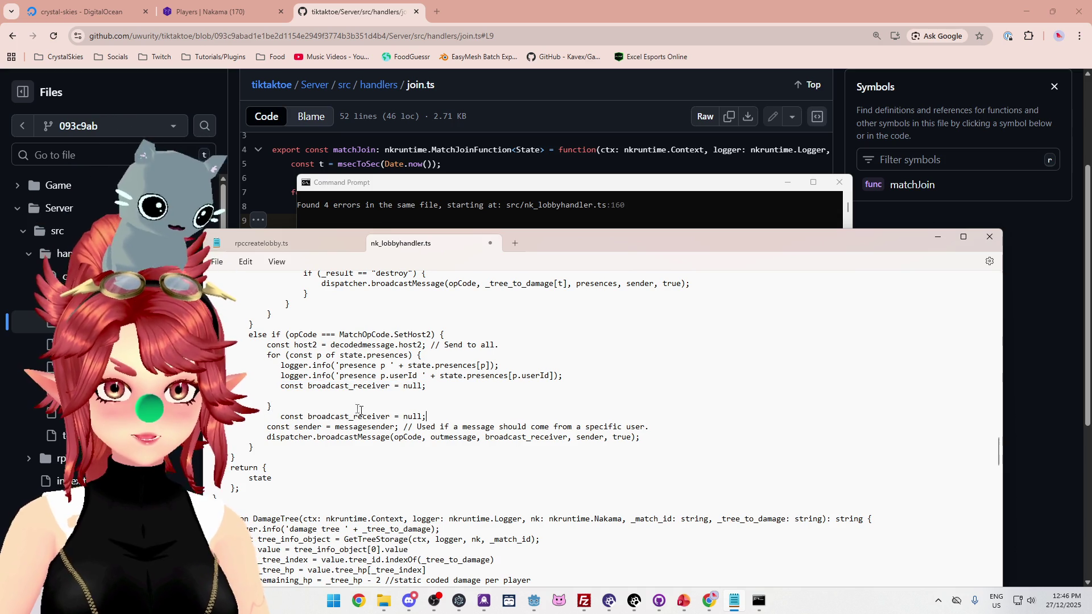
pyautogui.press('Home')
pyautogui.press('BackSpace')
pyautogui.press('BackSpace')
pyautogui.press('BackSpace')
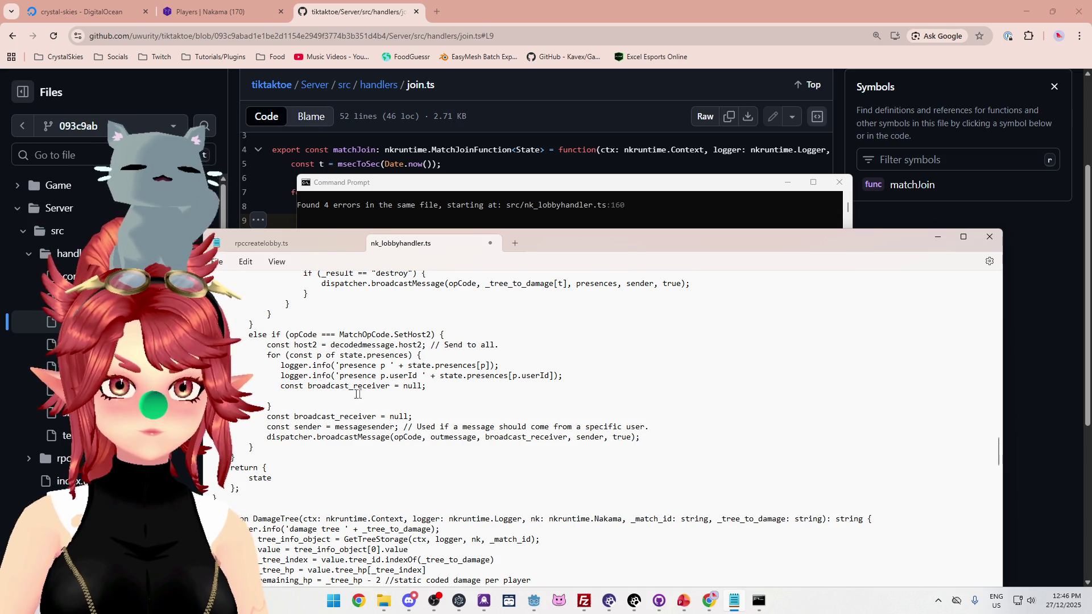
pyautogui.tripleClick(349, 386)
pyautogui.press('BackSpace')
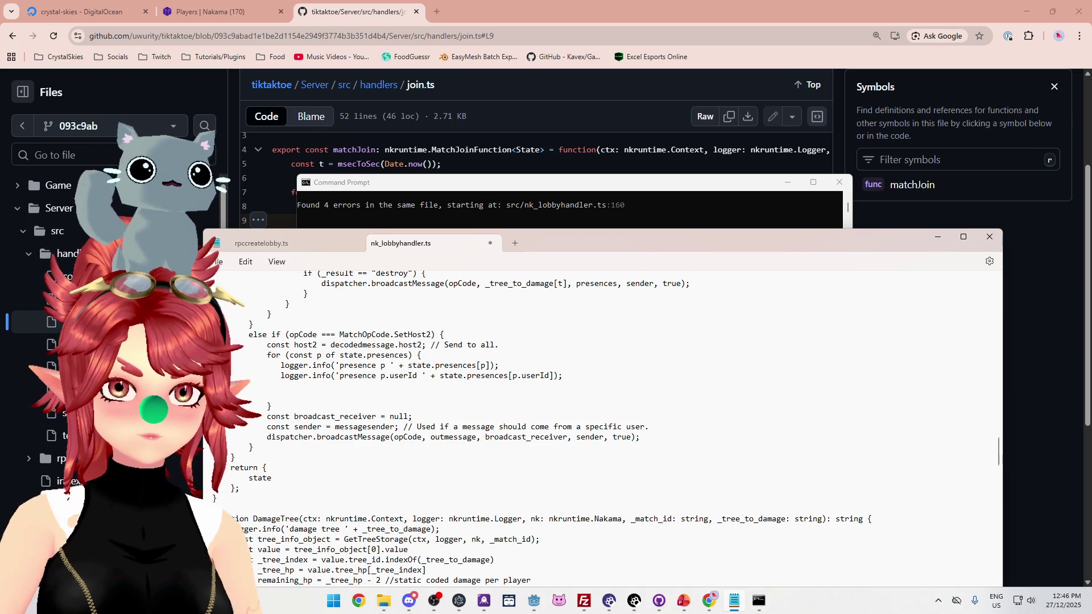
pyautogui.press('BackSpace')
pyautogui.hotkey('ctrl', 's')
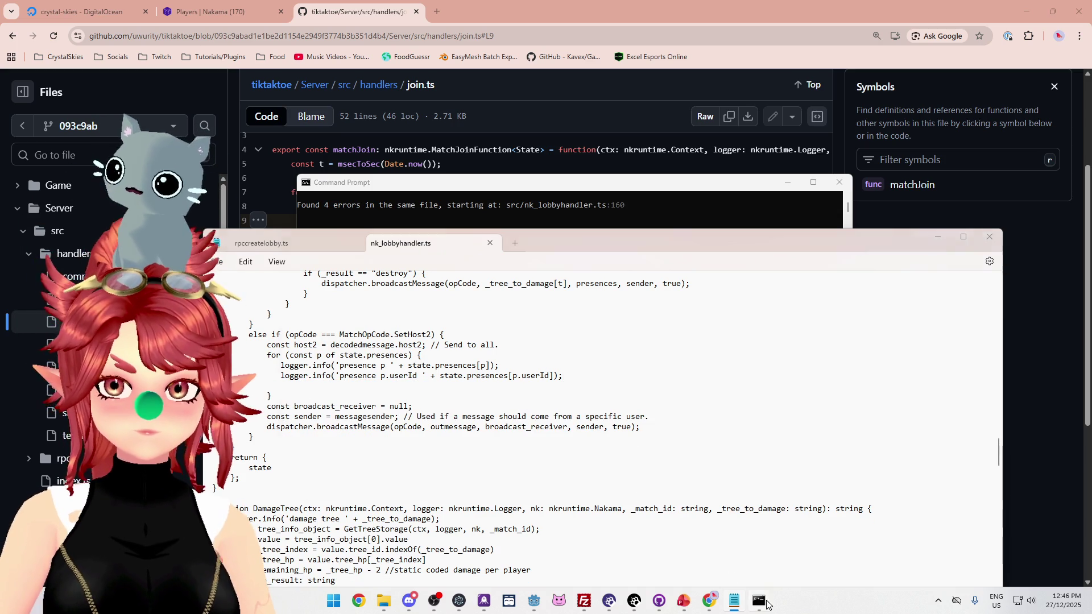
# Rerun the npx tsc TypeScript compile in the Command Prompt
pyautogui.click(759, 601)
pyautogui.press('Up')
pyautogui.press('Return')
pyautogui.press('Up')
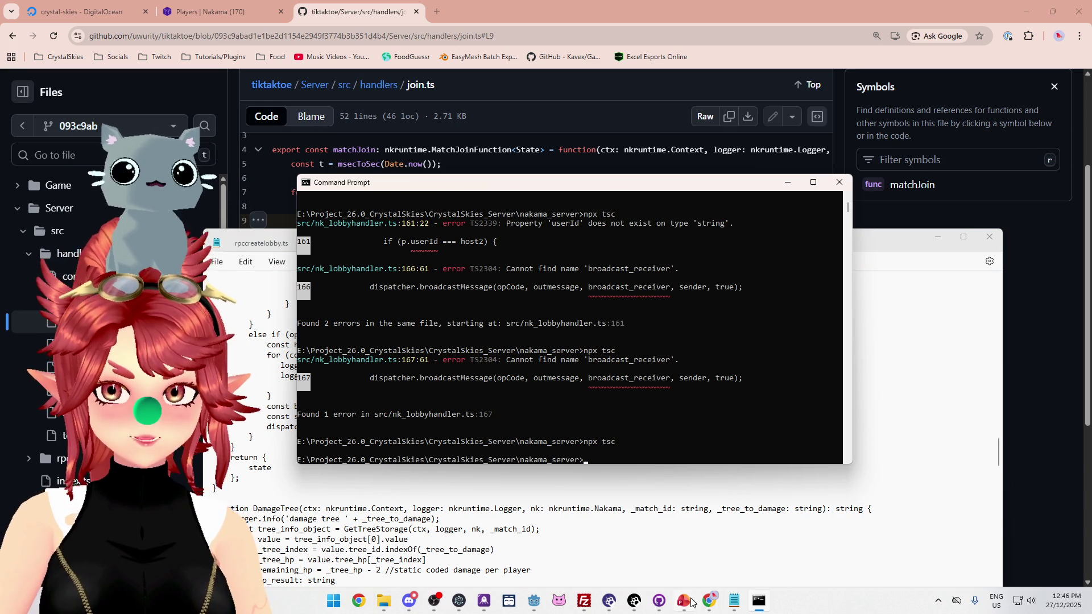
# In FileZilla, delete the old remote index.js and upload the rebuilt one to the modules folder
pyautogui.click(587, 606)
pyautogui.click(594, 314)
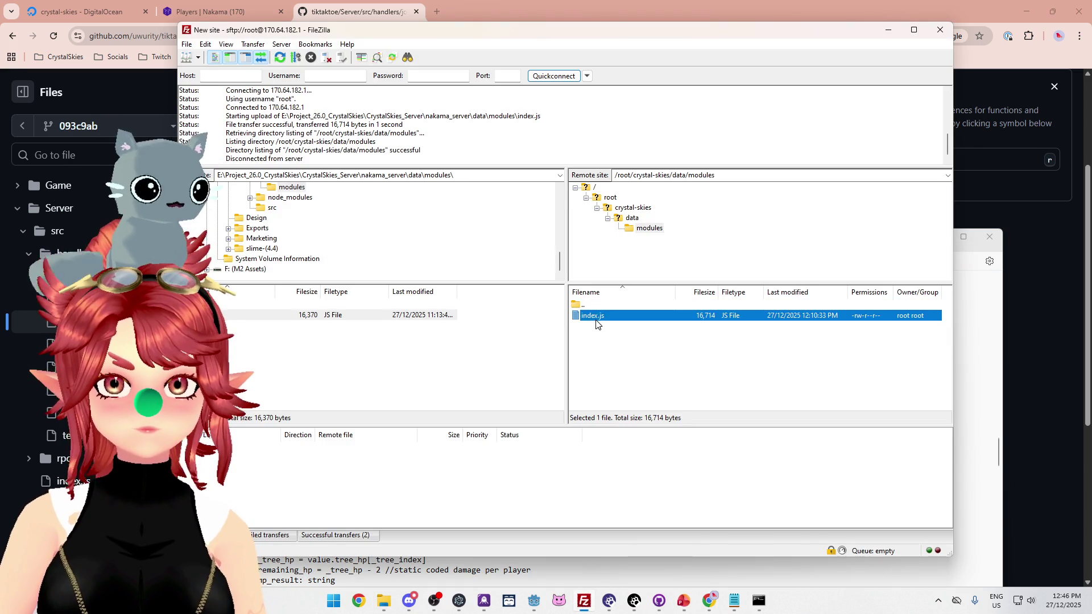
pyautogui.press('Delete')
pyautogui.press('Return')
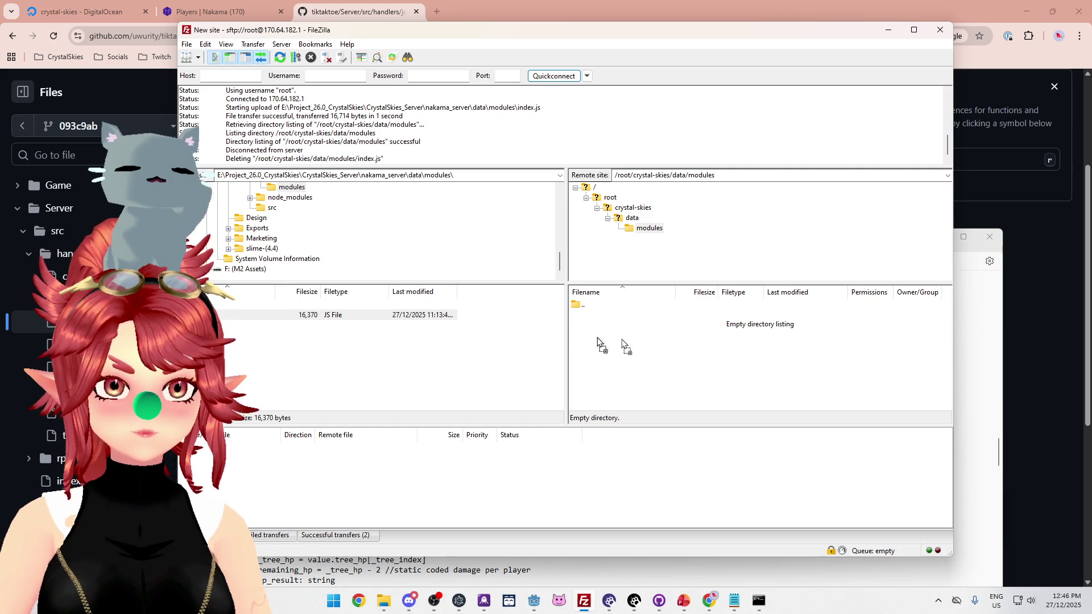
pyautogui.moveTo(544, 336); pyautogui.dragTo(630, 348)
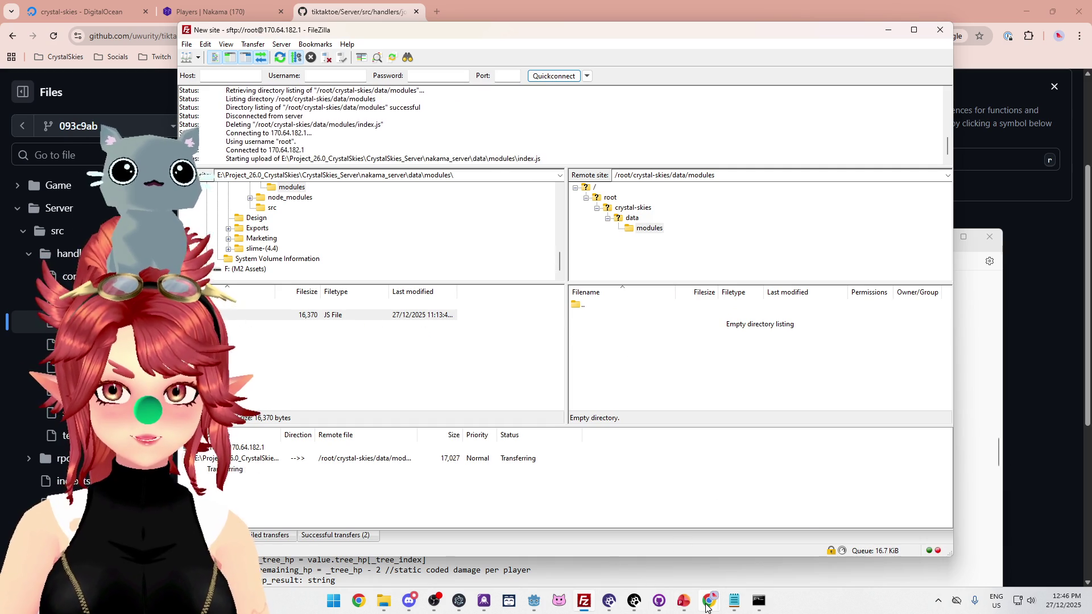
pyautogui.moveTo(709, 600)
pyautogui.click(767, 551)
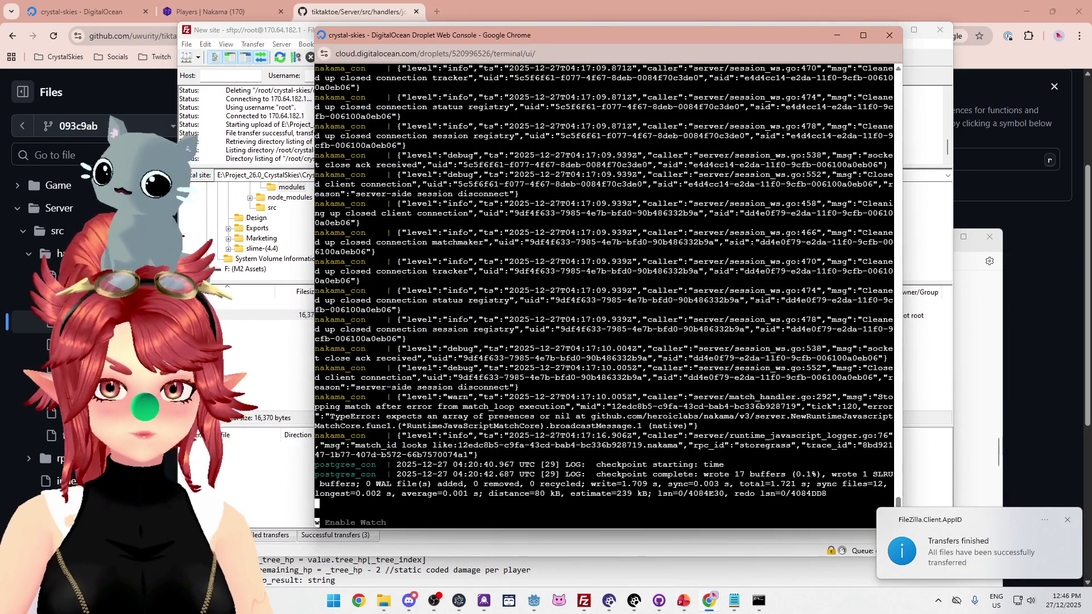
# Stop the Nakama containers with Ctrl+C and start them again with docker compose up
pyautogui.hotkey('ctrl', 'c')
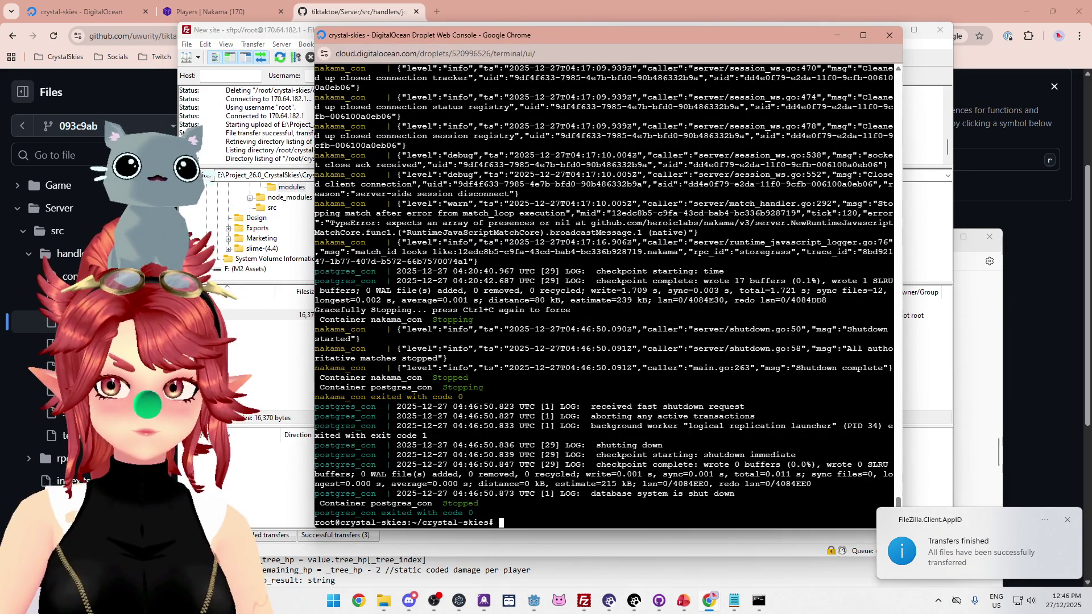
pyautogui.write('docker compose up')
pyautogui.press('Return')
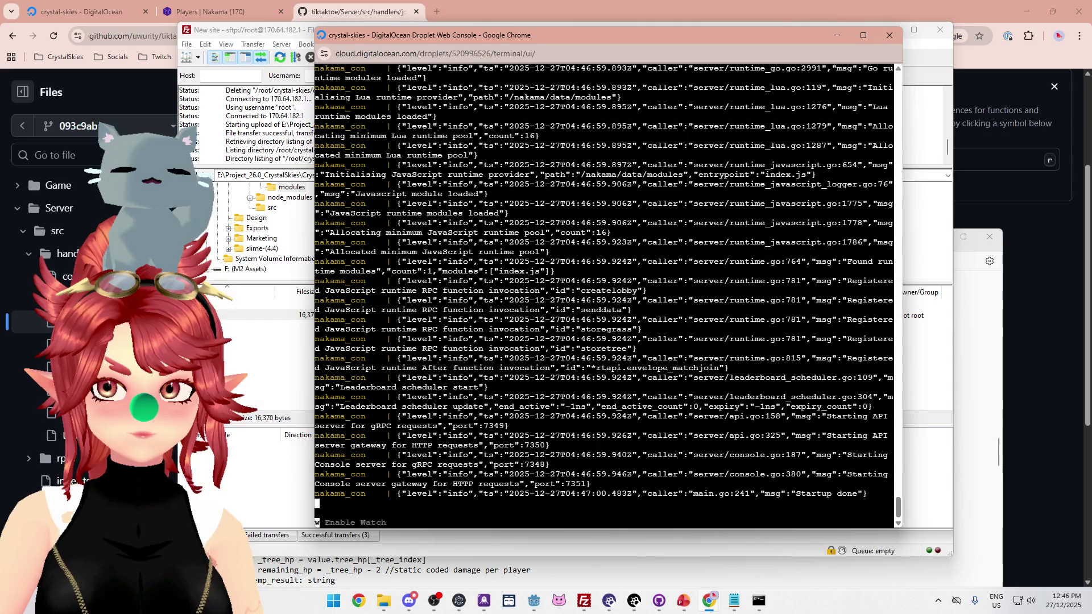
pyautogui.click(366, 21)
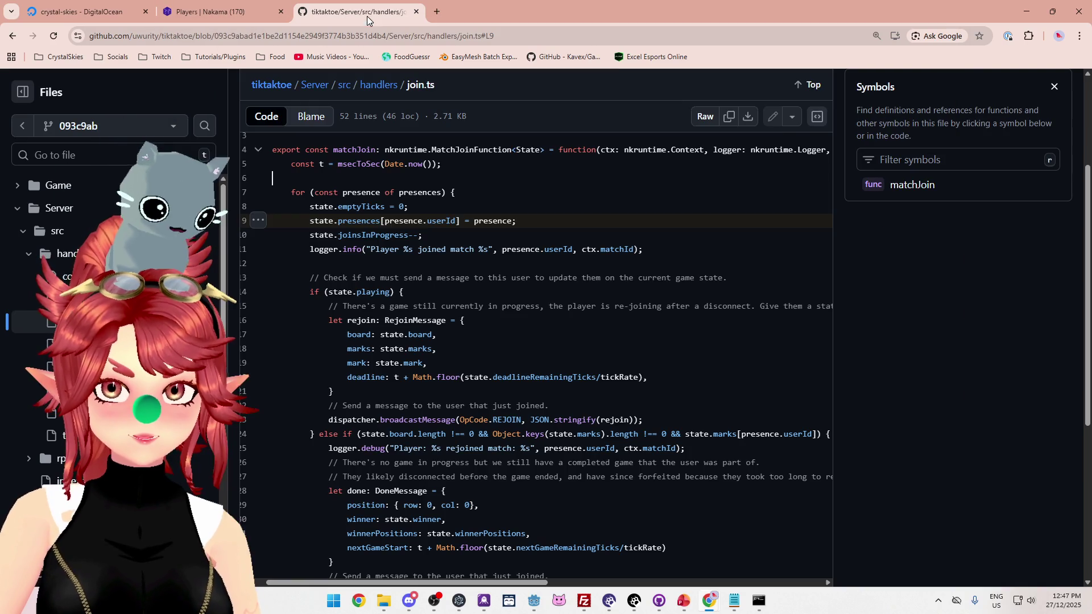
# Run the CrystalSkies_Client project from Godot and log in with the prefilled credentials
pyautogui.click(538, 597)
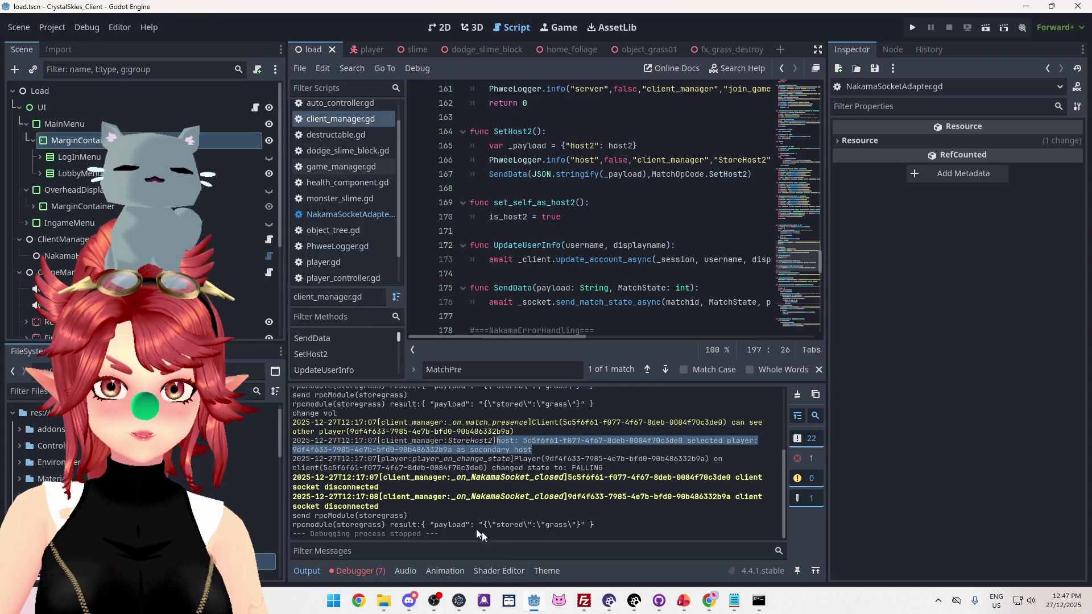
pyautogui.click(914, 27)
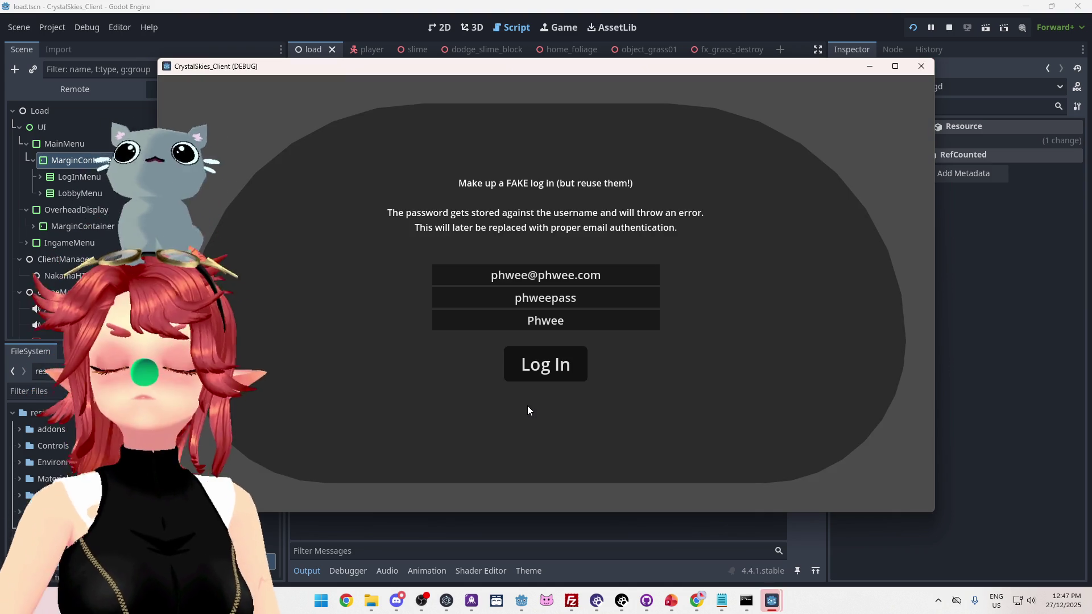
pyautogui.click(549, 366)
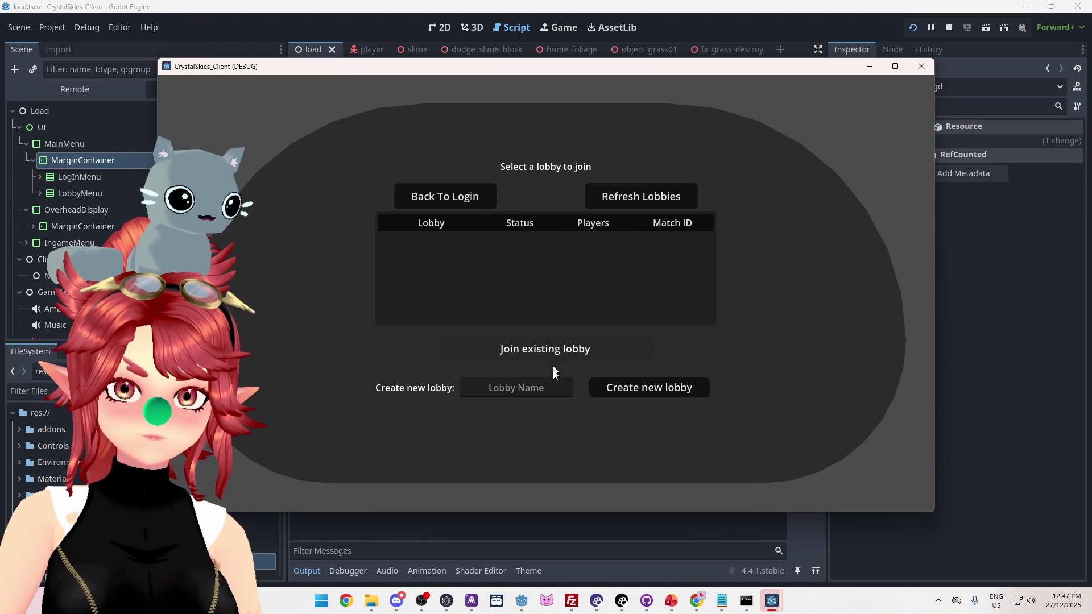
# Create a new lobby named asdd in the first game client
pyautogui.write('asdd')
pyautogui.click(637, 391)
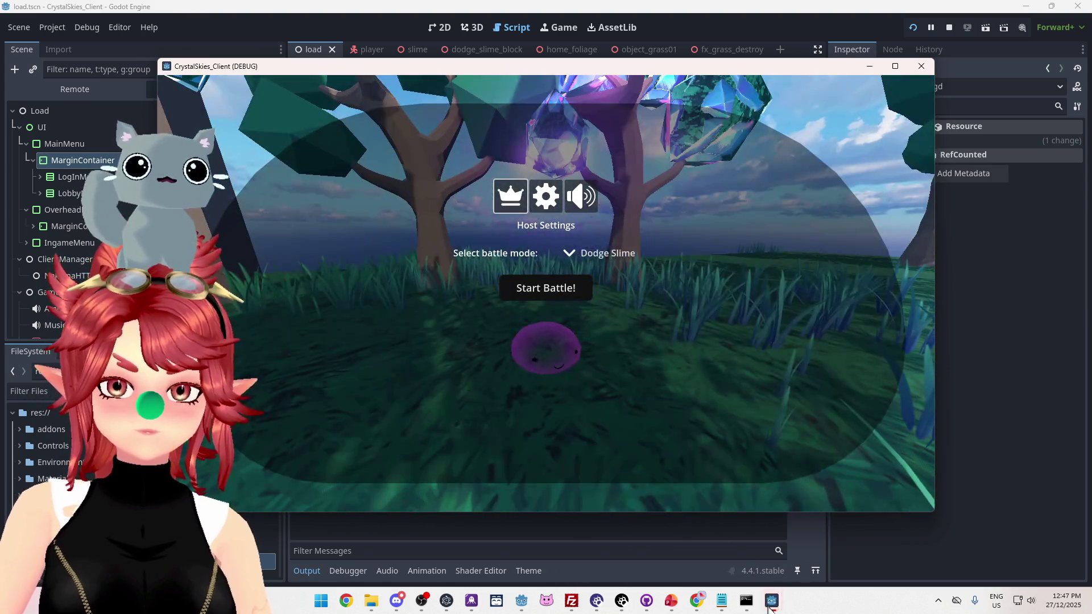
pyautogui.moveTo(770, 602)
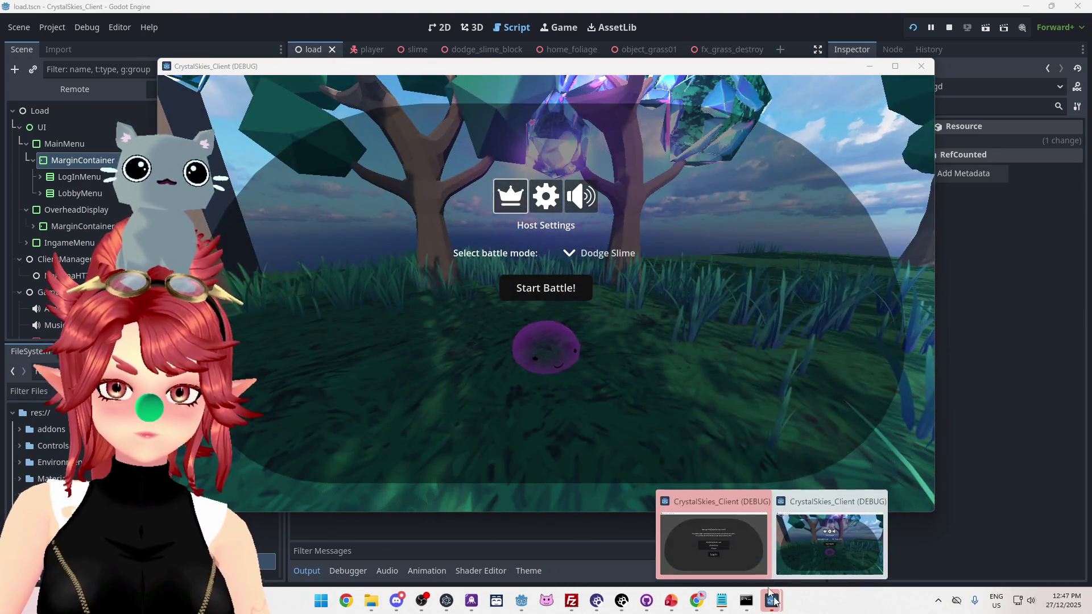
pyautogui.click(714, 546)
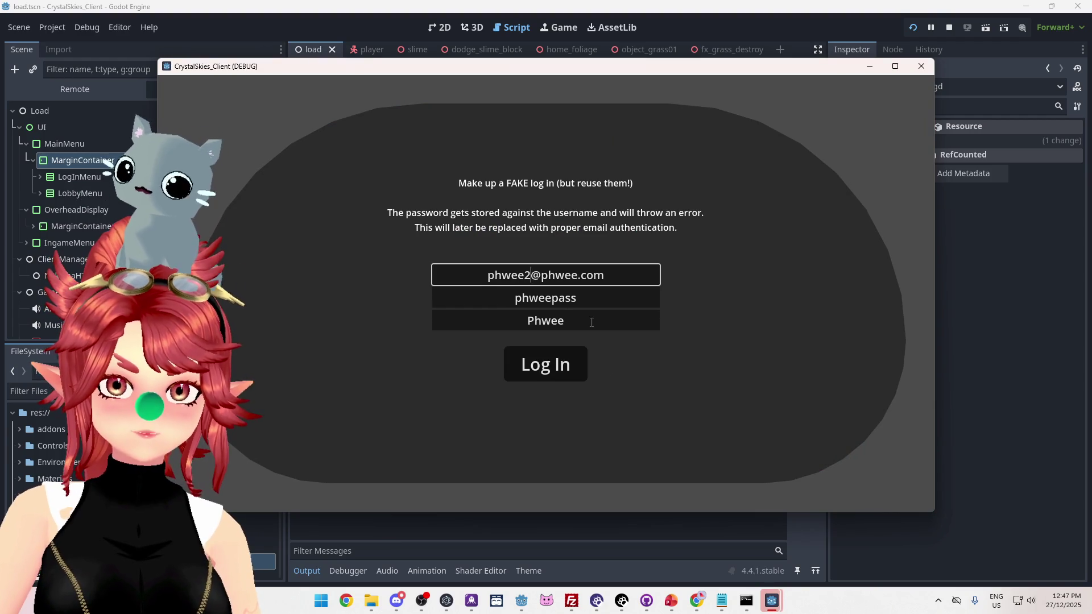
# Log the second client in with '2' added to the name and join the asdd lobby
pyautogui.click(591, 323)
pyautogui.write('2')
pyautogui.click(560, 375)
pyautogui.click(520, 241)
pyautogui.click(547, 352)
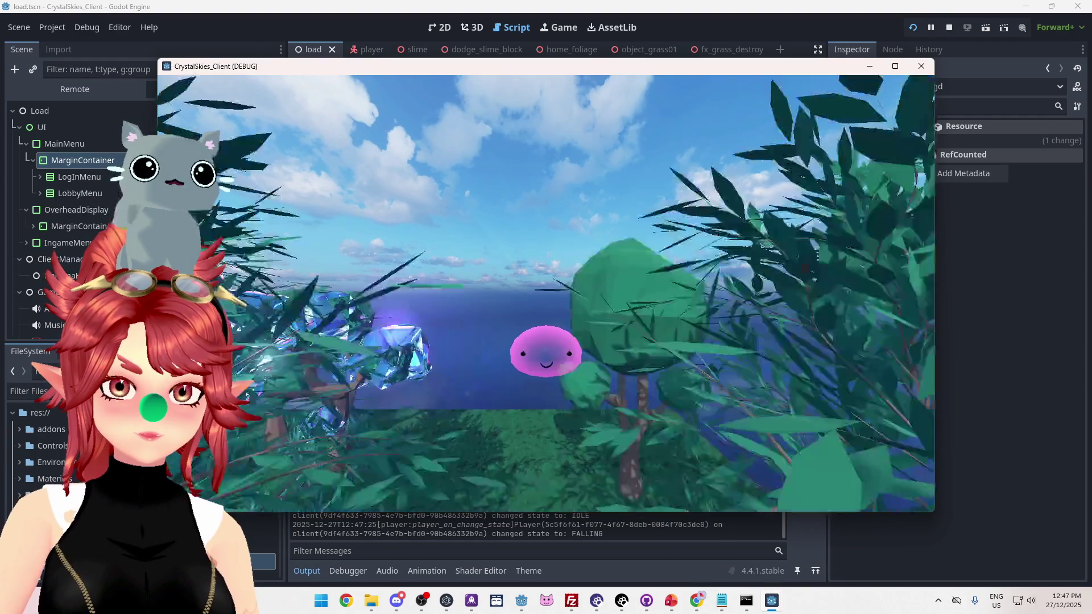
# Pause with Esc and close the running game session
pyautogui.press('Escape')
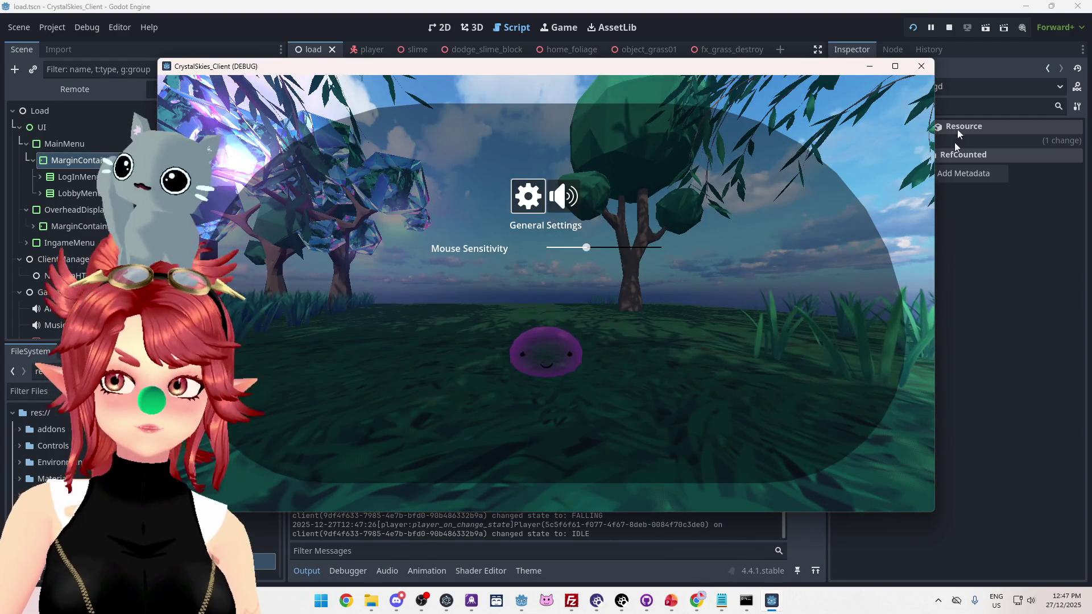
pyautogui.hotkey('alt', 'F4')
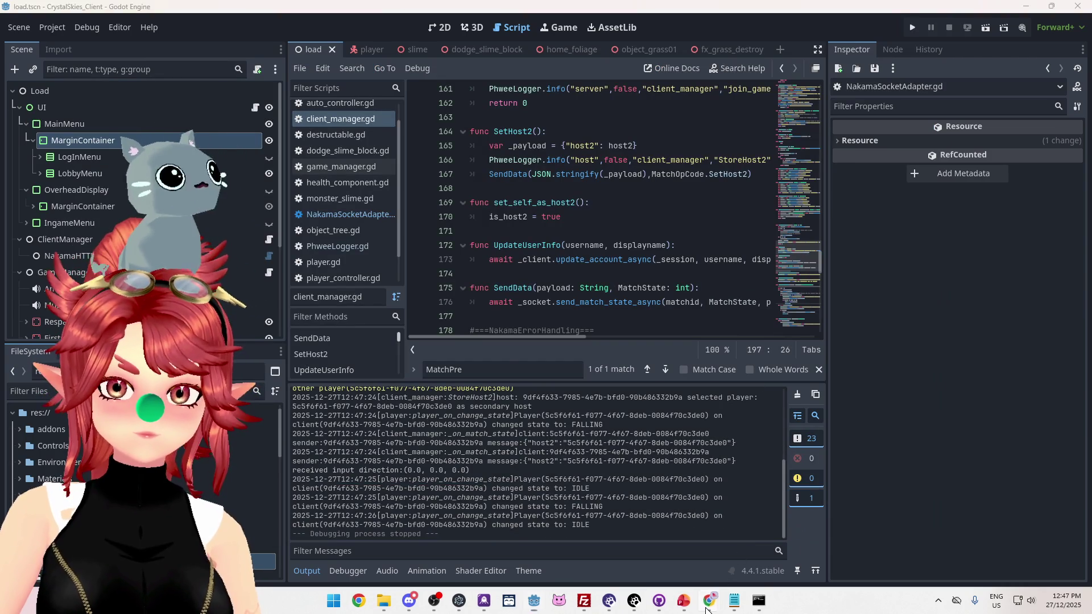
pyautogui.click(707, 603)
# Maximize the console and review the presence event lines with their joins and leaves counts
pyautogui.moveTo(695, 184); pyautogui.dragTo(821, 320)
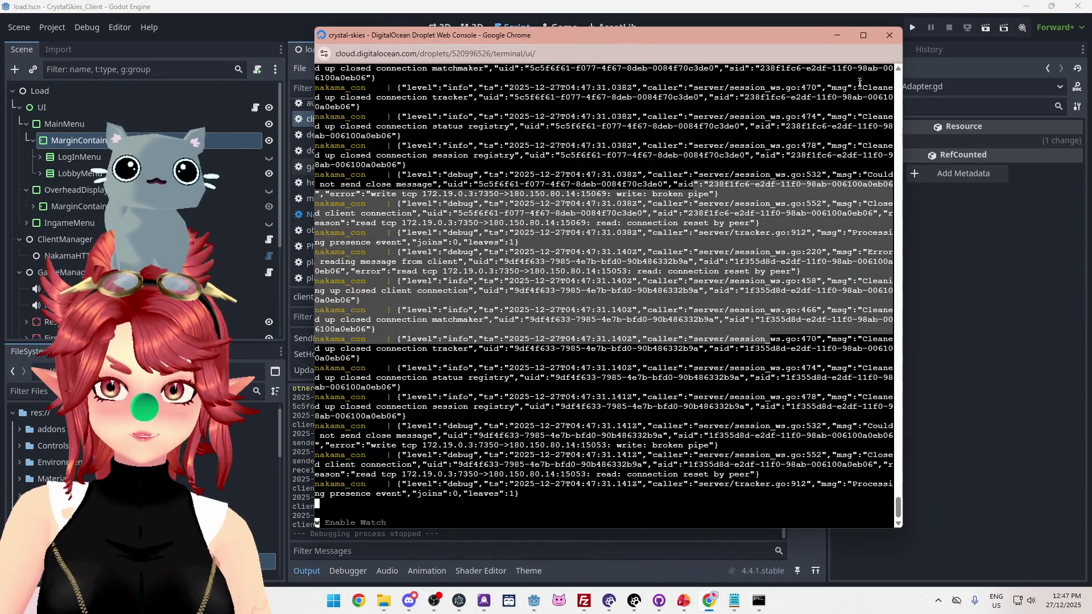
pyautogui.click(863, 35)
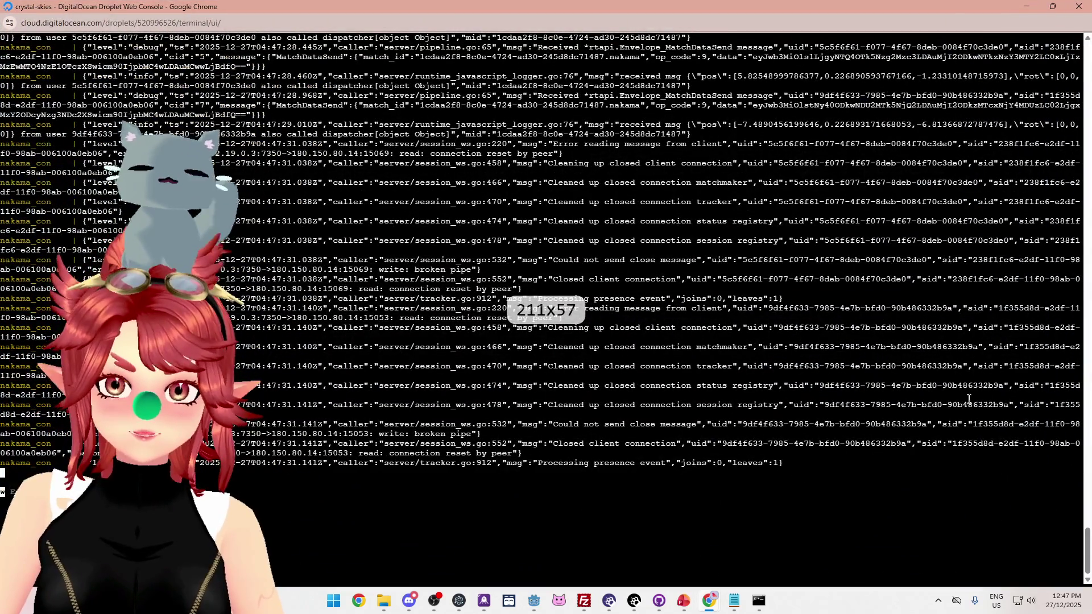
pyautogui.moveTo(639, 151)
pyautogui.mouseDown()
pyautogui.moveTo(733, 241)
pyautogui.moveTo(734, 313)
pyautogui.mouseUp()
pyautogui.moveTo(796, 299)
pyautogui.mouseDown()
pyautogui.moveTo(272, 290)
pyautogui.moveTo(480, 302)
pyautogui.mouseUp()
pyautogui.scroll(5, 636, 306)
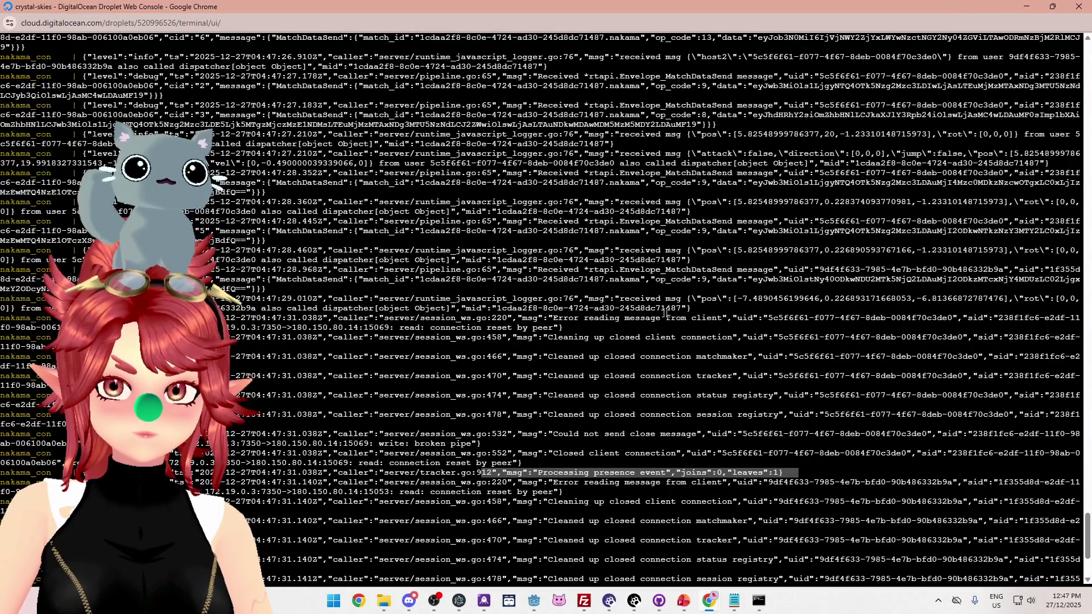
pyautogui.scroll(2, 637, 306)
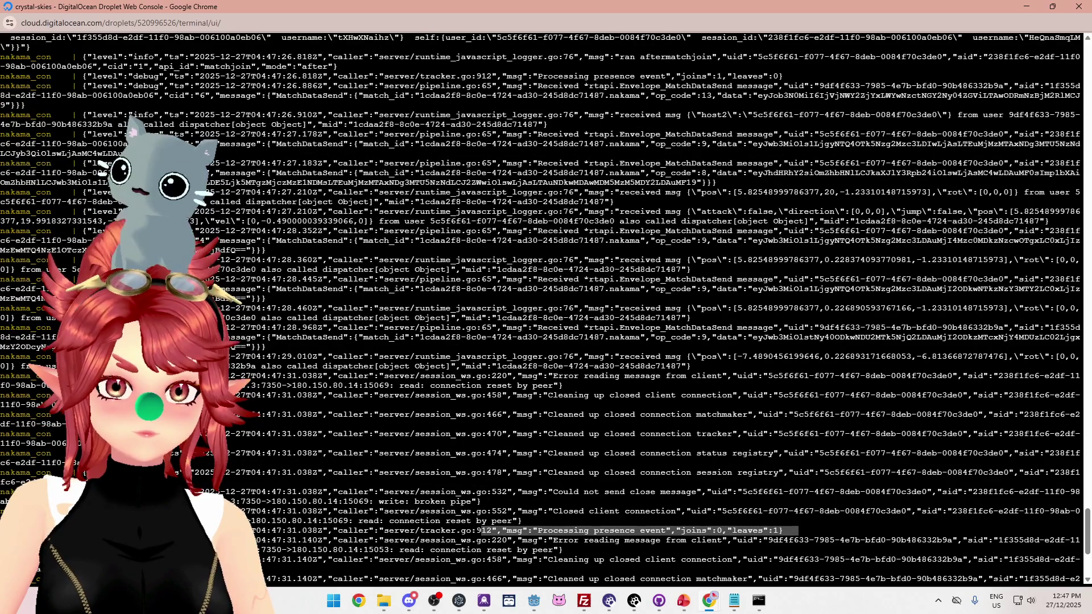
pyautogui.scroll(4, 536, 234)
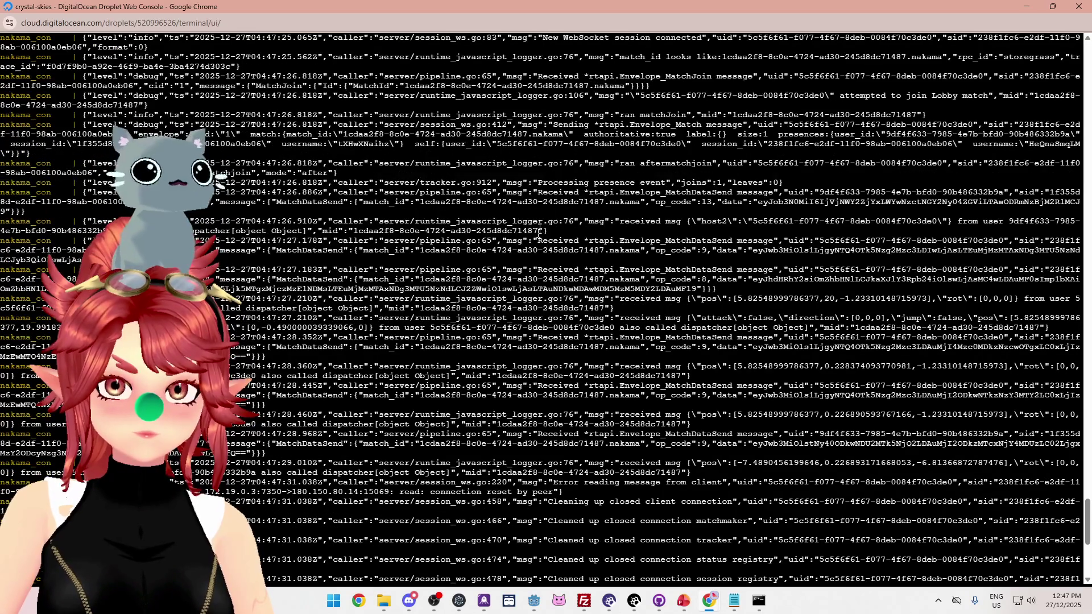
pyautogui.moveTo(629, 184); pyautogui.dragTo(791, 180)
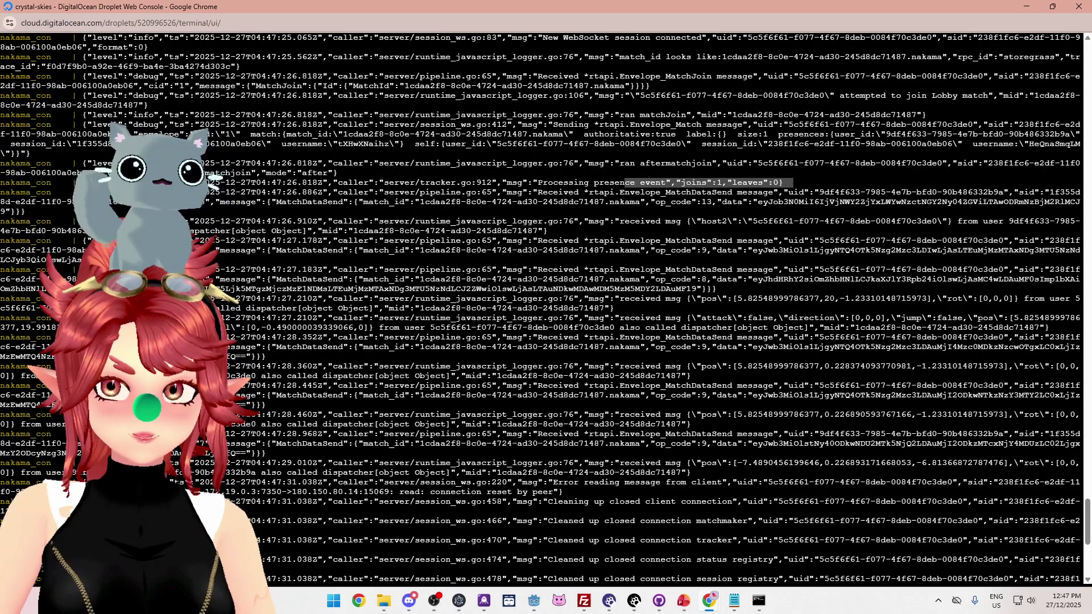
pyautogui.scroll(4, 748, 243)
pyautogui.moveTo(798, 300); pyautogui.dragTo(400, 300)
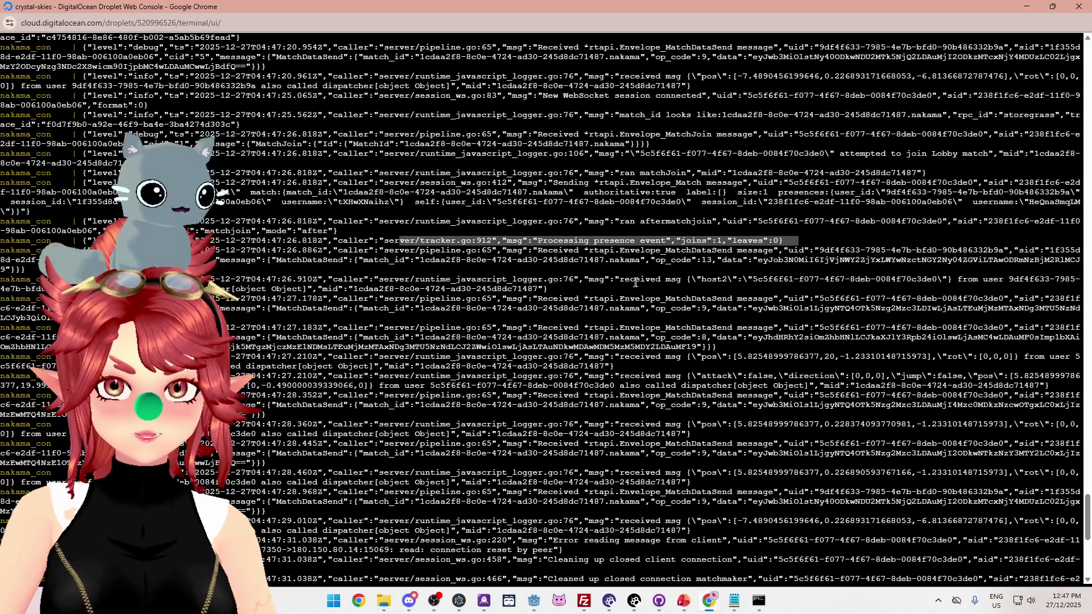
# Highlight the host2 message, its user id, and the surrounding match data log entries
pyautogui.click(687, 279)
pyautogui.moveTo(790, 277)
pyautogui.mouseDown()
pyautogui.moveTo(858, 289)
pyautogui.moveTo(1045, 279)
pyautogui.mouseUp()
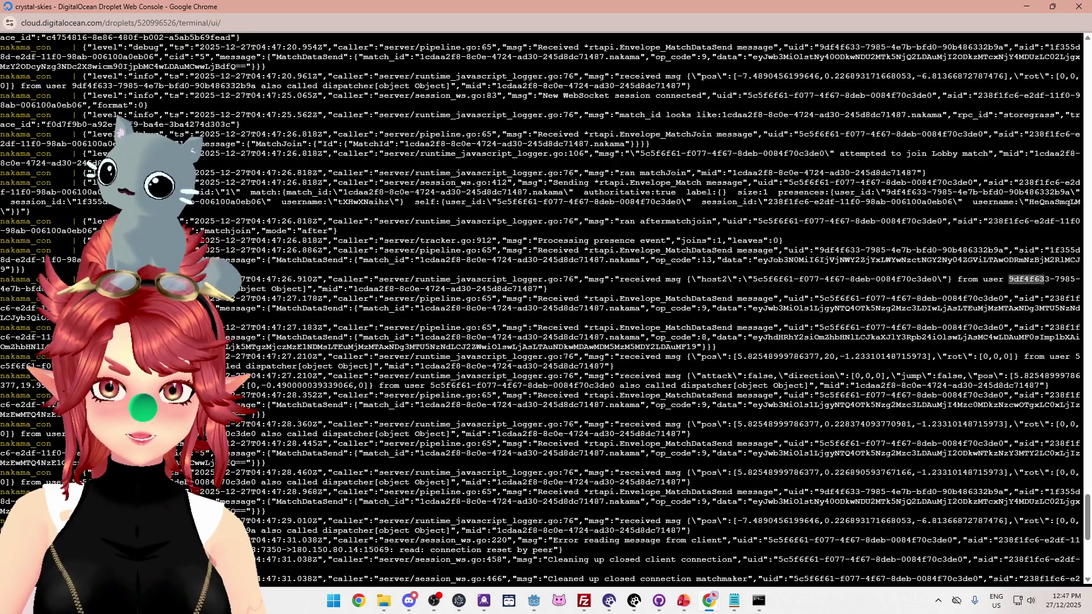
pyautogui.moveTo(752, 279)
pyautogui.mouseDown()
pyautogui.moveTo(886, 269)
pyautogui.moveTo(930, 279)
pyautogui.mouseUp()
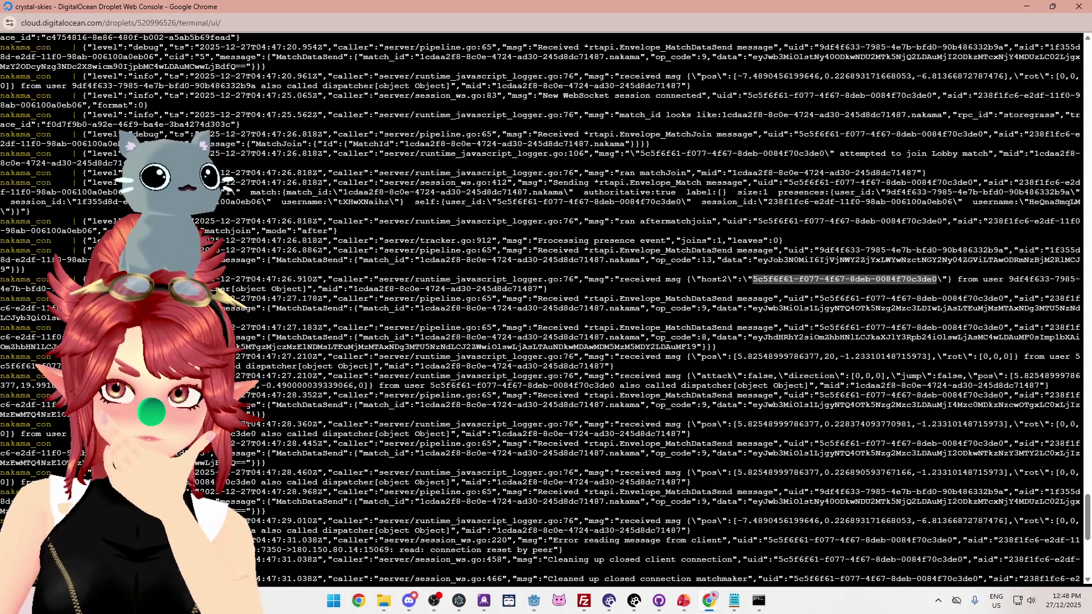
pyautogui.doubleClick(727, 308)
pyautogui.moveTo(728, 327); pyautogui.dragTo(823, 327)
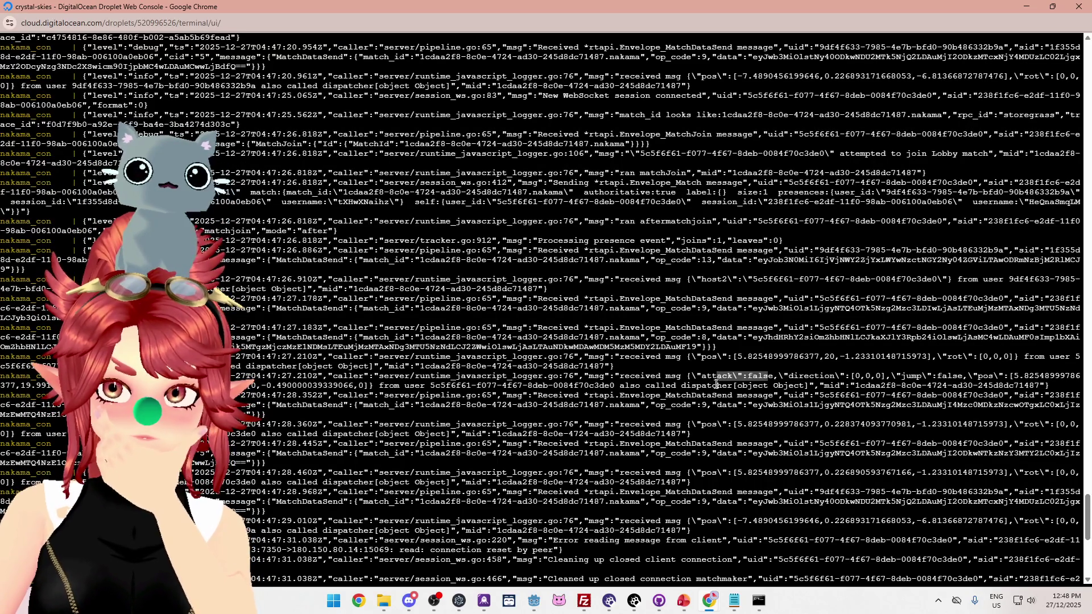
pyautogui.moveTo(728, 405); pyautogui.dragTo(807, 415)
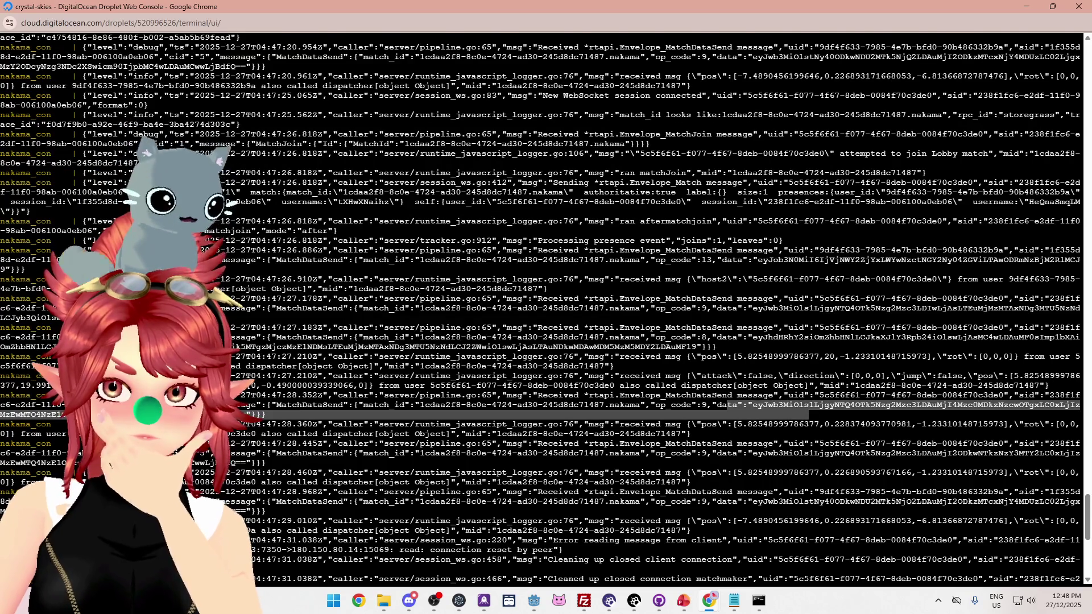
pyautogui.moveTo(728, 501); pyautogui.dragTo(707, 515)
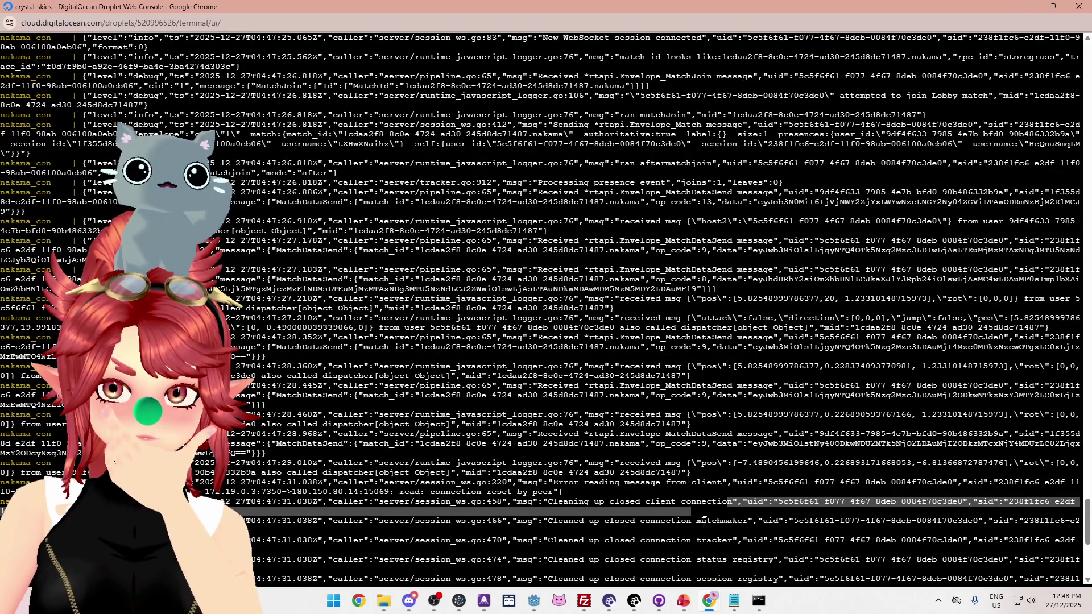
pyautogui.moveTo(671, 463); pyautogui.dragTo(747, 463)
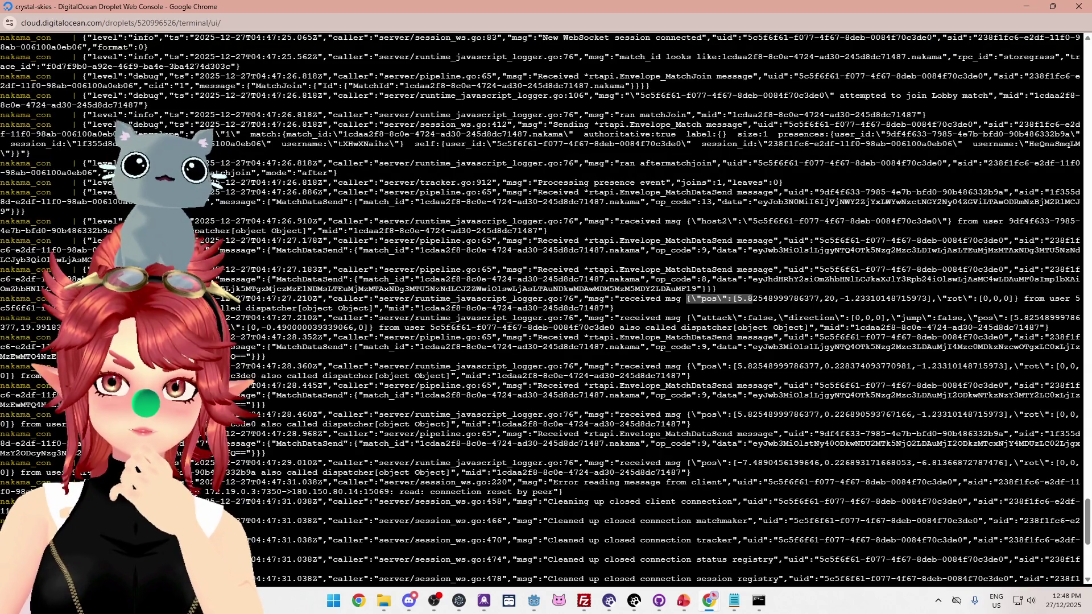
pyautogui.moveTo(681, 269)
pyautogui.mouseDown()
pyautogui.moveTo(737, 270)
pyautogui.moveTo(733, 240)
pyautogui.moveTo(798, 241)
pyautogui.mouseUp()
pyautogui.moveTo(688, 221)
pyautogui.mouseDown()
pyautogui.moveTo(967, 222)
pyautogui.moveTo(967, 232)
pyautogui.moveTo(824, 232)
pyautogui.moveTo(1075, 221)
pyautogui.moveTo(731, 222)
pyautogui.moveTo(955, 222)
pyautogui.mouseUp()
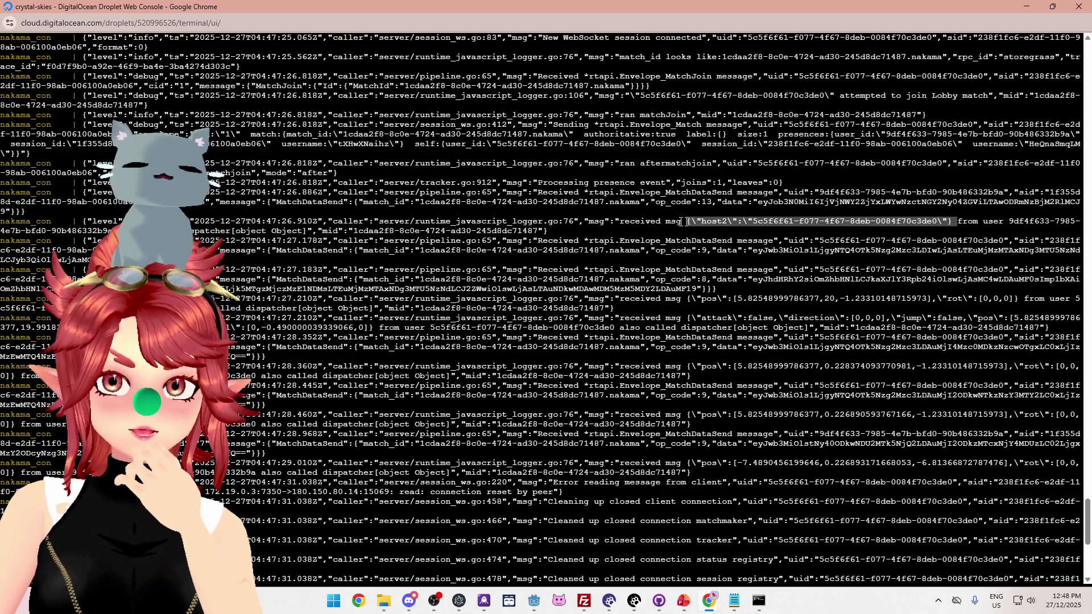
pyautogui.moveTo(587, 221); pyautogui.dragTo(952, 222)
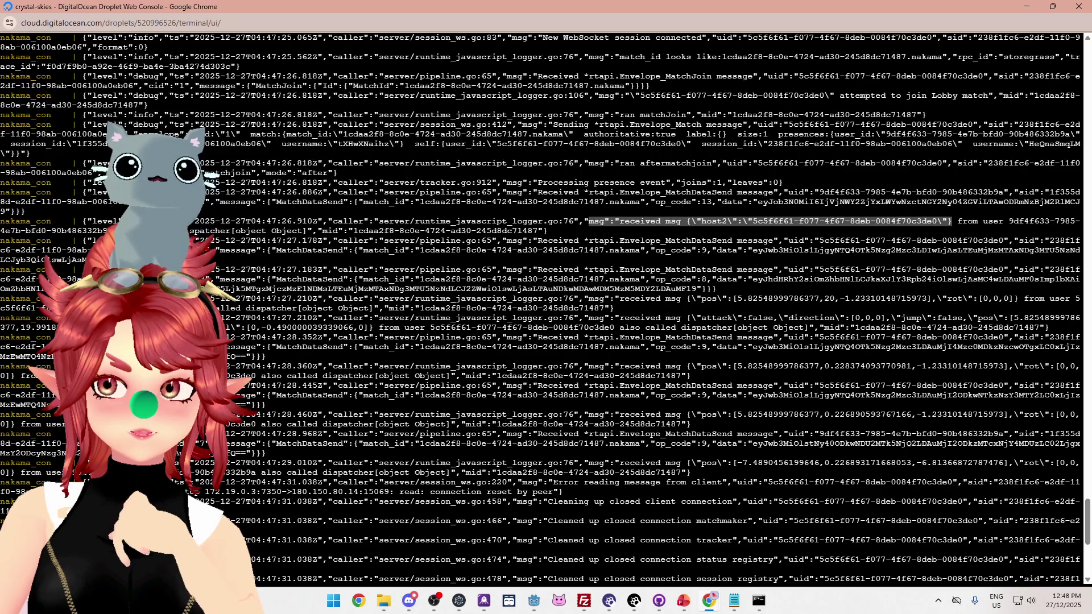
pyautogui.hotkey('alt', 'Tab')
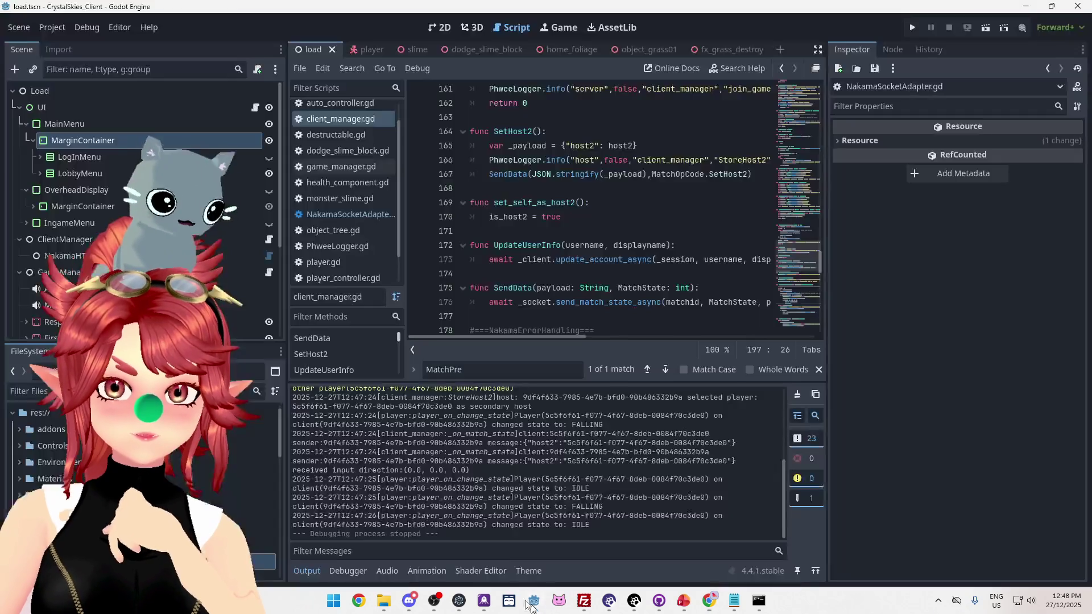